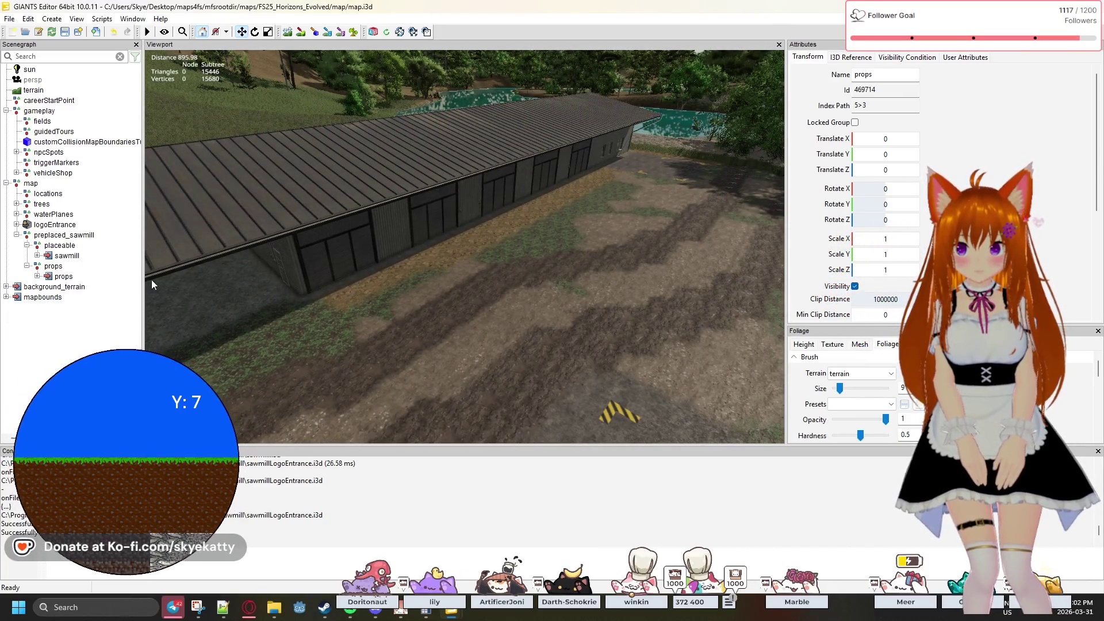
- Select the nested props node under preplaced_sawmill and look over the roof and clearing
click(64, 276)
mouse_move(411, 261)
mouse_down()
mouse_move(527, 221)
mouse_move(218, 227)
mouse_move(447, 232)
mouse_move(178, 225)
mouse_move(121, 238)
mouse_up()
mouse_move(416, 239)
mouse_down()
mouse_move(329, 244)
mouse_move(418, 217)
mouse_move(417, 271)
mouse_move(419, 240)
mouse_move(378, 287)
mouse_move(219, 310)
mouse_move(62, 270)
mouse_up()
scroll(378, 287, down, 6)
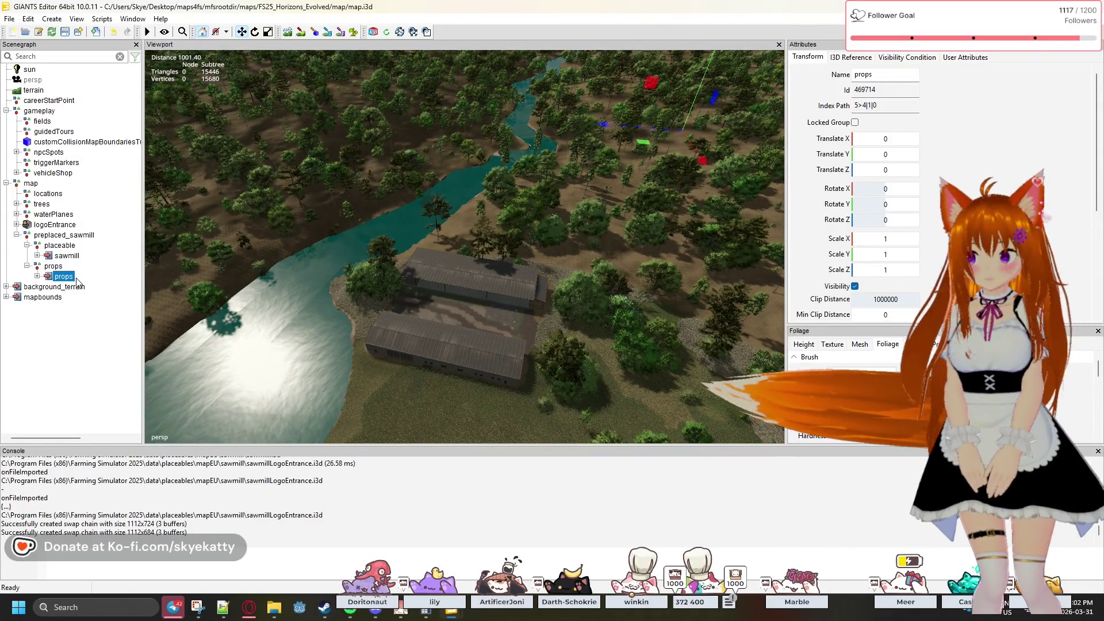
- Reset the parent props group's Translate Z from -322.36 to 0, then zoom in to check alignment
click(56, 267)
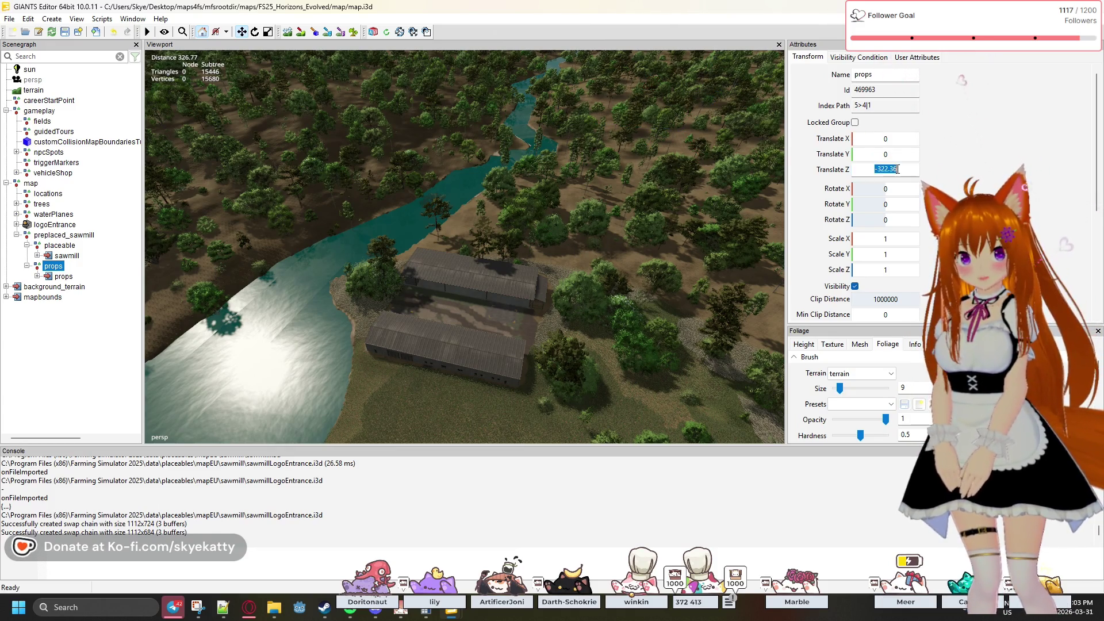
scroll(639, 240, up, 5)
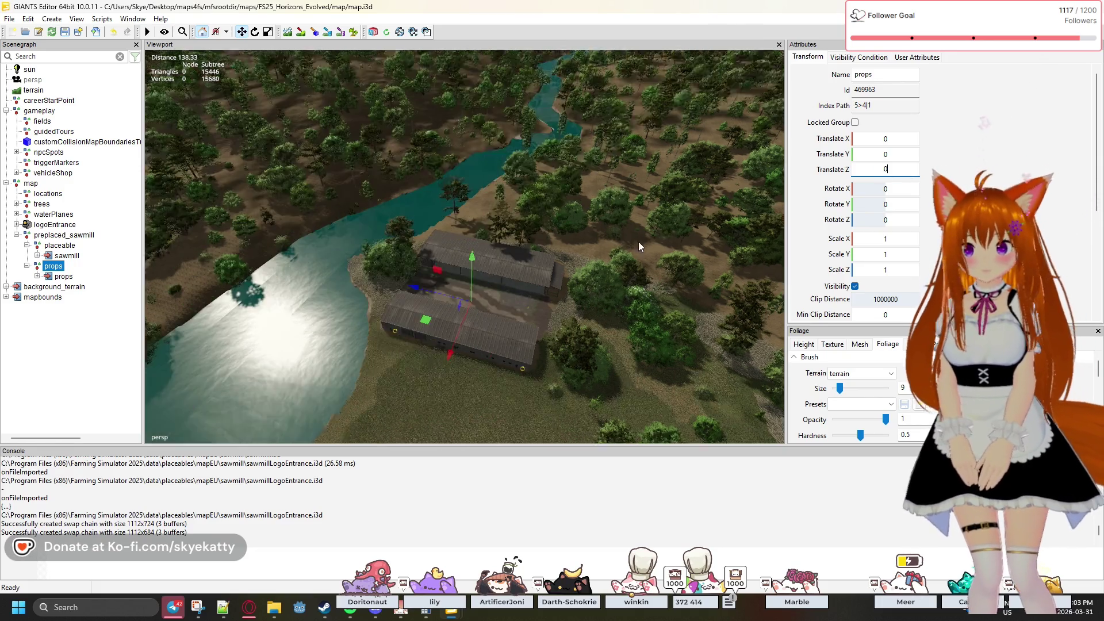
scroll(625, 260, up, 10)
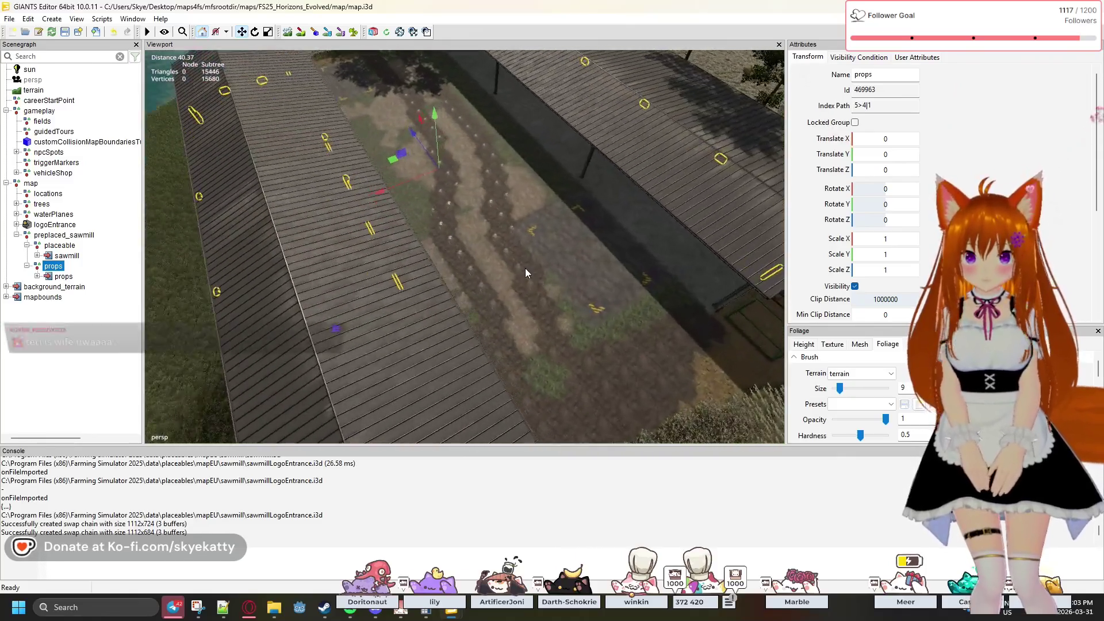
mouse_move(526, 268)
mouse_down()
mouse_move(308, 220)
mouse_move(413, 266)
mouse_up()
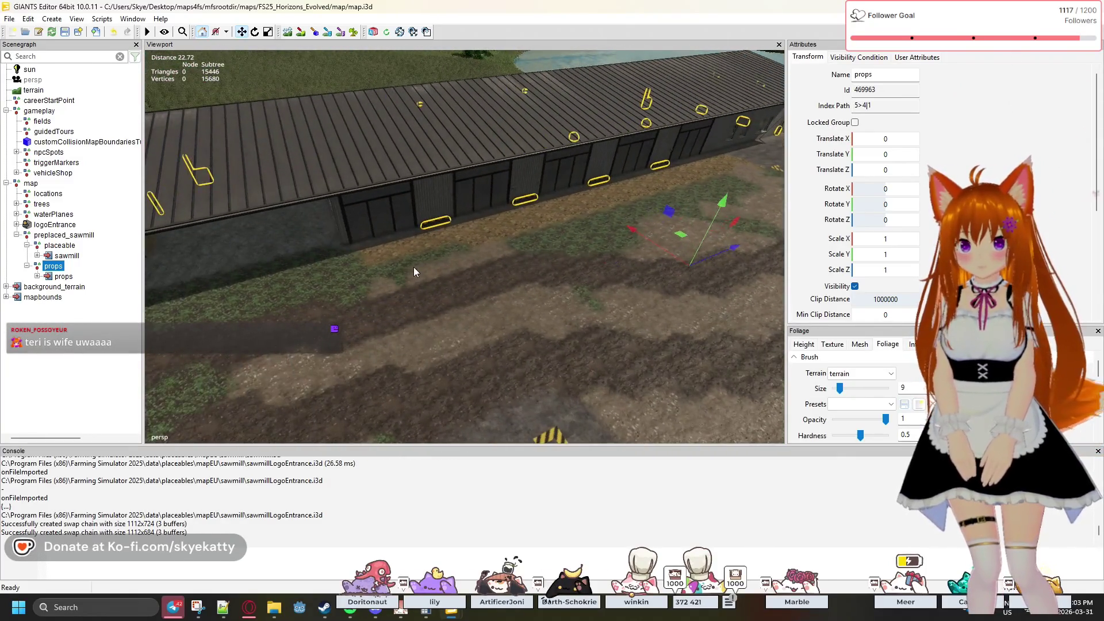
right_click(499, 257)
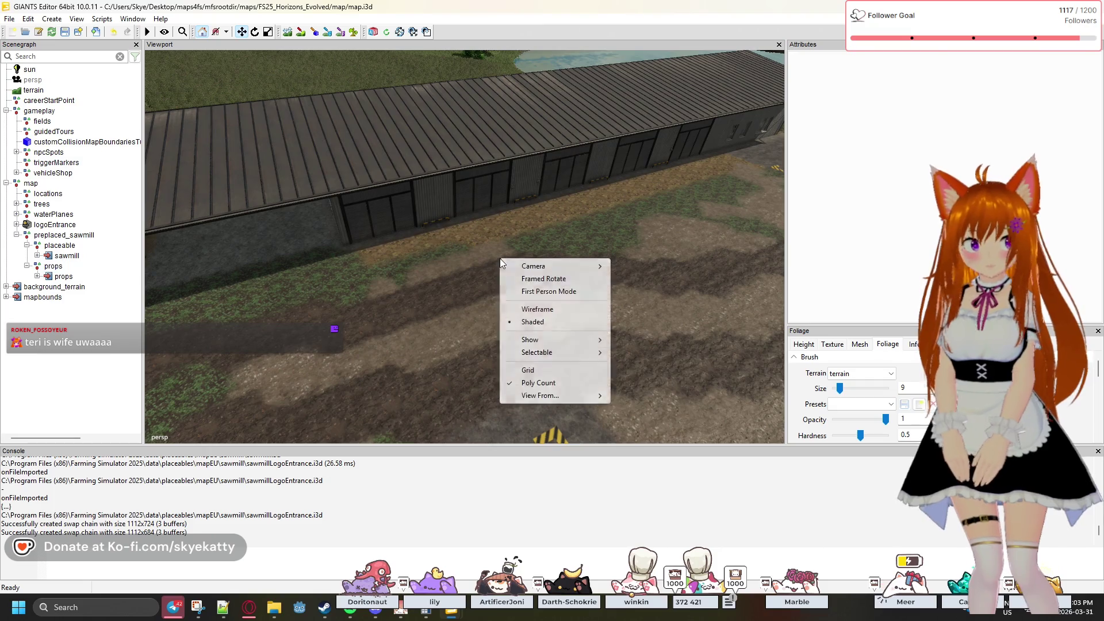
click(784, 303)
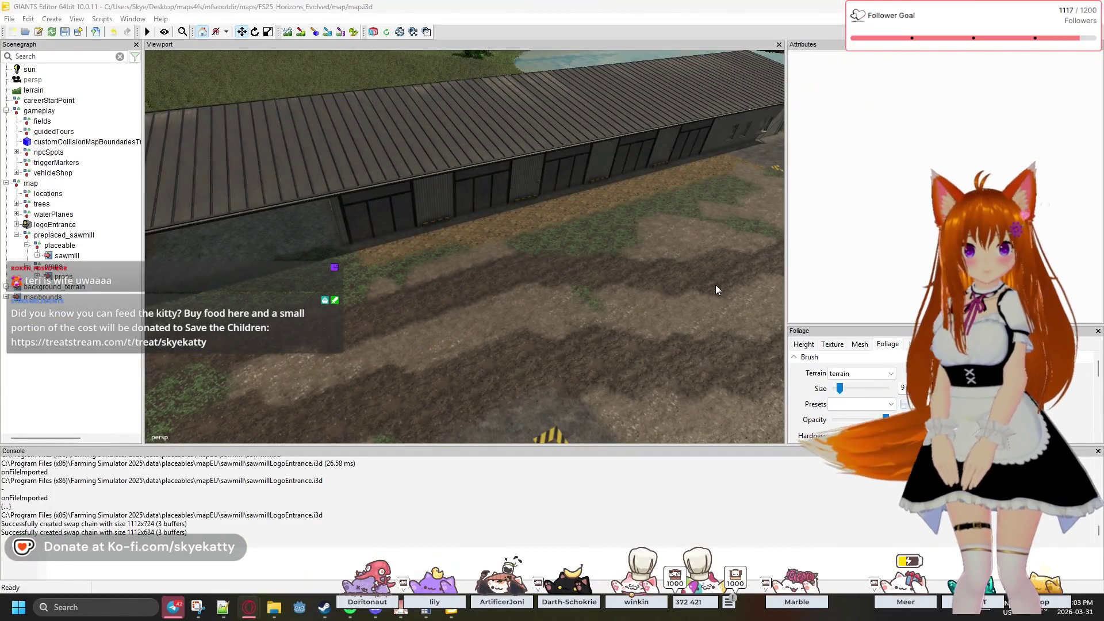
key(a)
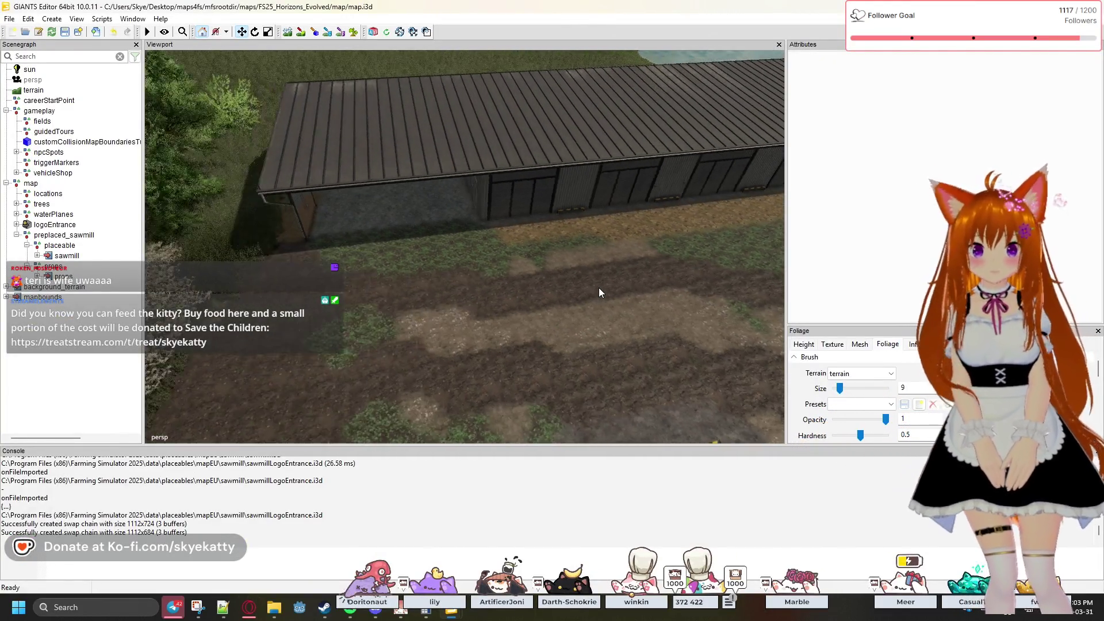
key(w)
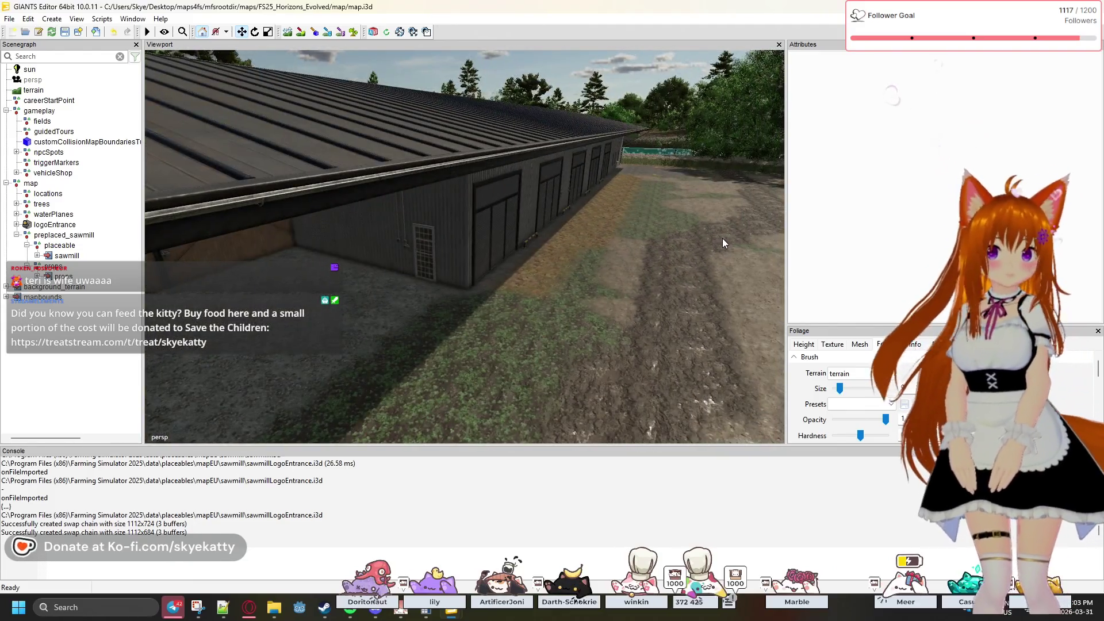
key(w)
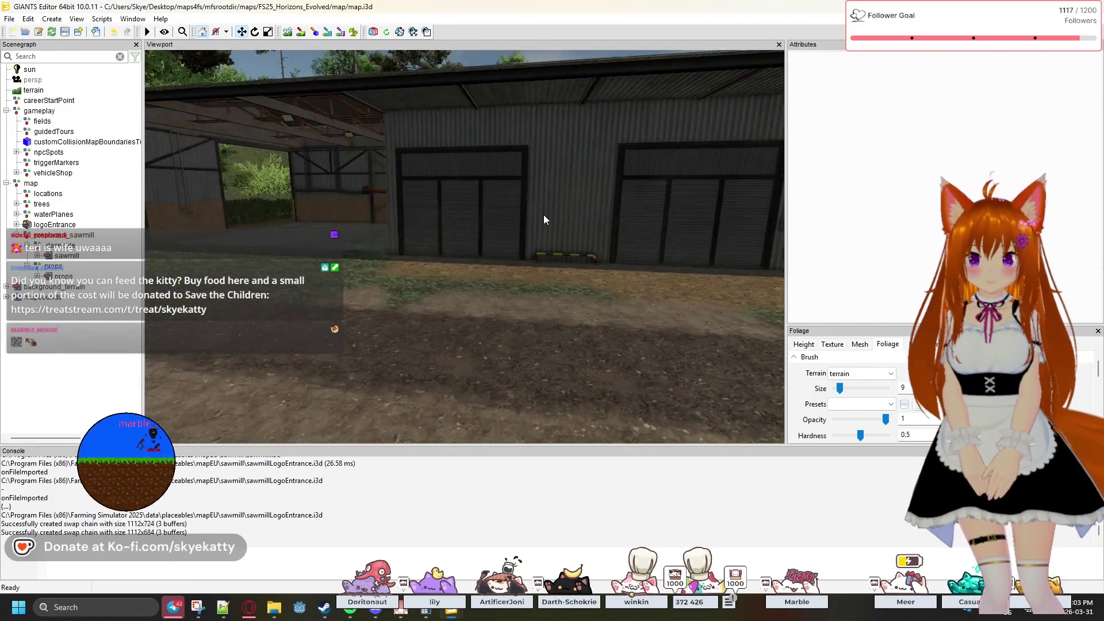
key(w)
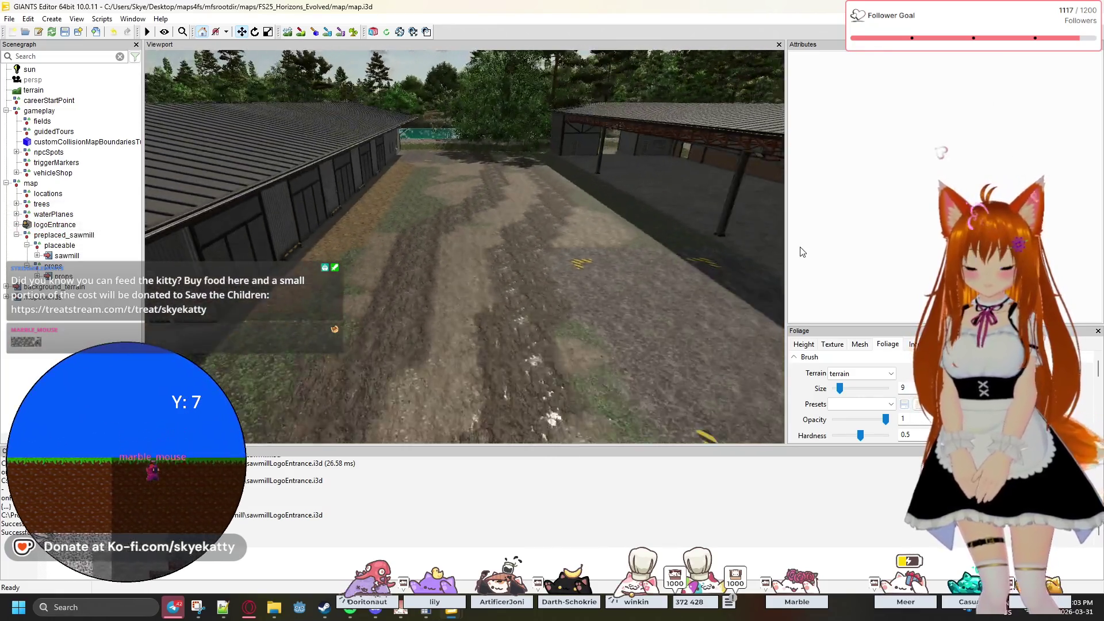
key(s)
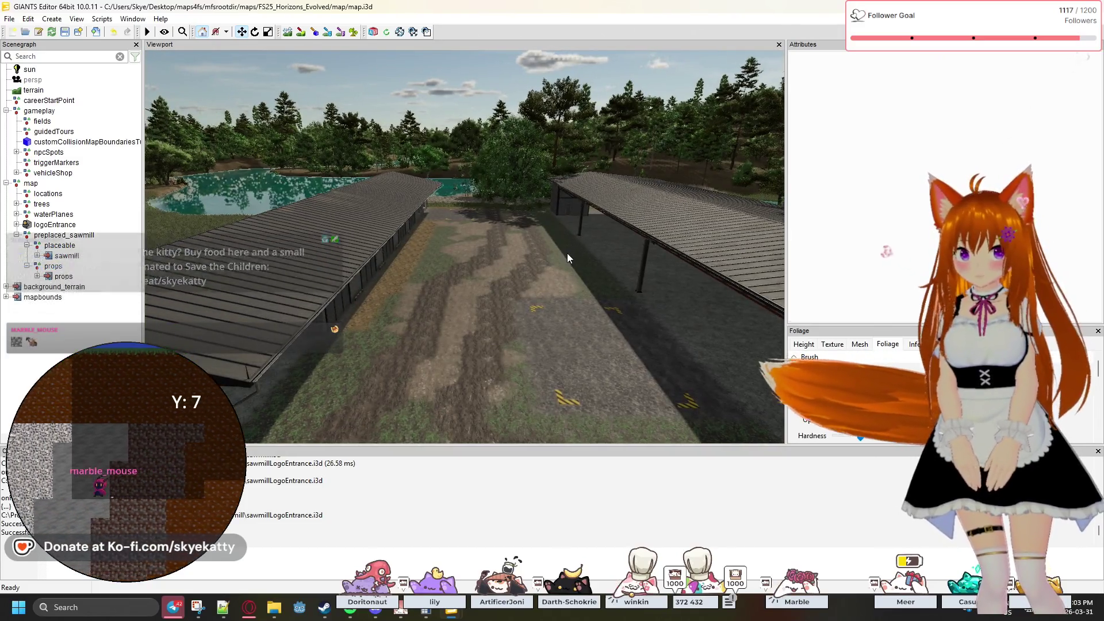
scroll(567, 252, down, 5)
mouse_move(568, 254)
mouse_down()
mouse_move(588, 225)
mouse_move(570, 253)
mouse_up()
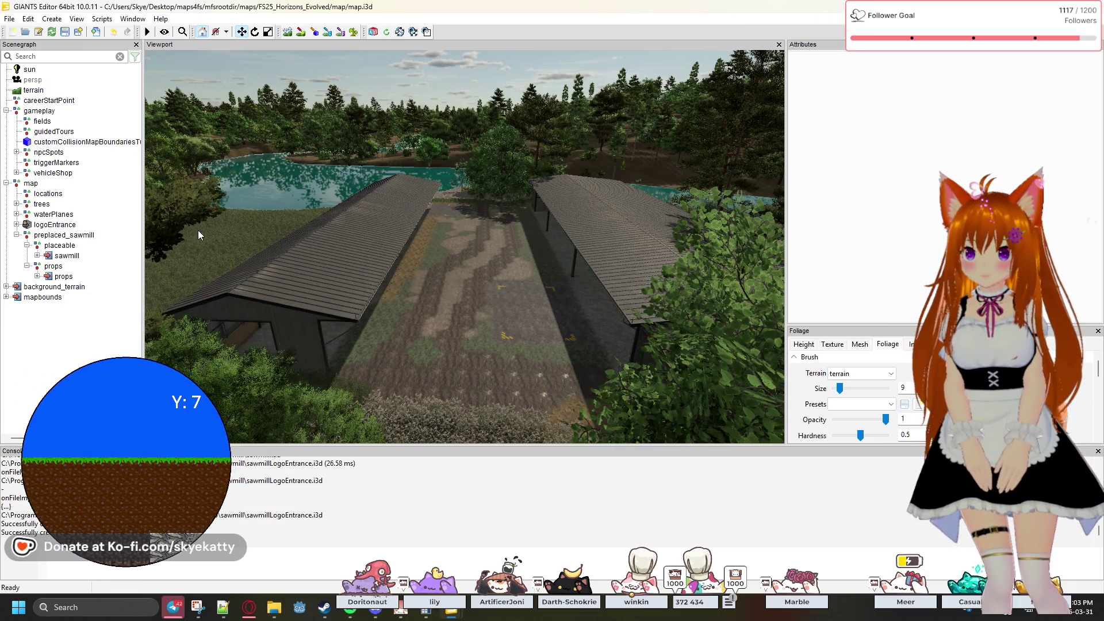
click(43, 248)
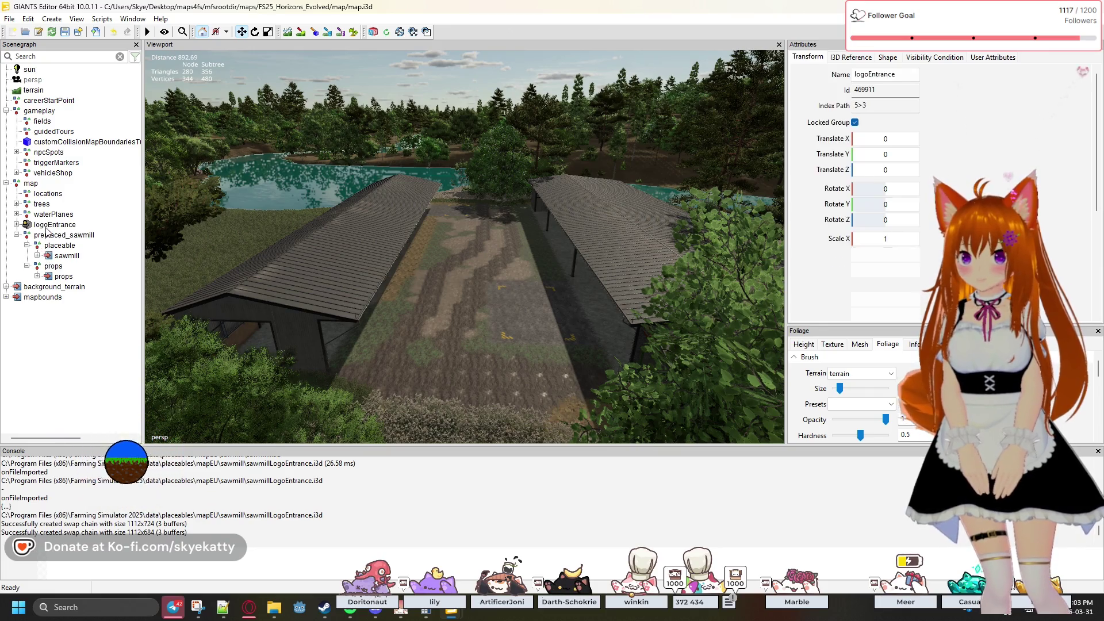
- Move logoEntrance into preplaced_sawmill/props and set its translation to 0, 0, 0
click(17, 224)
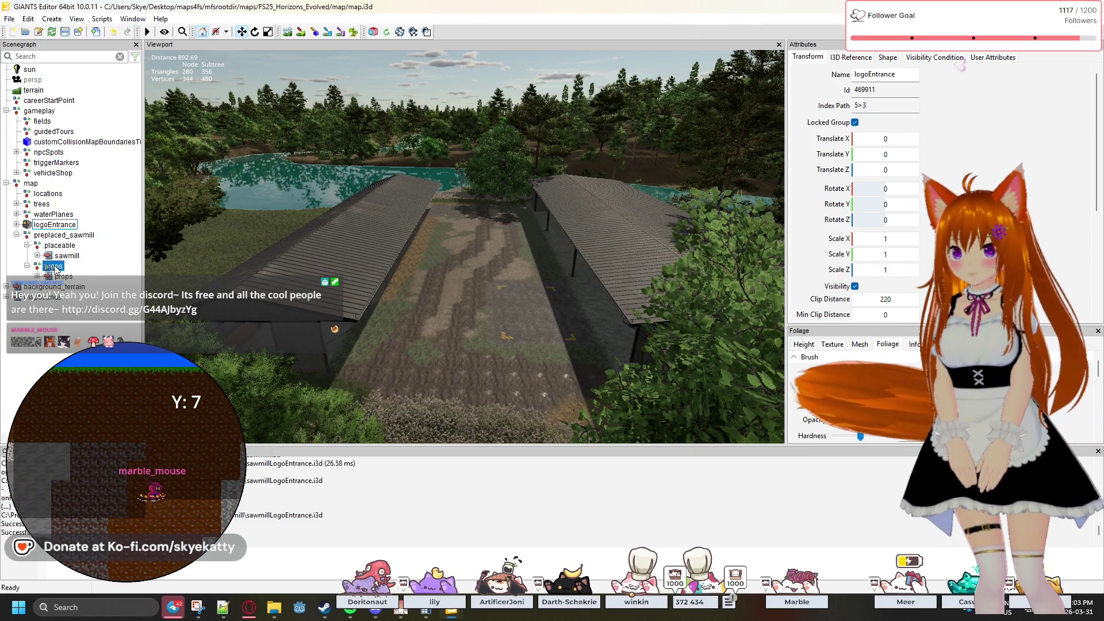
drag(55, 267, 55, 267)
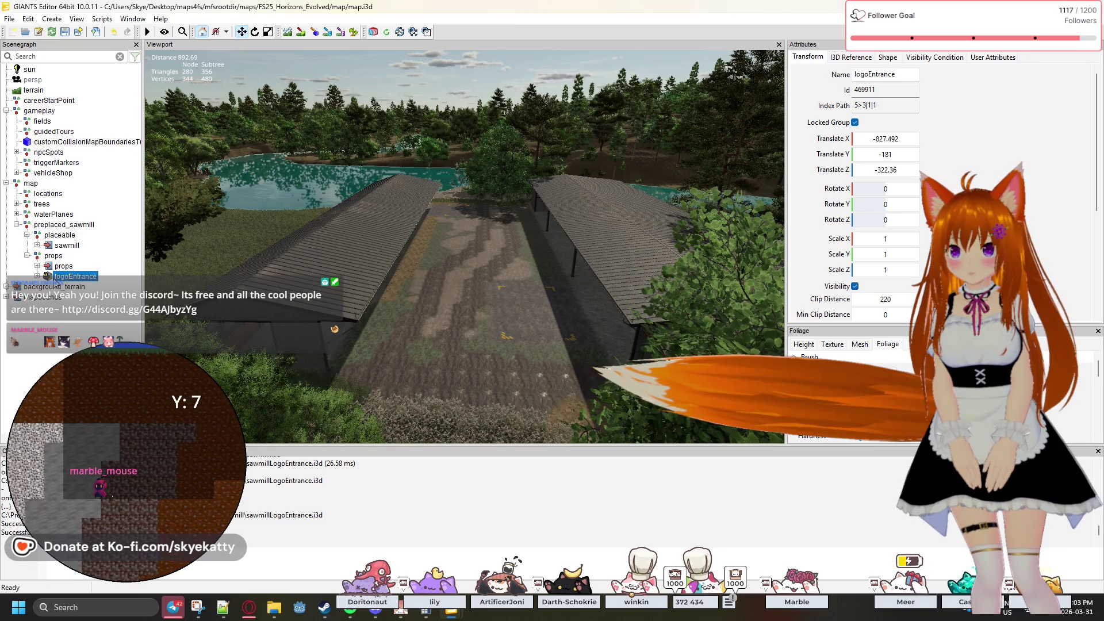
click(902, 142)
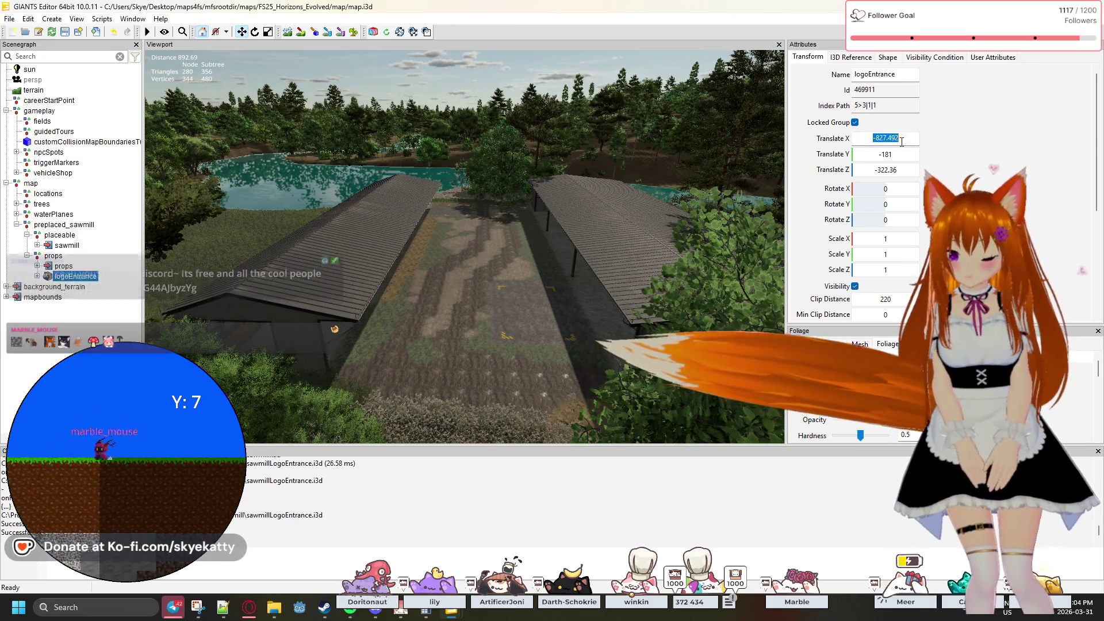
text(0)
key(Tab)
text(0)
click(897, 170)
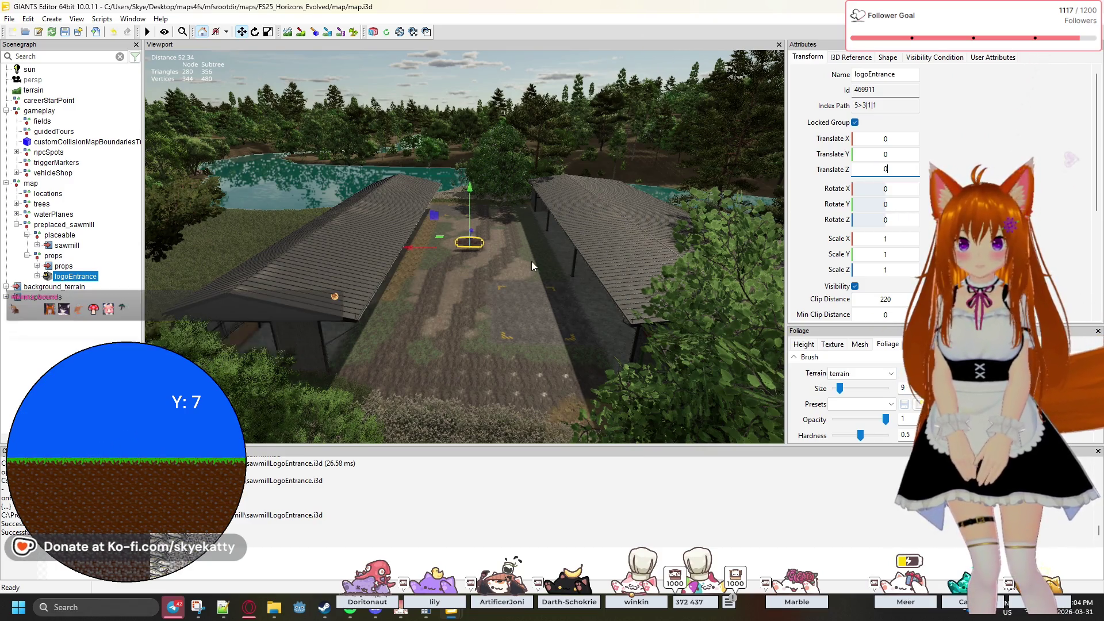
- Slide logoEntrance along Z, away from between the buildings toward the trees
mouse_move(544, 261)
mouse_down()
mouse_move(498, 291)
mouse_move(440, 217)
mouse_move(485, 248)
mouse_move(486, 271)
mouse_move(490, 249)
mouse_move(498, 257)
mouse_move(483, 272)
mouse_up()
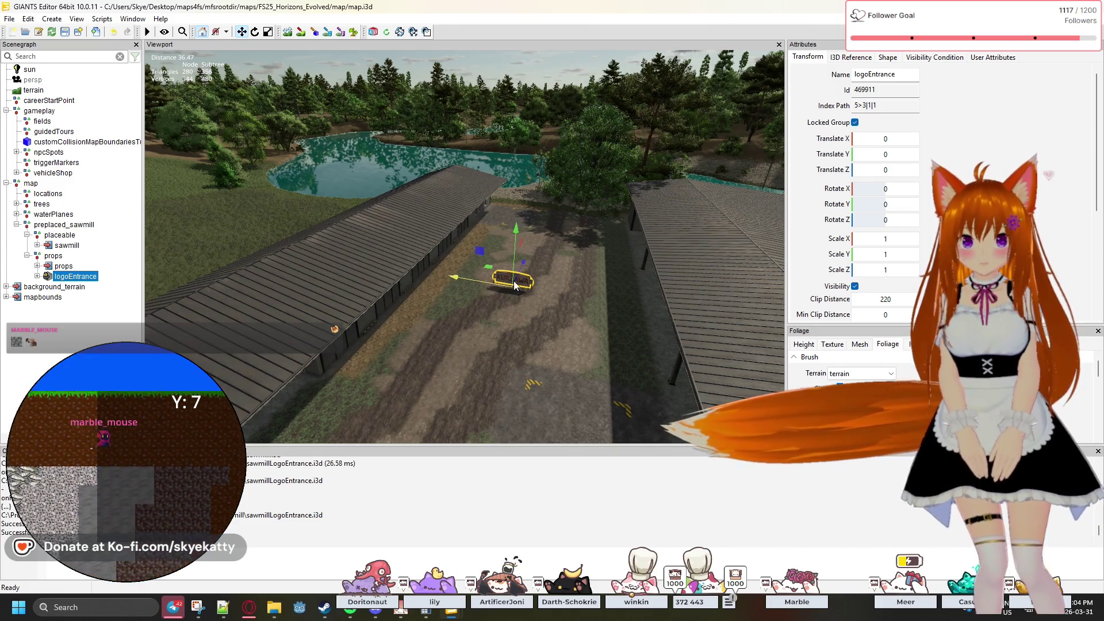
drag(523, 269, 429, 429)
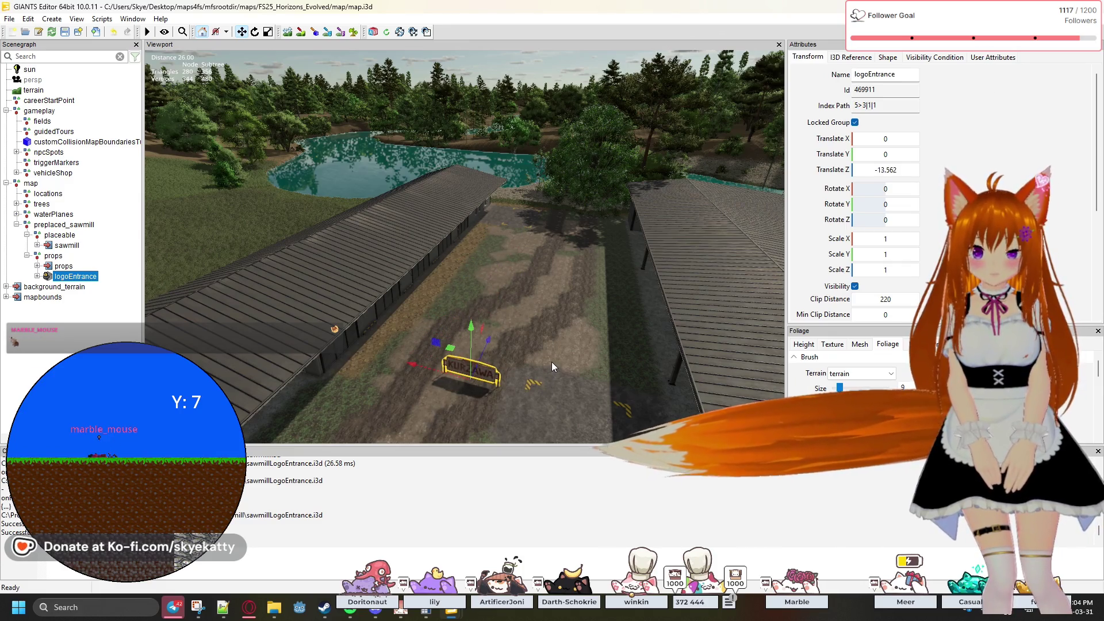
drag(563, 353, 419, 421)
key(a)
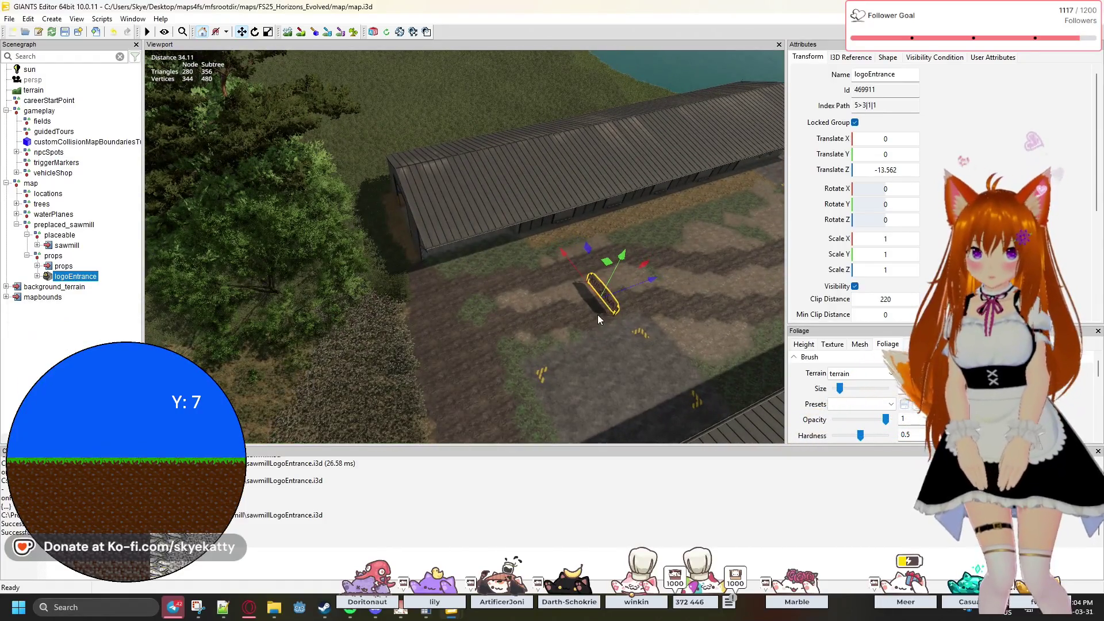
drag(638, 286, 397, 342)
key(a)
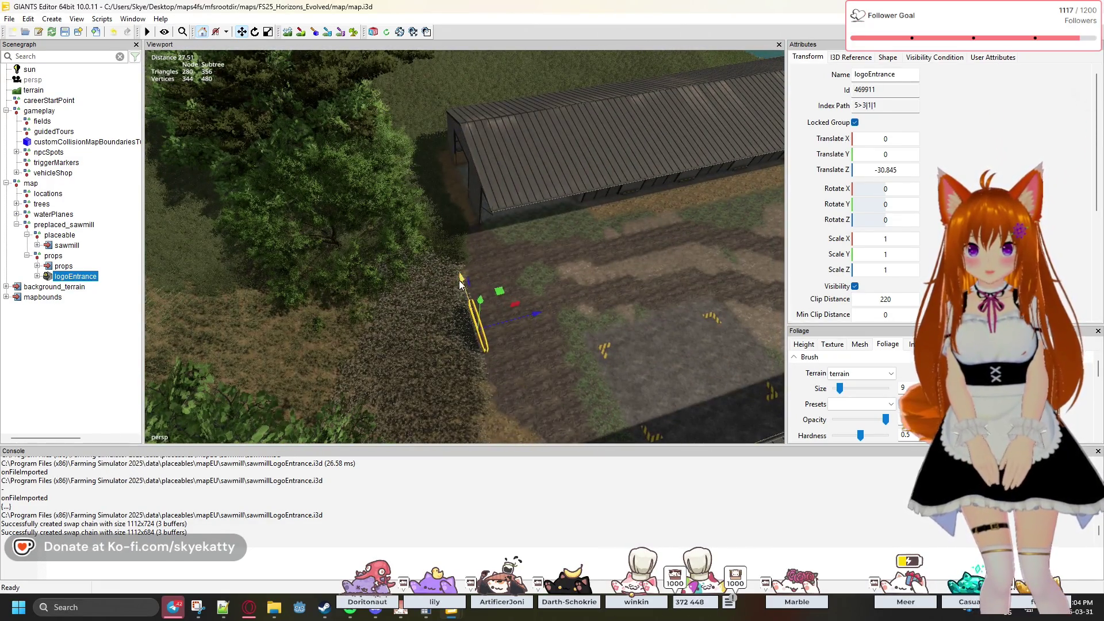
key(w)
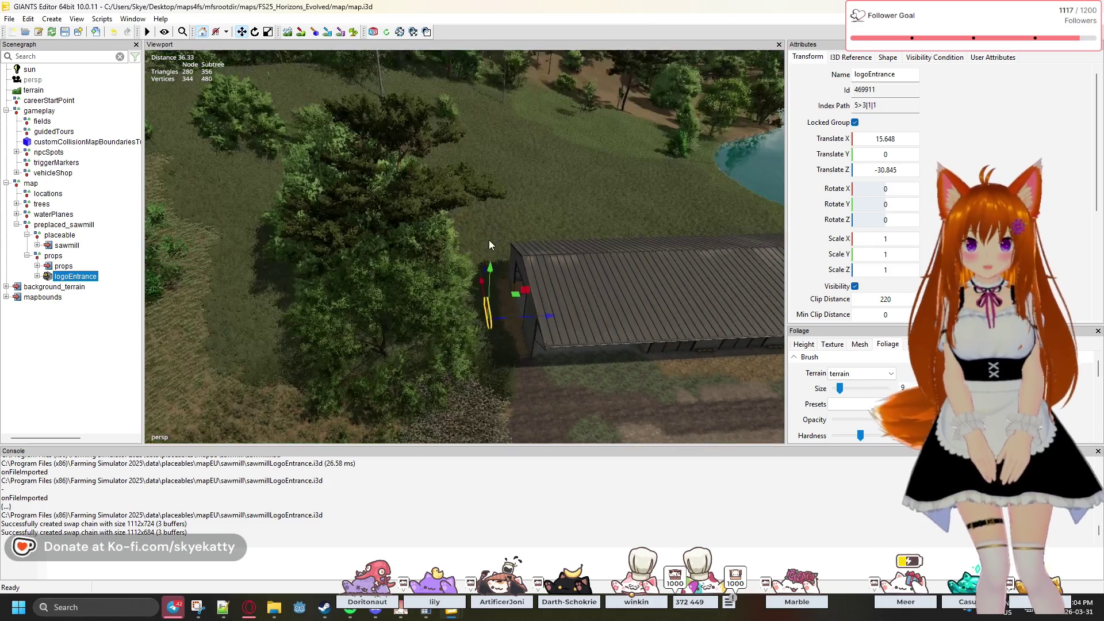
key(w)
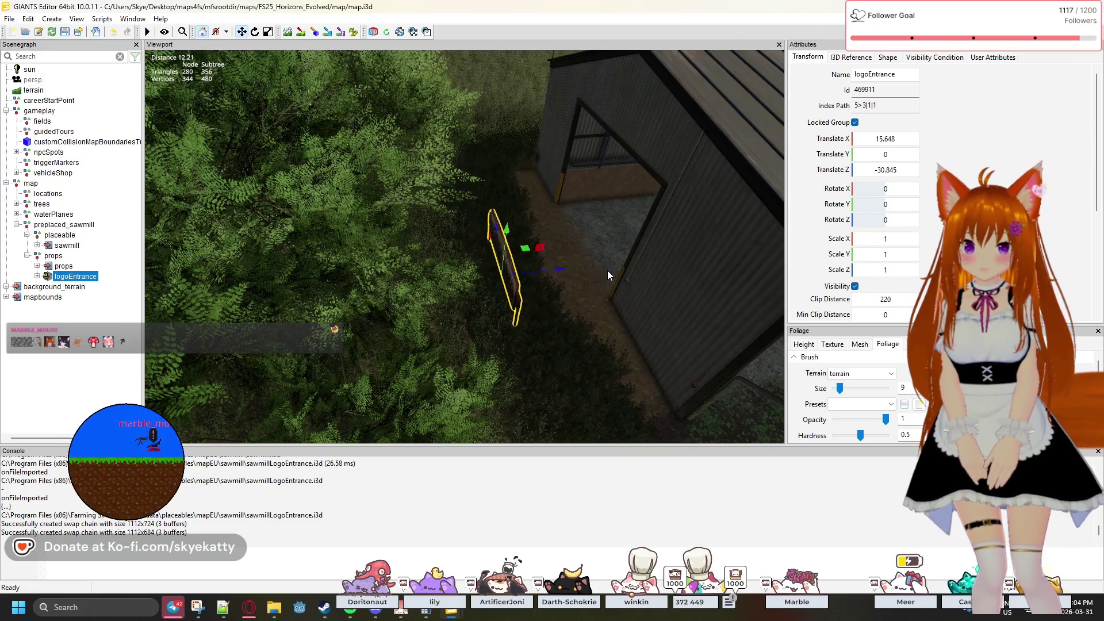
key(w)
key(w)
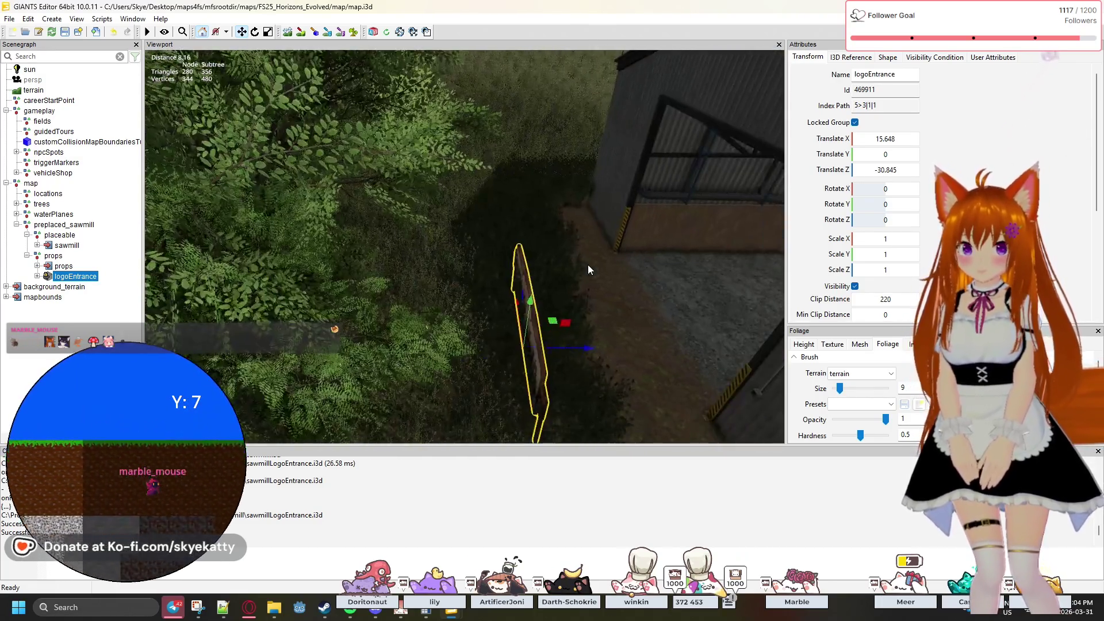
- Nudge logoEntrance along X to X 27.686, Z -30.845 on the grass beside the building
drag(444, 304, 445, 219)
mouse_move(457, 279)
mouse_down()
mouse_move(650, 288)
mouse_move(739, 305)
mouse_move(739, 320)
mouse_move(479, 322)
mouse_move(256, 408)
mouse_up()
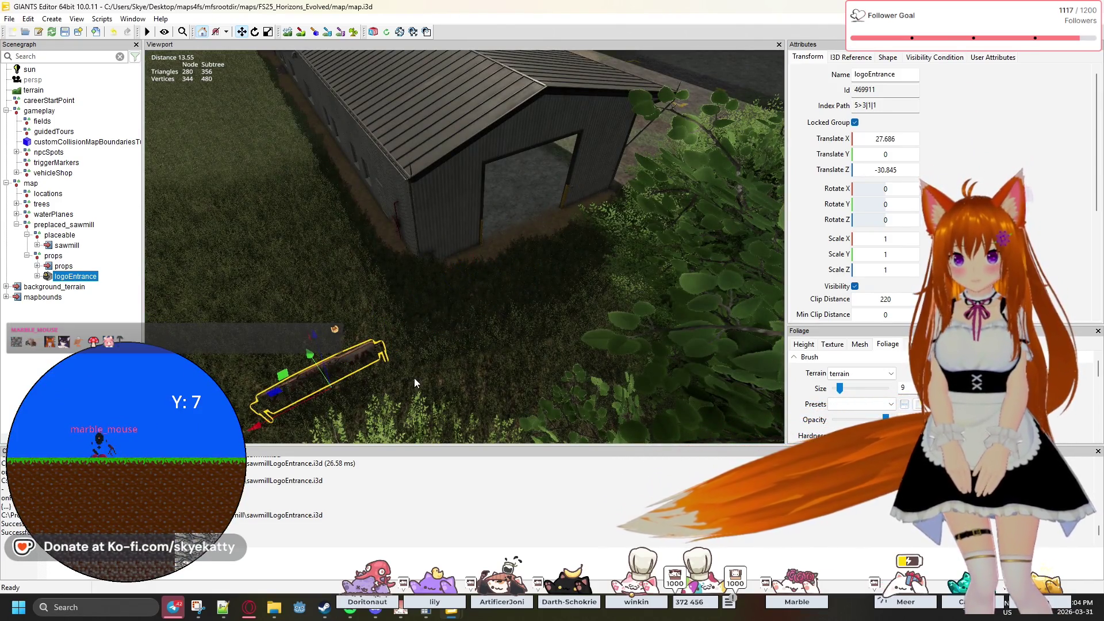
mouse_move(434, 372)
mouse_down()
mouse_move(412, 385)
mouse_move(472, 371)
mouse_up()
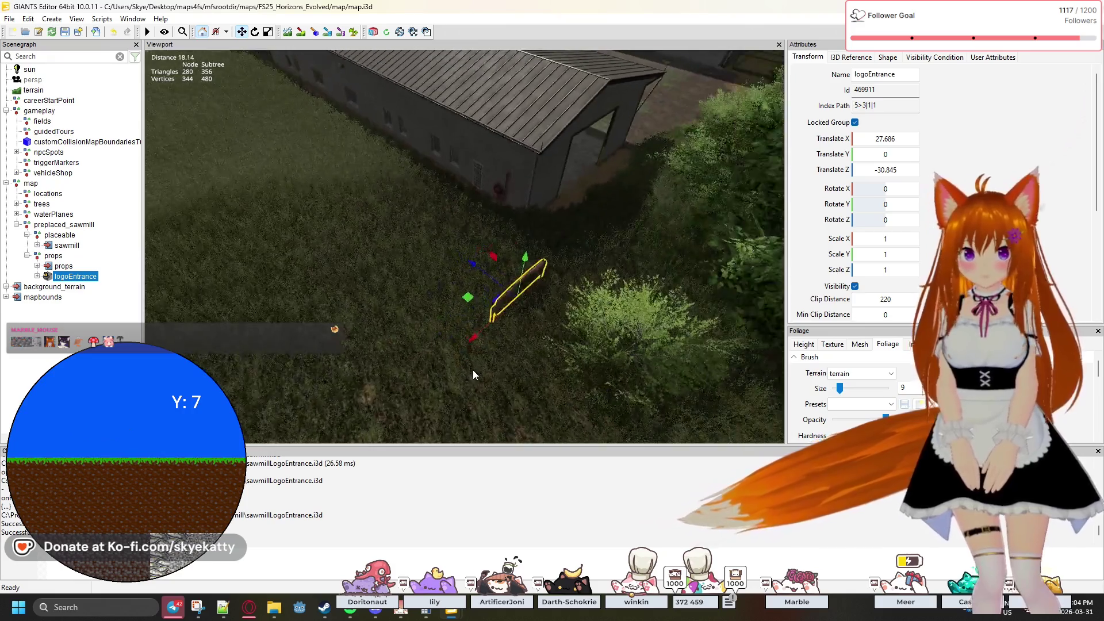
key(r)
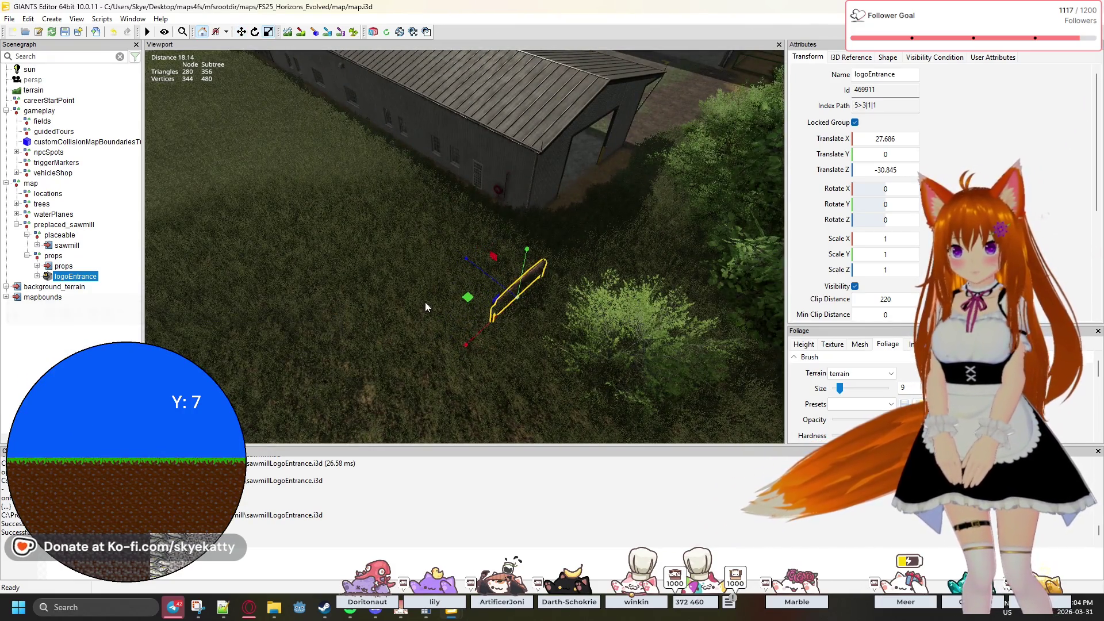
mouse_move(523, 345)
mouse_down()
mouse_move(524, 357)
mouse_move(511, 341)
mouse_move(474, 333)
mouse_up()
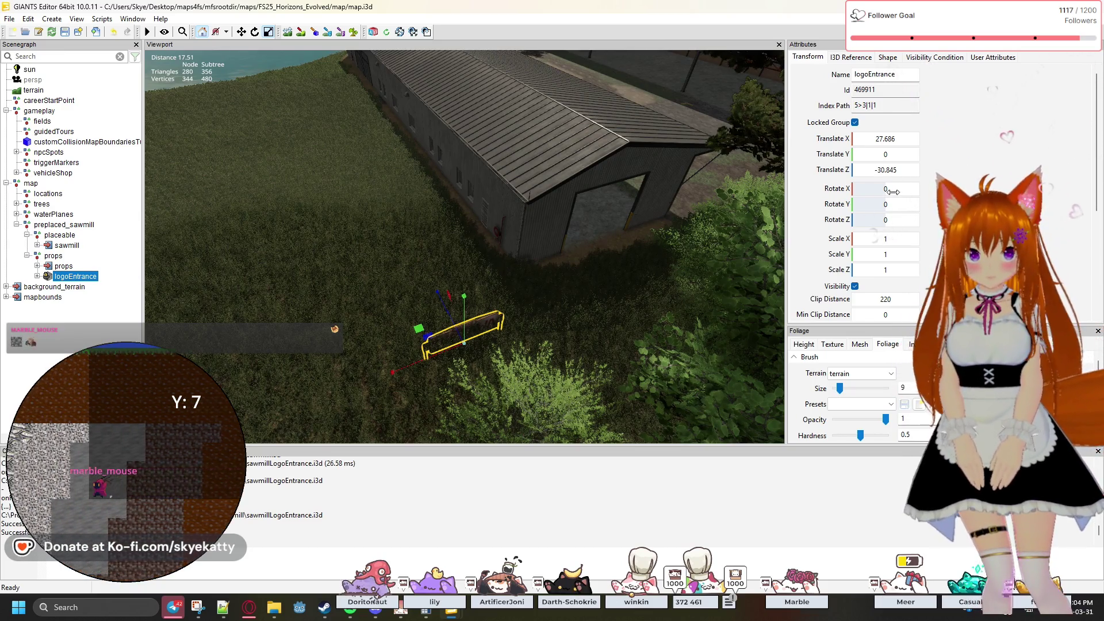
- Restore logoEntrance's X scale to 1 and shift it to X 25.171, Z -29.922
drag(886, 191, 893, 191)
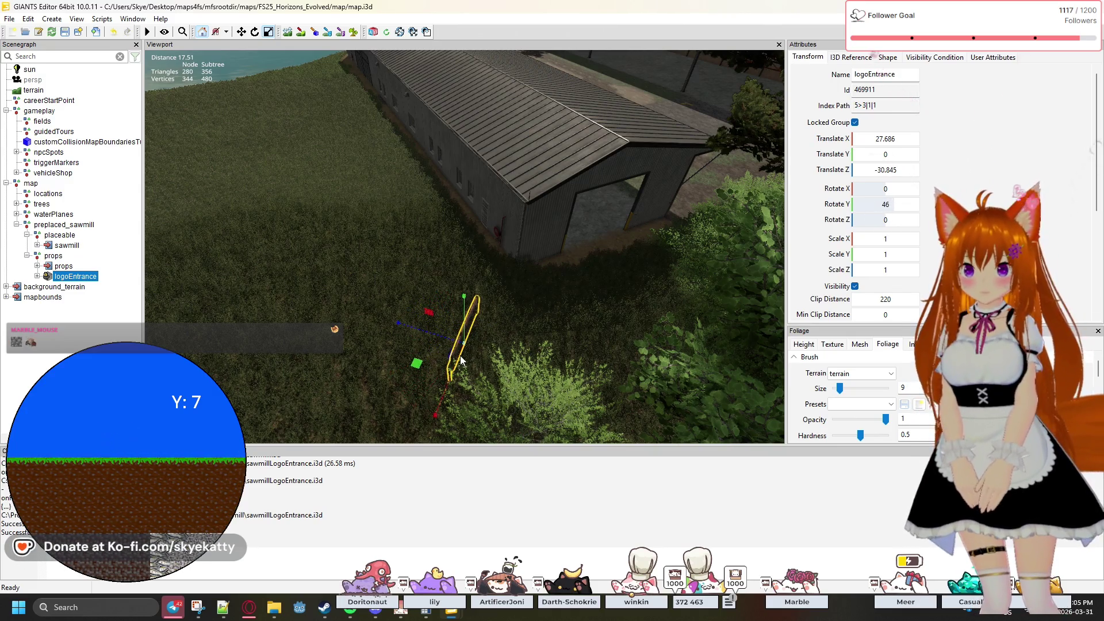
click(450, 409)
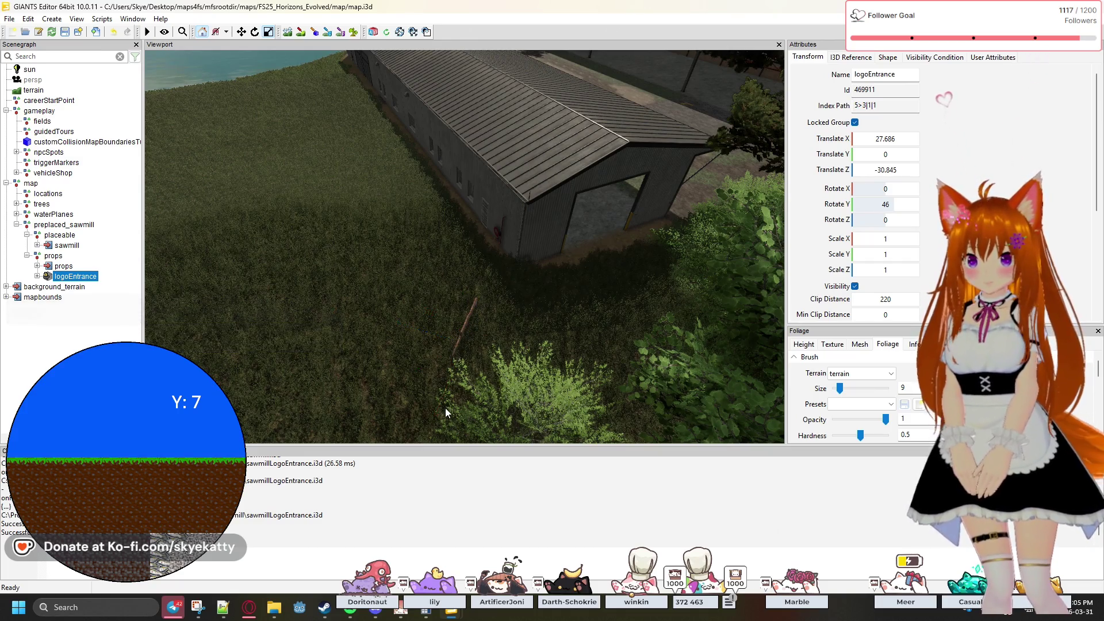
click(463, 334)
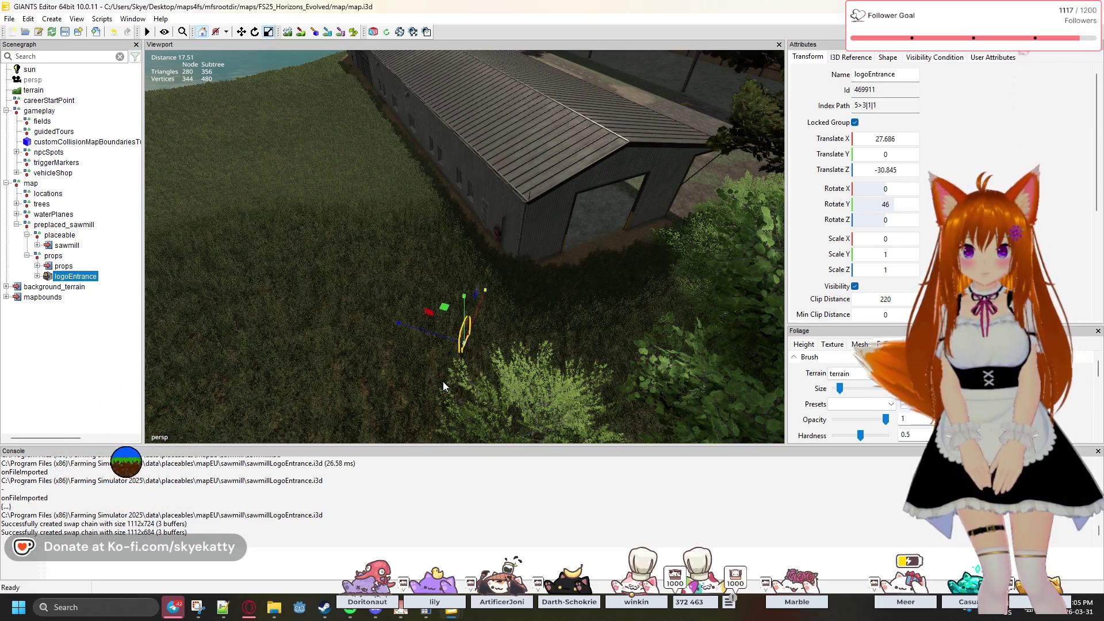
key(ctrl+z)
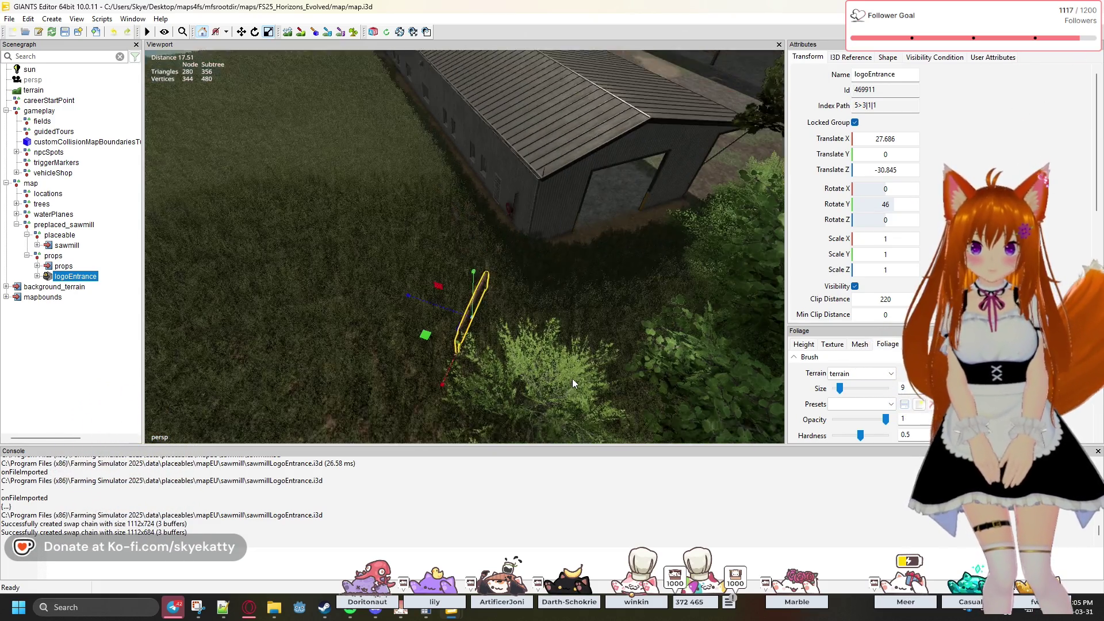
key(w)
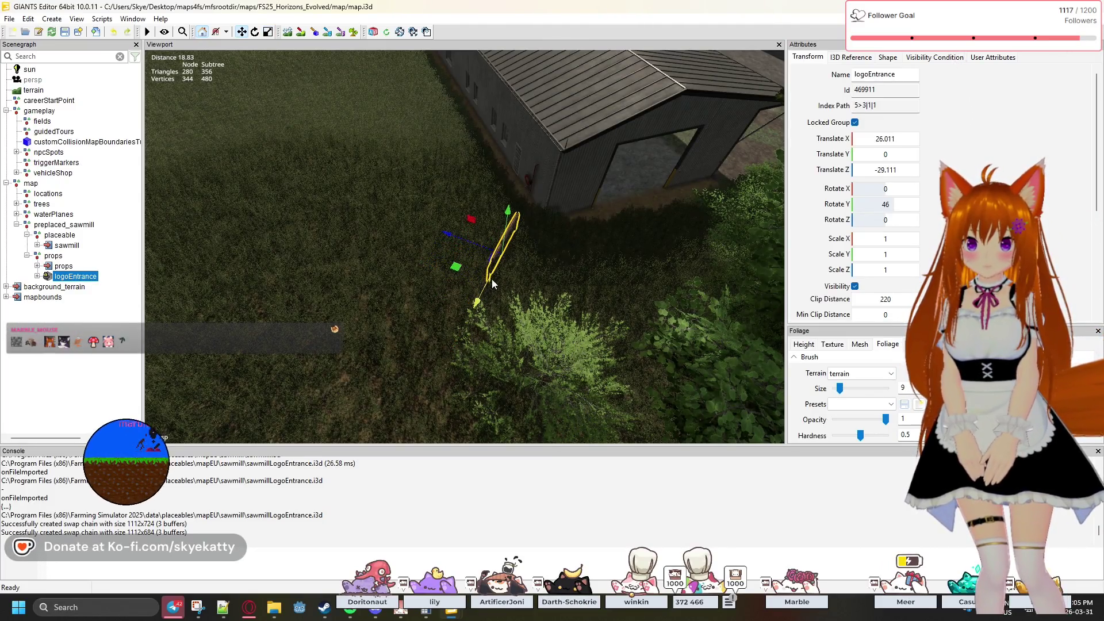
drag(456, 238, 478, 248)
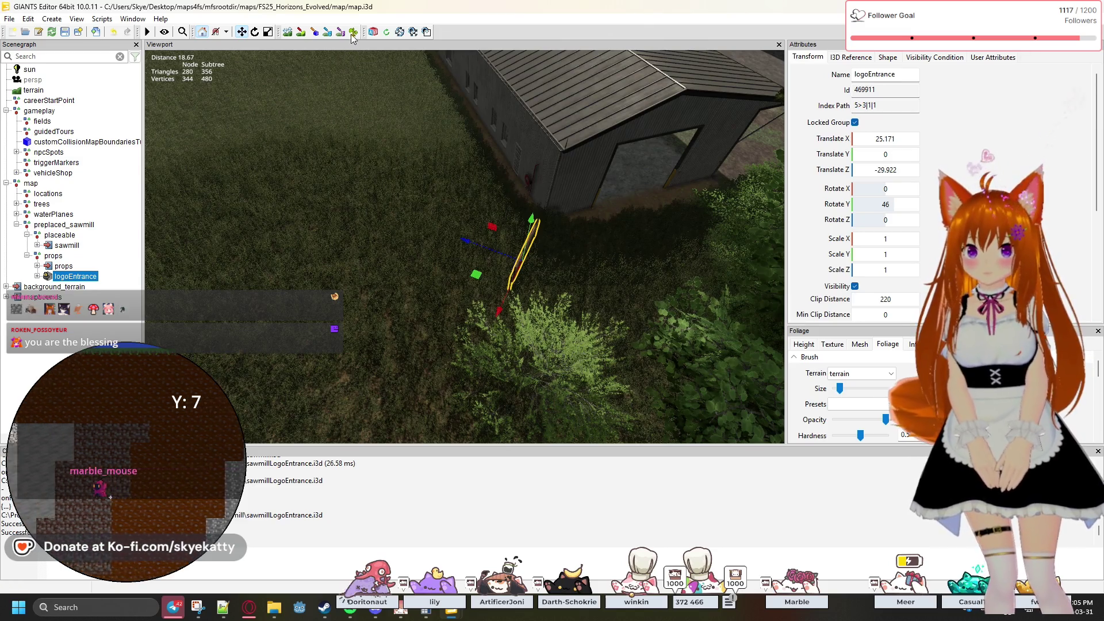
key(t)
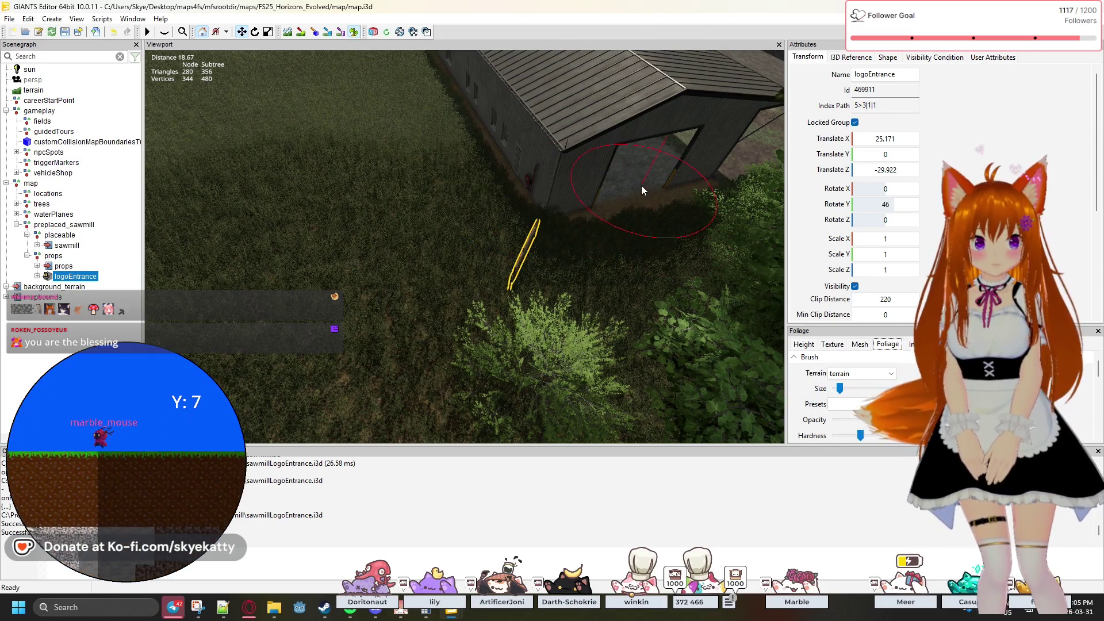
- Paint the grass away to bare dirt from the shed doorway around the logo sign, then deselect
mouse_move(656, 164)
mouse_down()
mouse_move(569, 261)
mouse_move(590, 241)
mouse_up()
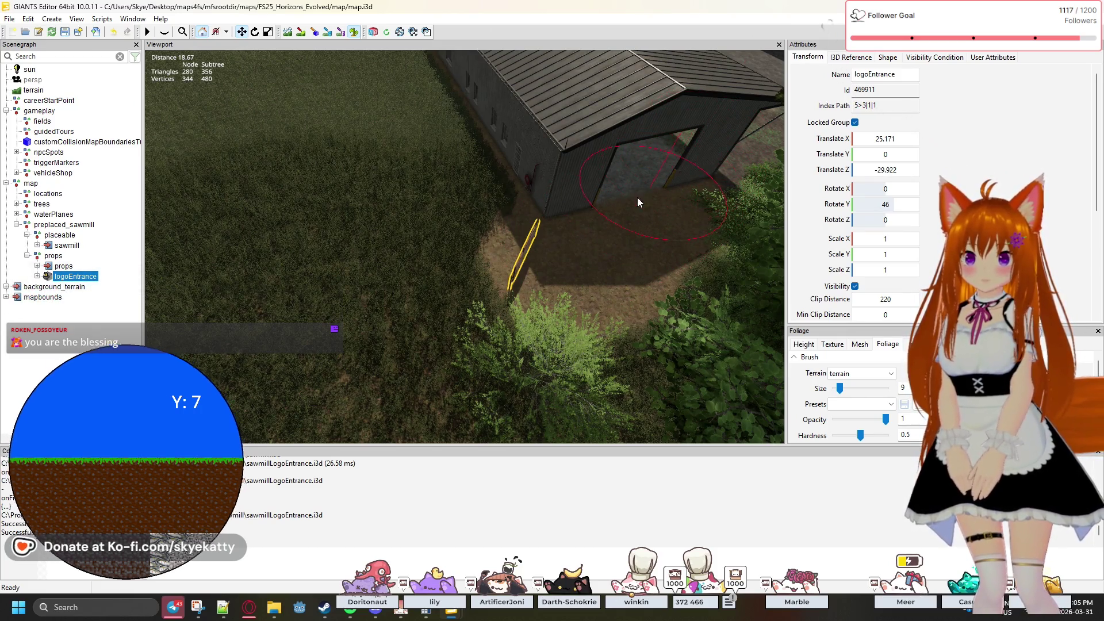
drag(578, 251, 560, 272)
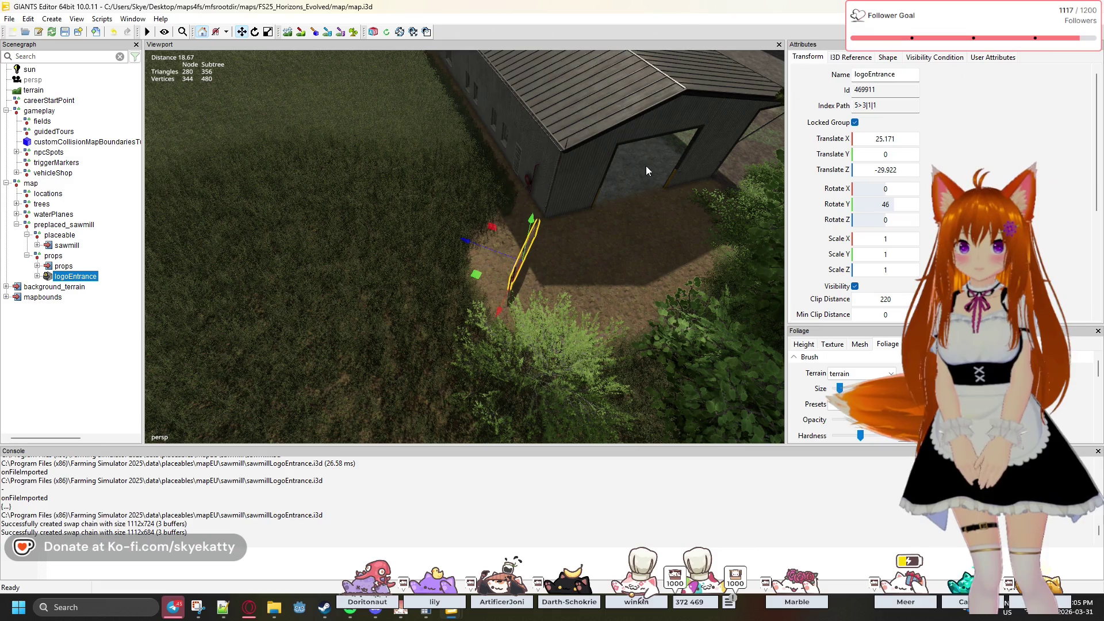
click(640, 230)
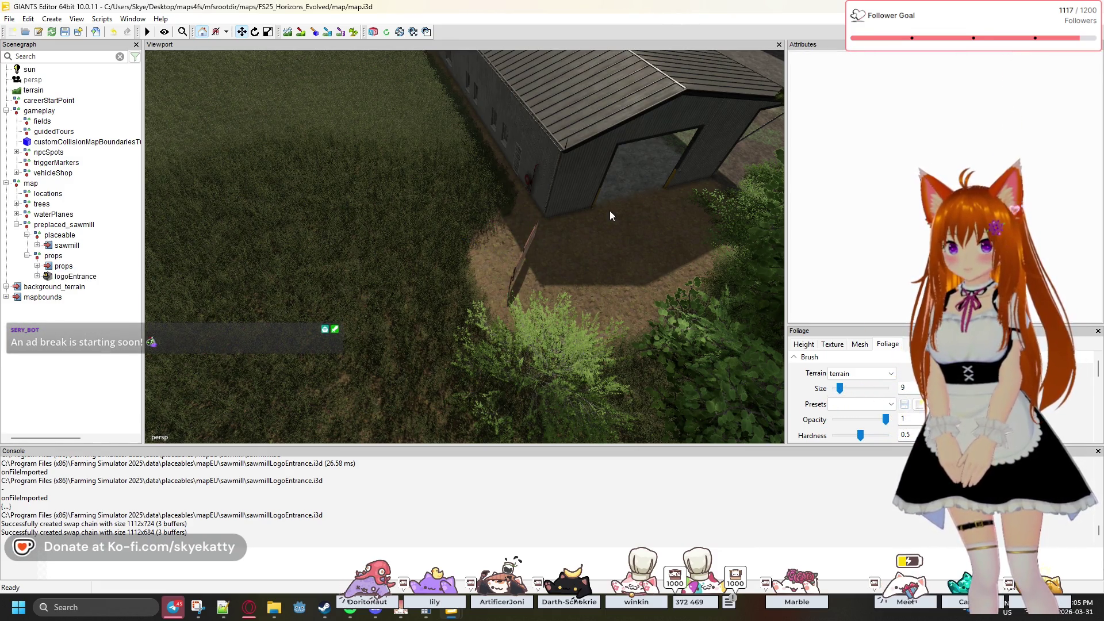
scroll(541, 146, up, 10)
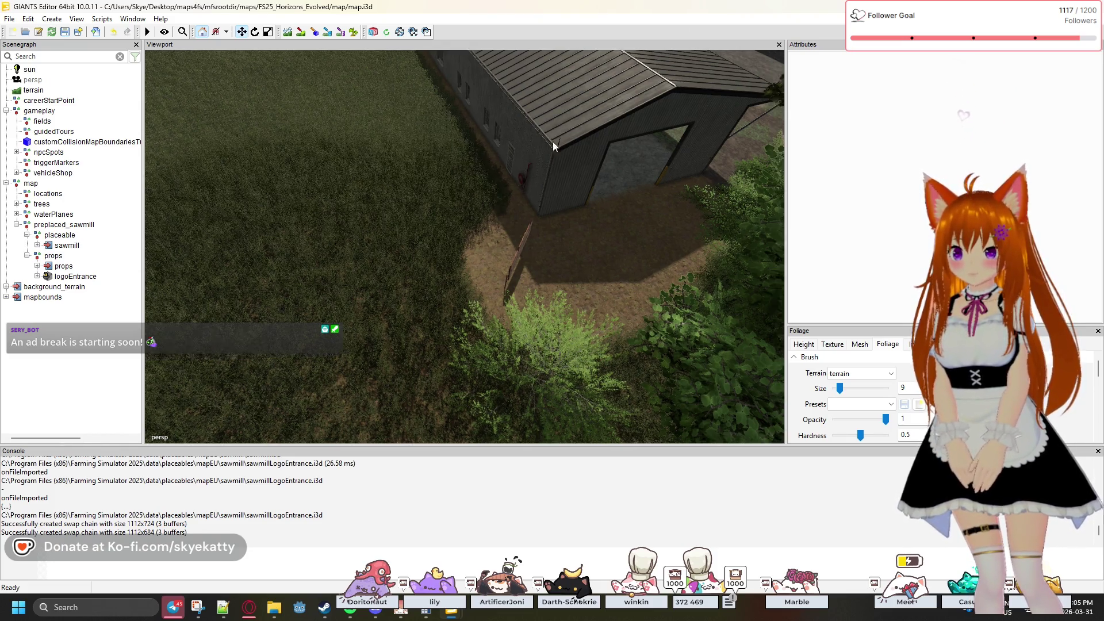
scroll(577, 102, down, 10)
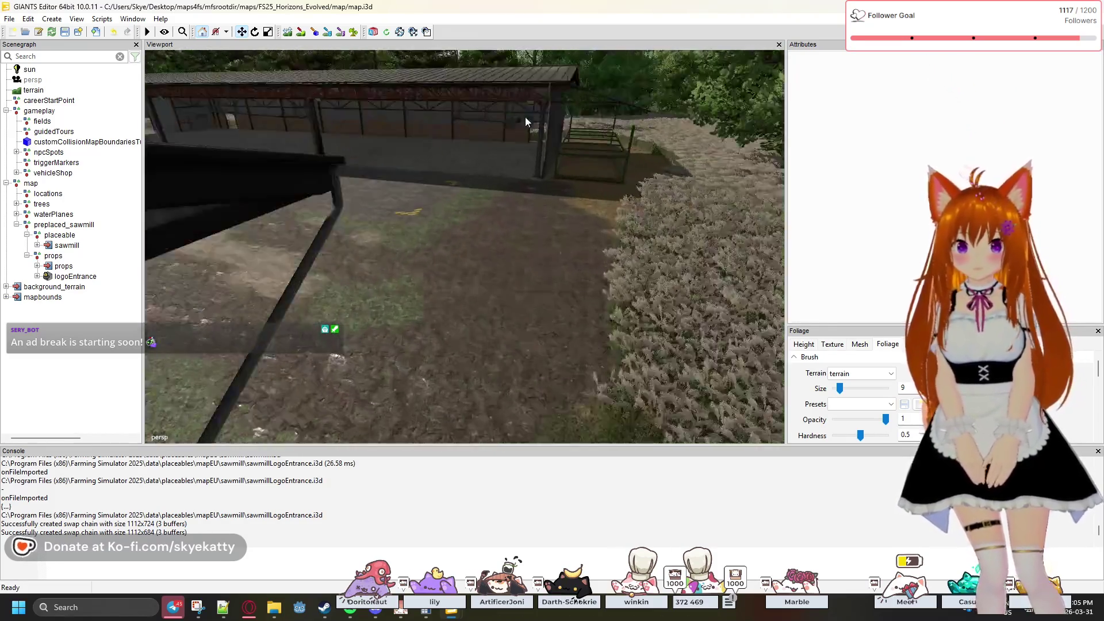
scroll(542, 182, down, 10)
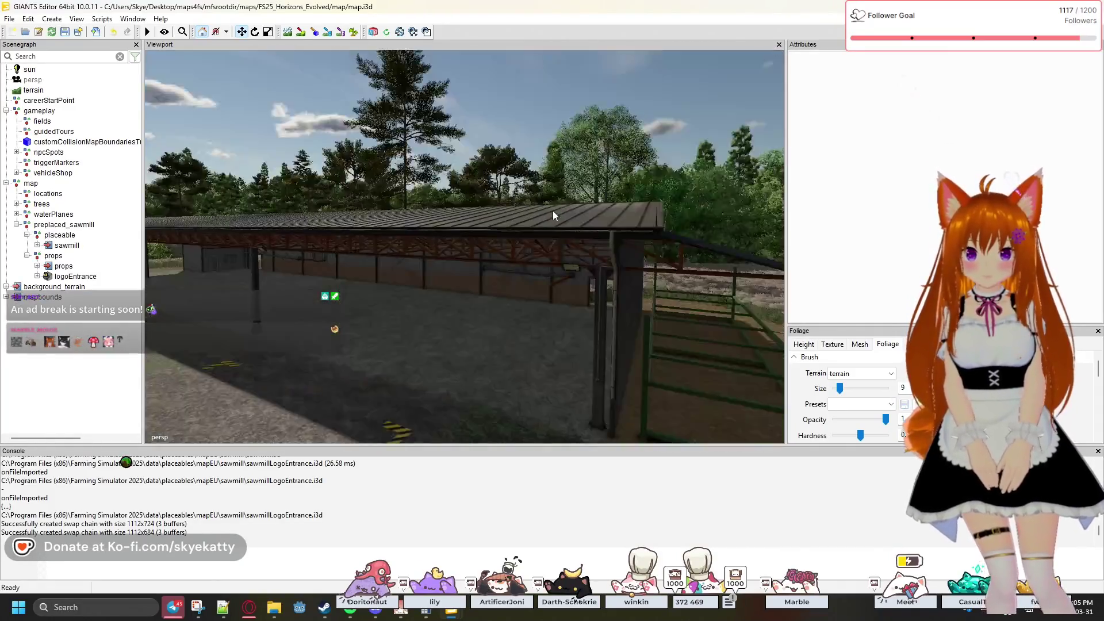
scroll(312, 249, up, 10)
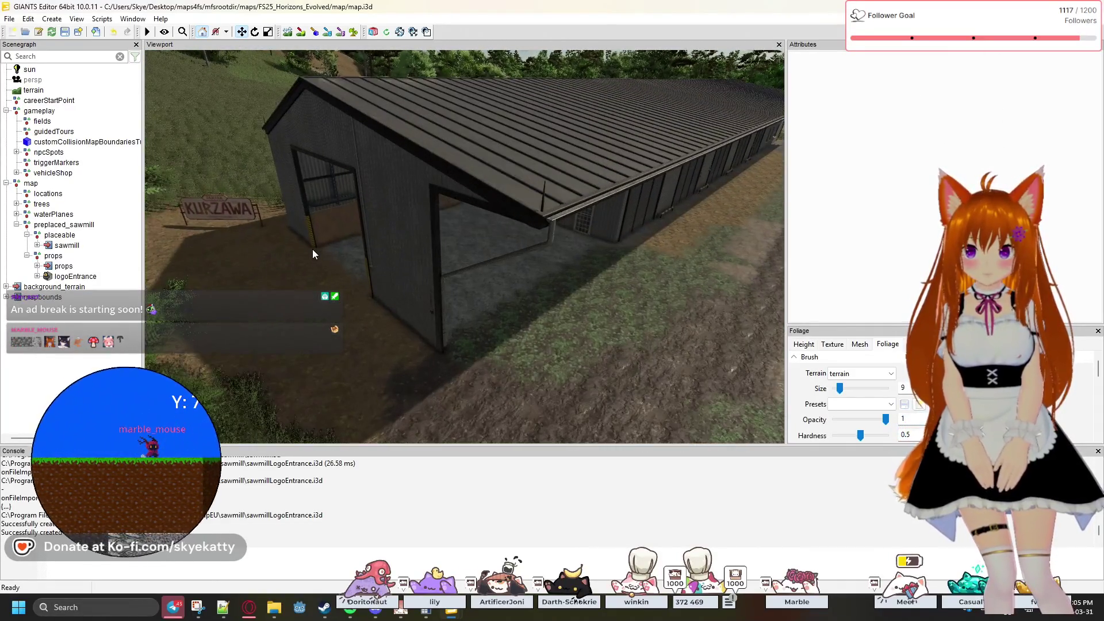
scroll(362, 233, down, 10)
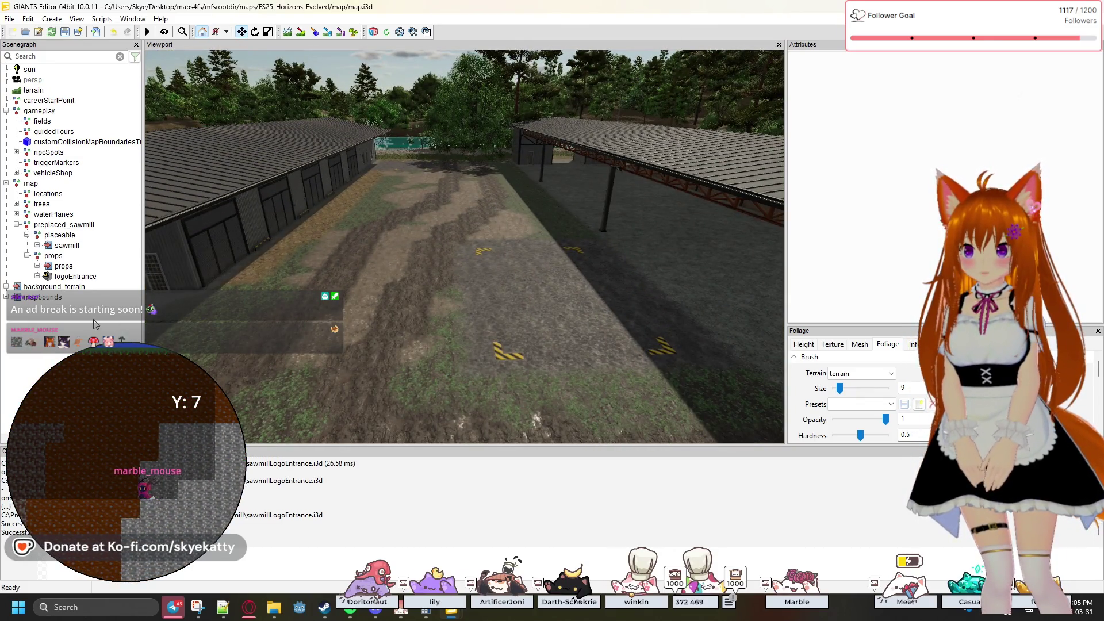
mouse_move(451, 611)
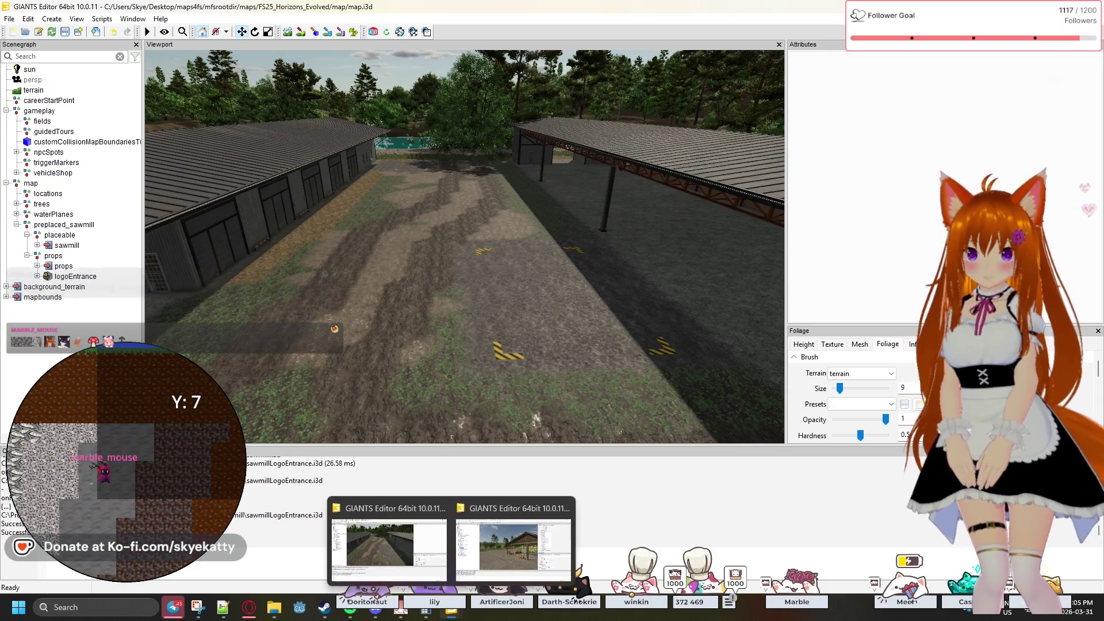
- Bring the NewFrontier map window forward, frame aiSplines and select preplaced_trailerHouse
click(470, 566)
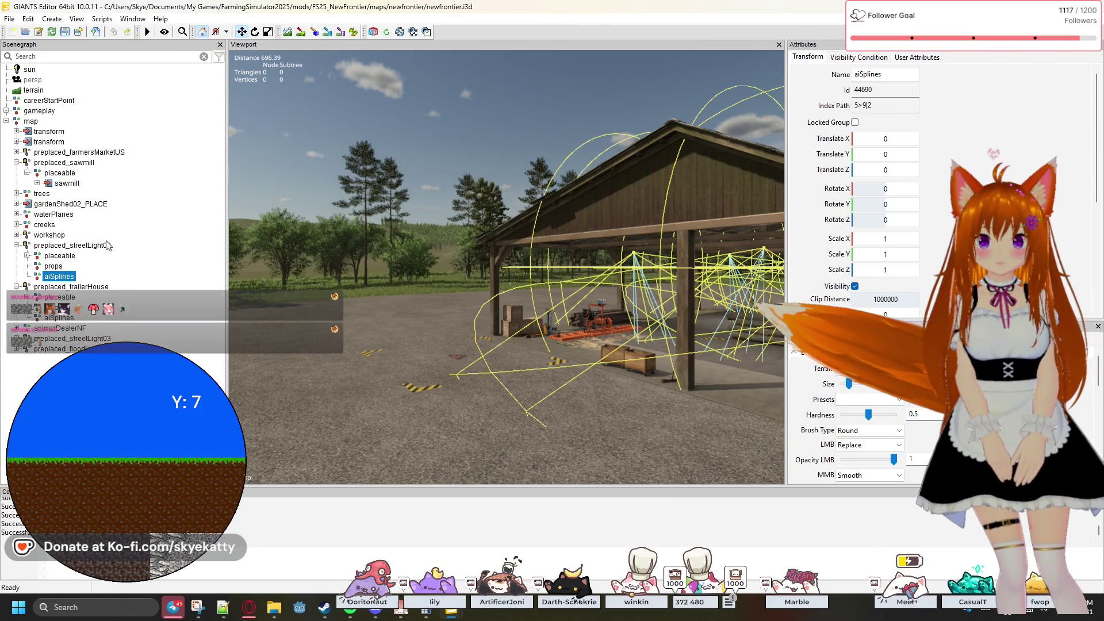
key(f)
mouse_move(376, 311)
mouse_down()
mouse_move(482, 319)
mouse_move(340, 324)
mouse_move(370, 278)
mouse_up()
key(f)
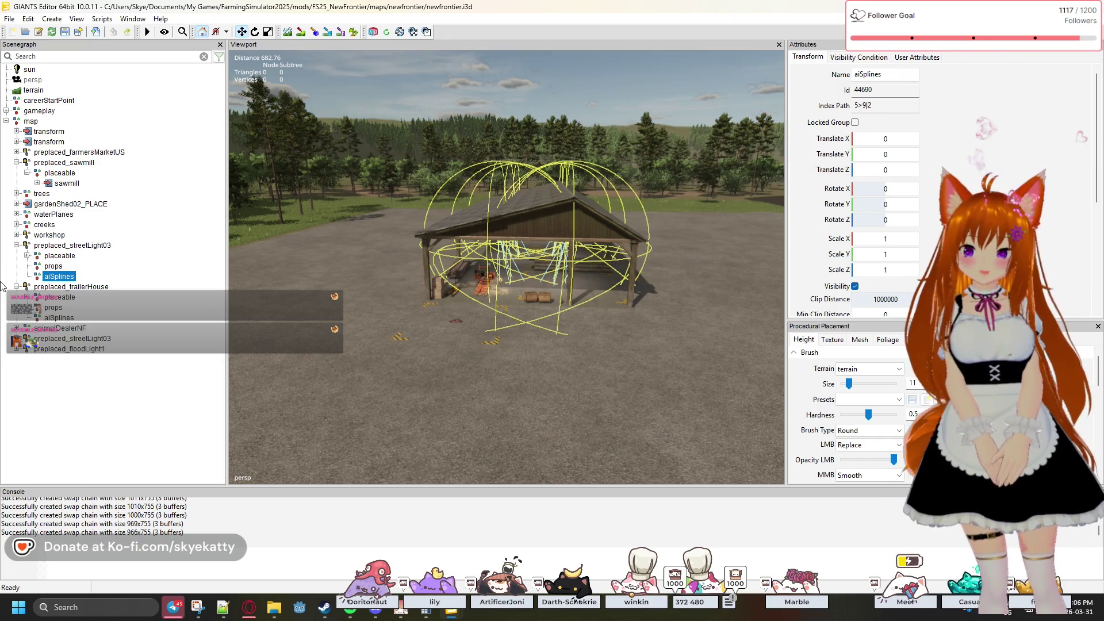
click(58, 287)
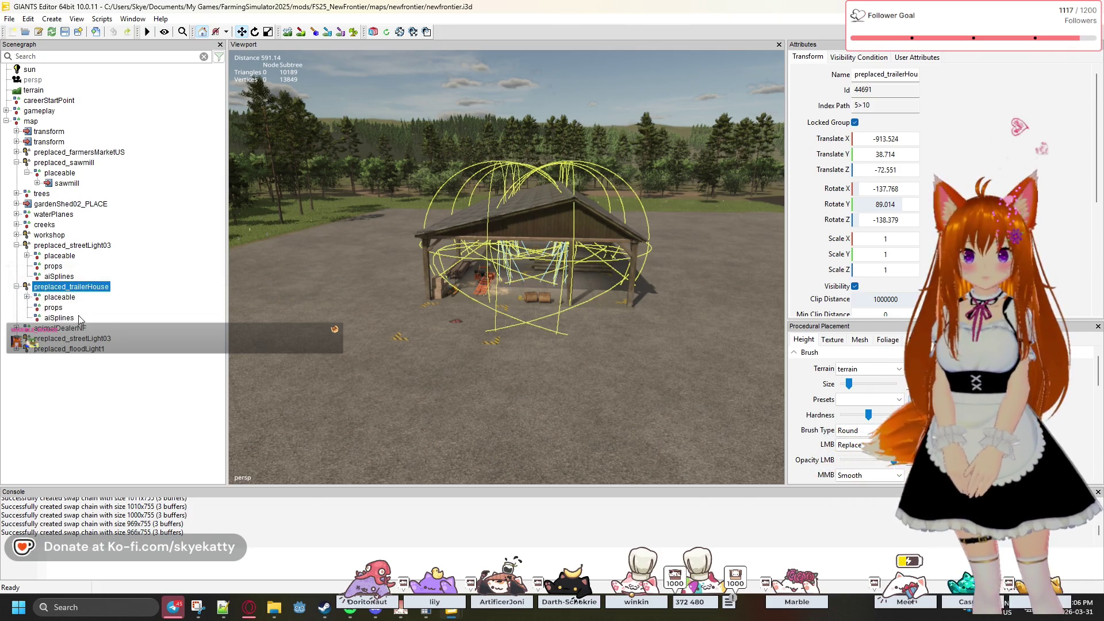
click(129, 19)
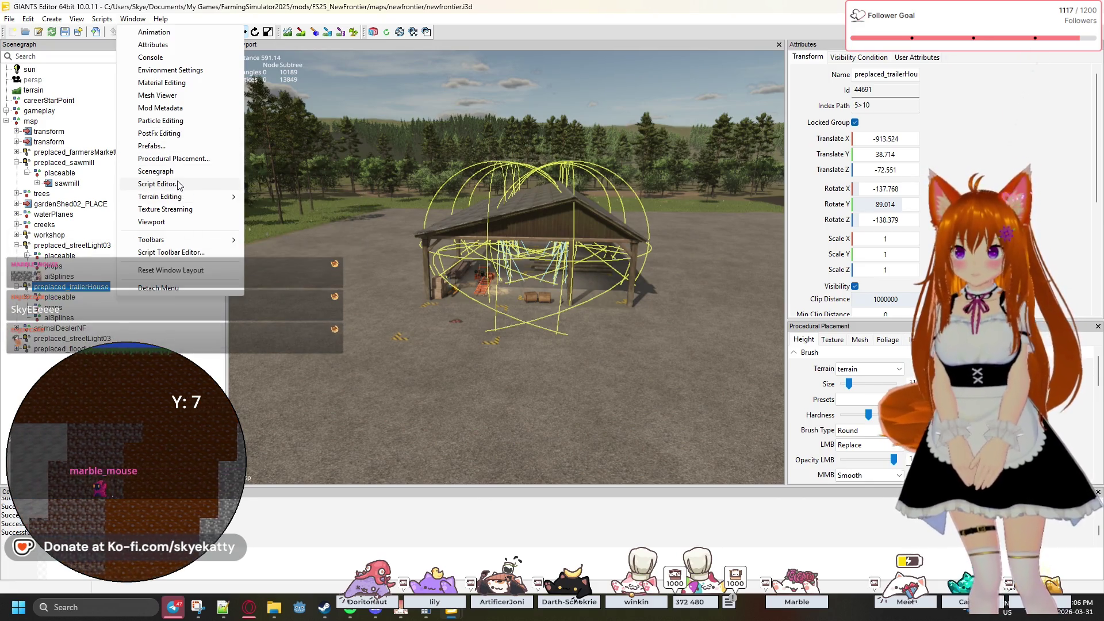
- Open the Mesh Viewer panel, then browse the Window menu's Toolbars submenu and close it
click(167, 101)
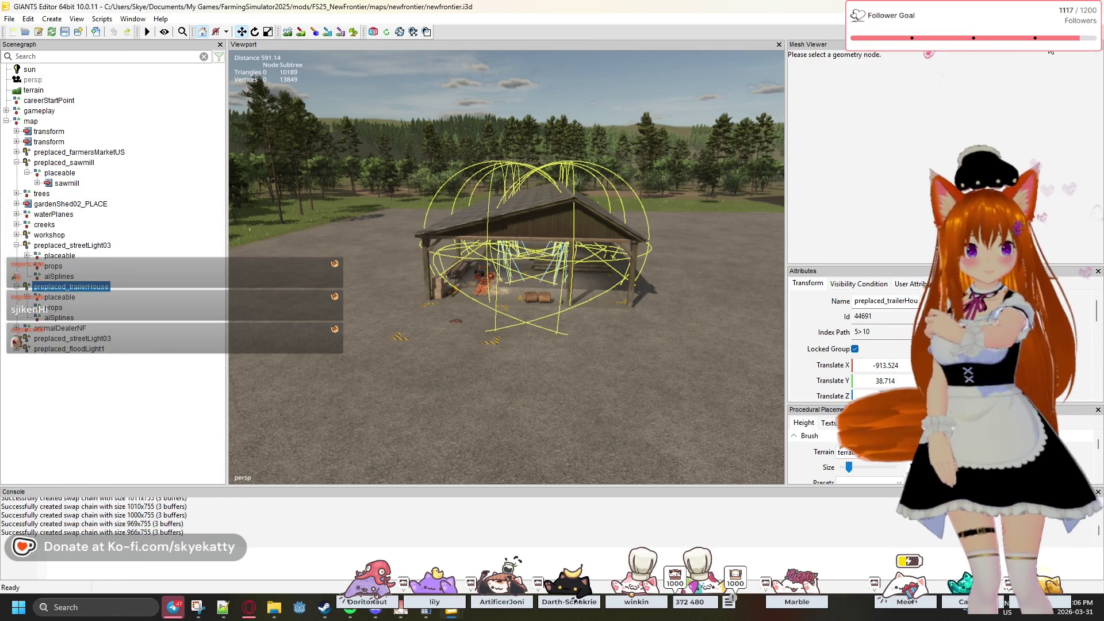
click(133, 19)
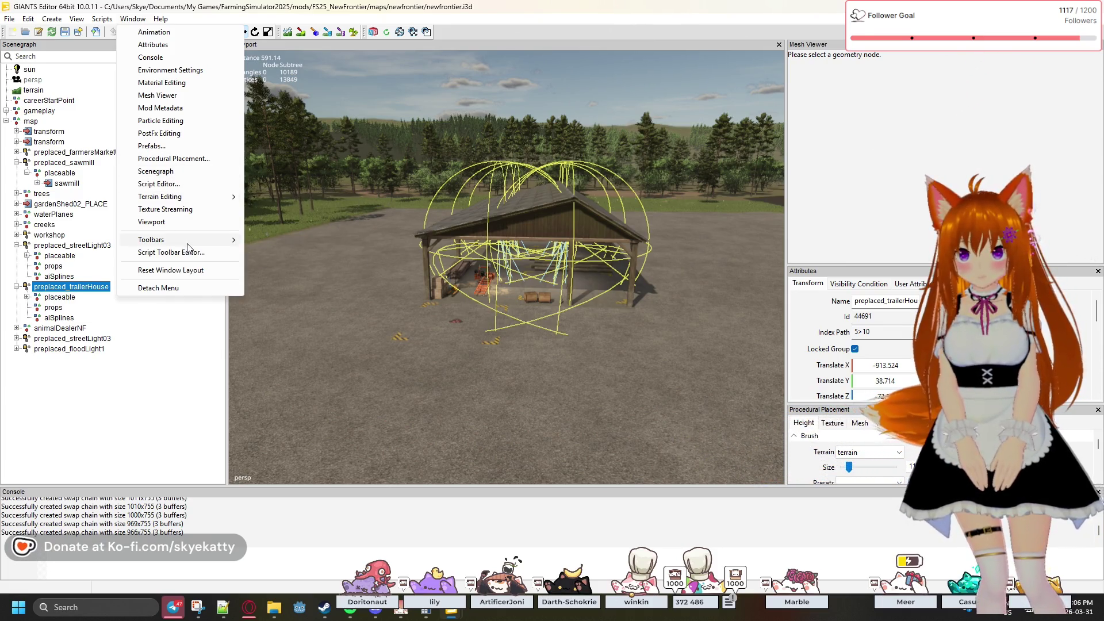
mouse_move(190, 248)
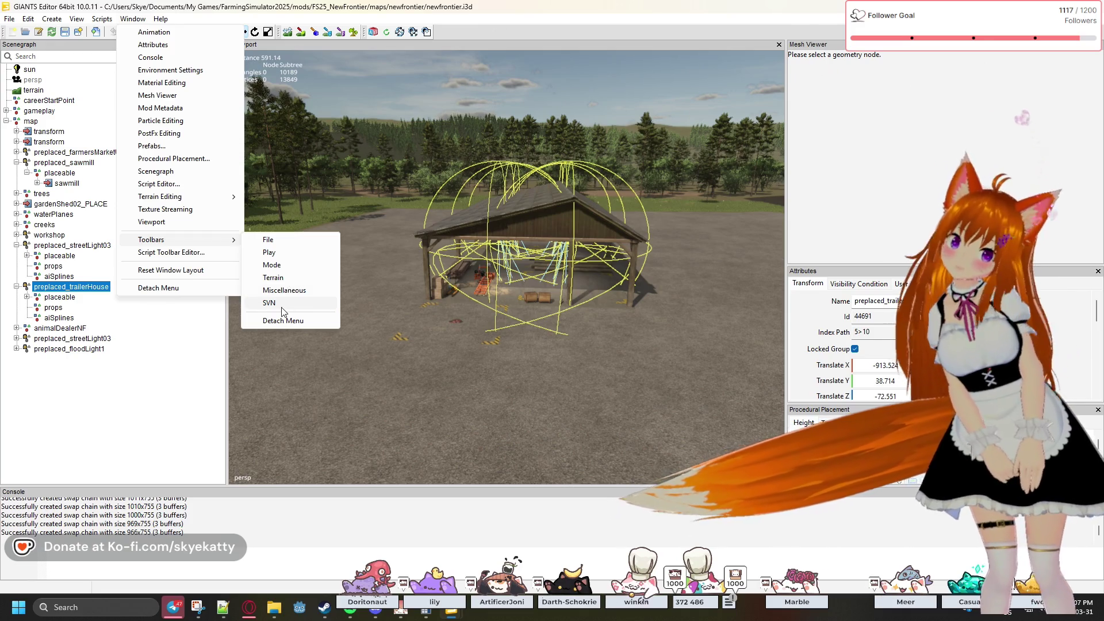
click(275, 304)
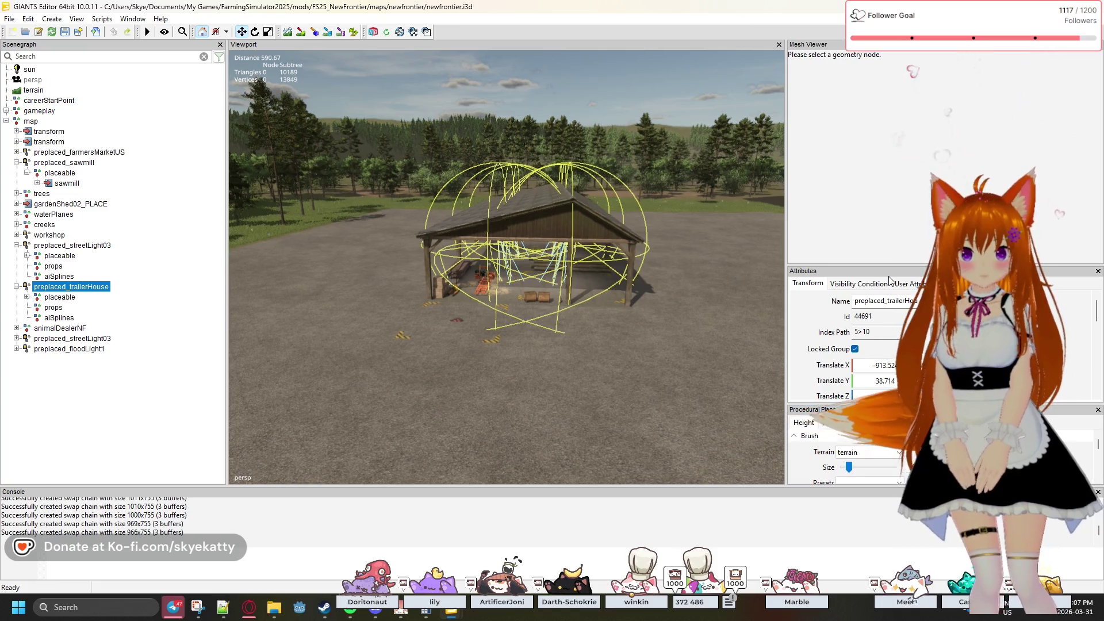
click(1098, 46)
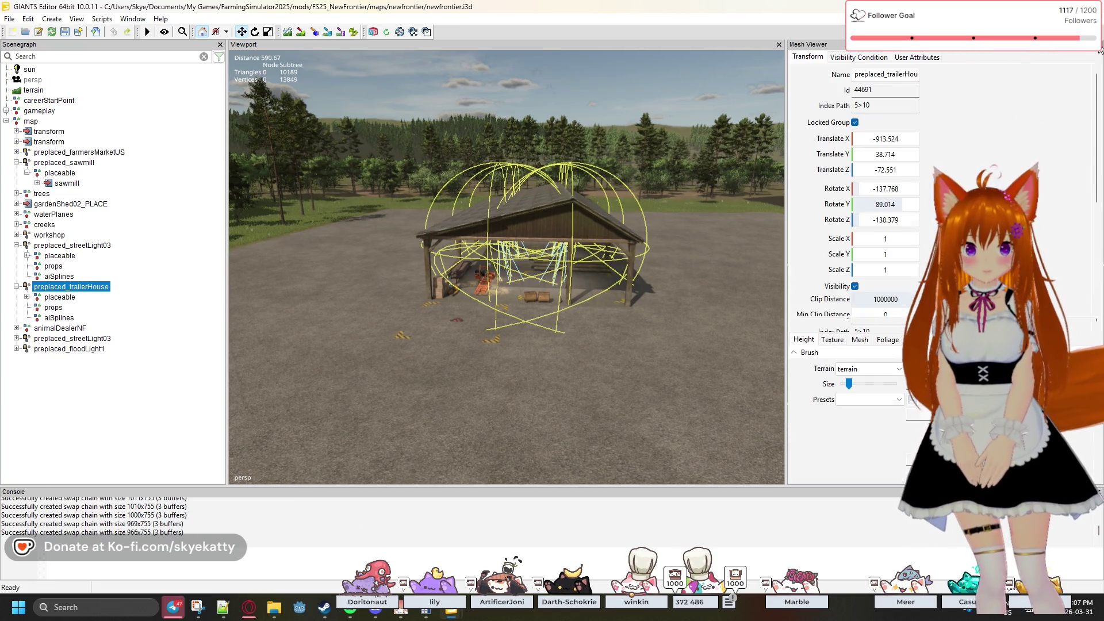
scroll(1085, 133, down, 2)
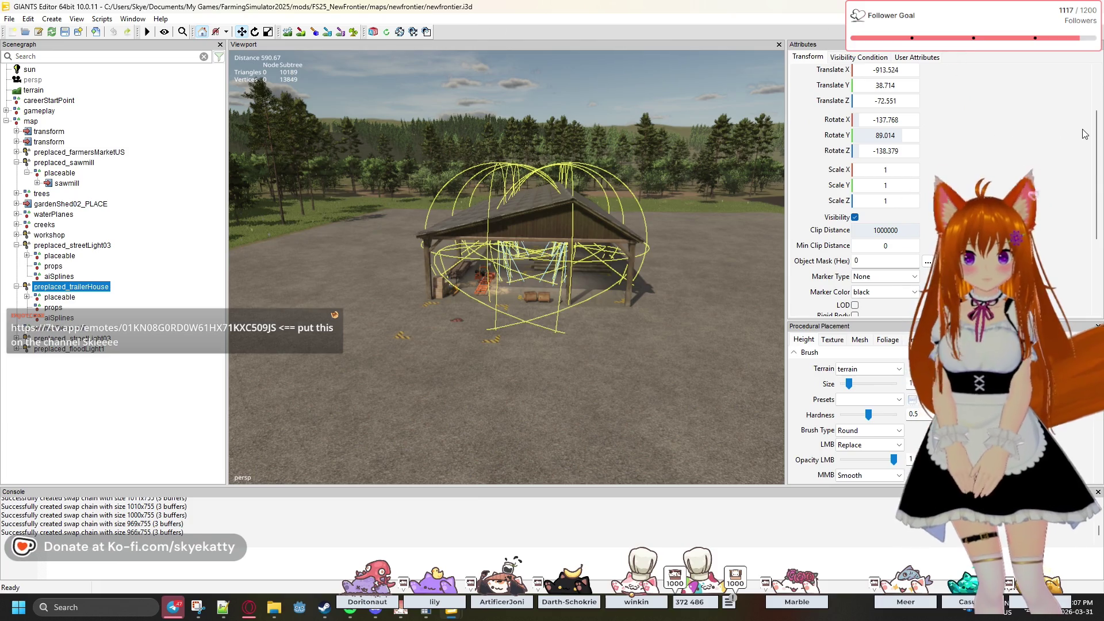
scroll(1085, 133, up, 2)
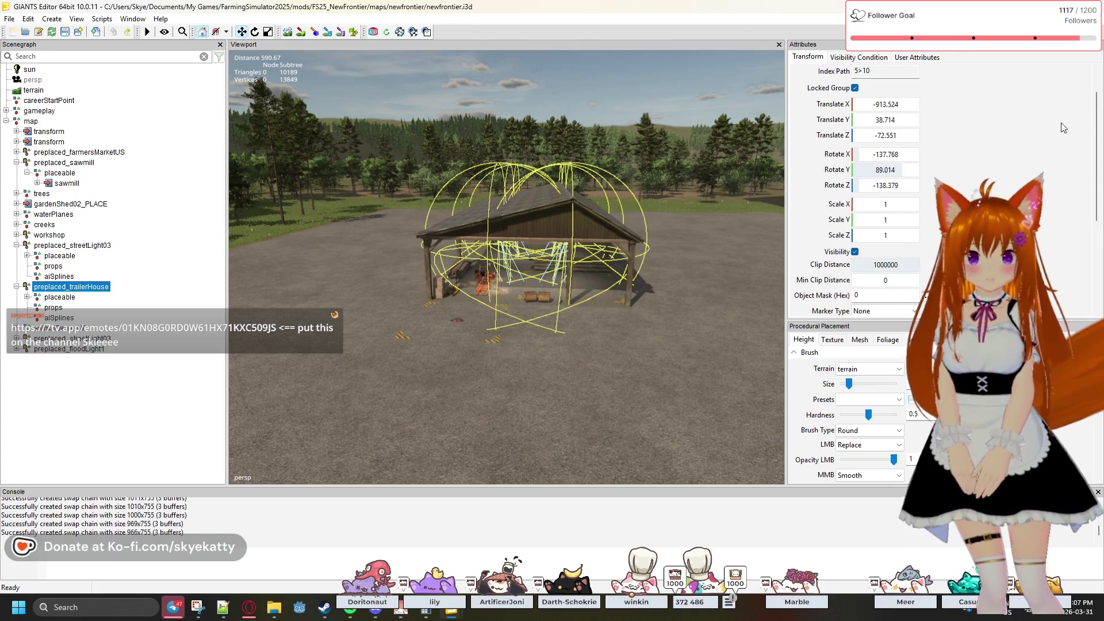
click(163, 21)
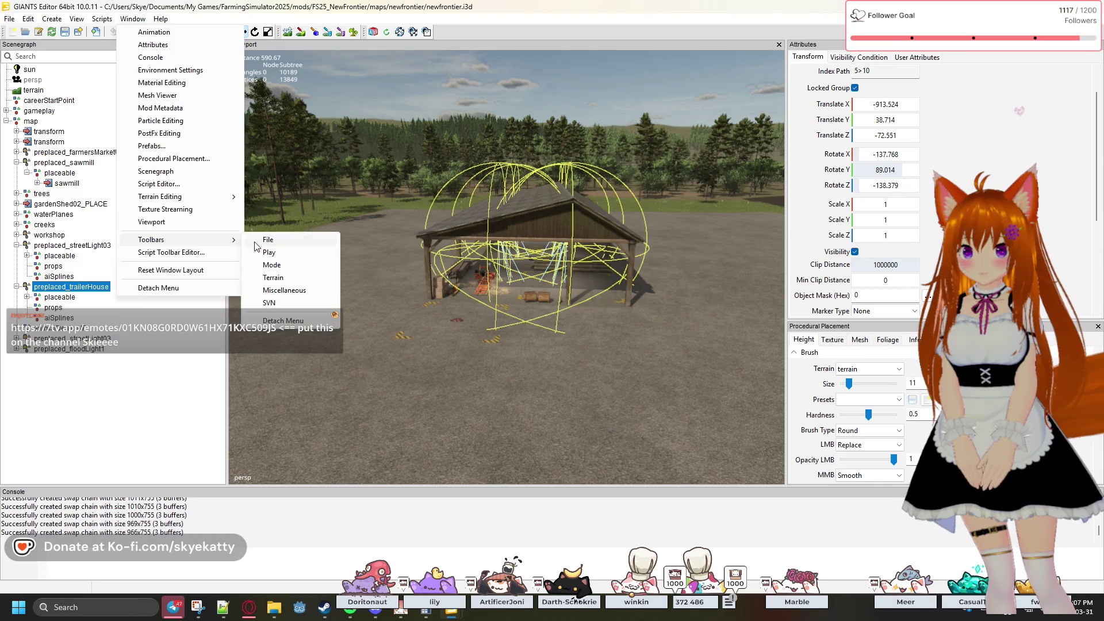
click(274, 245)
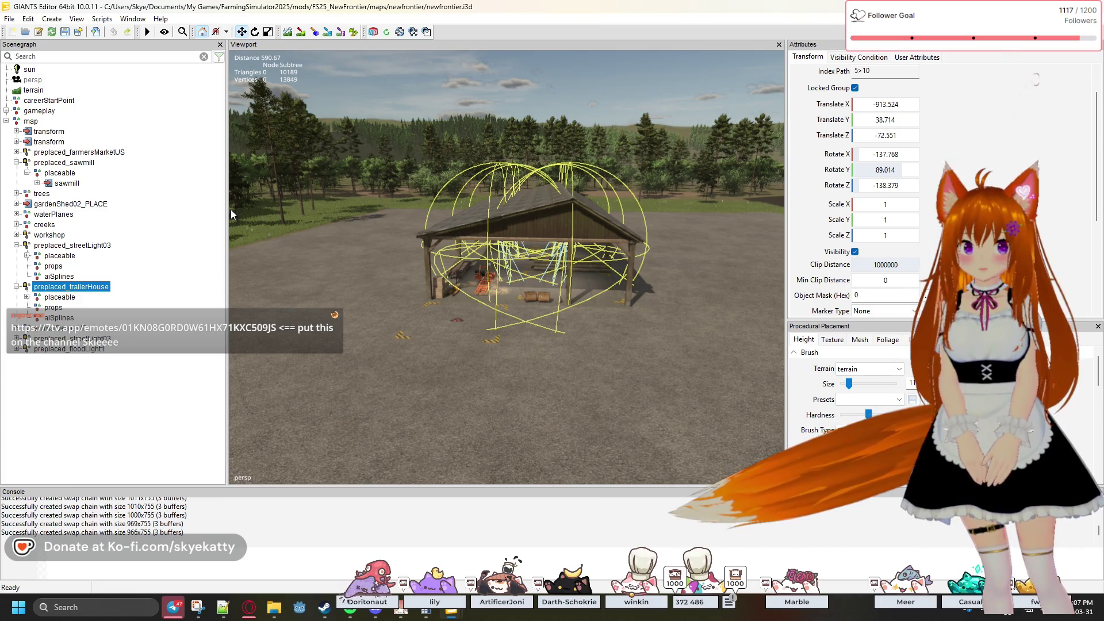
click(132, 19)
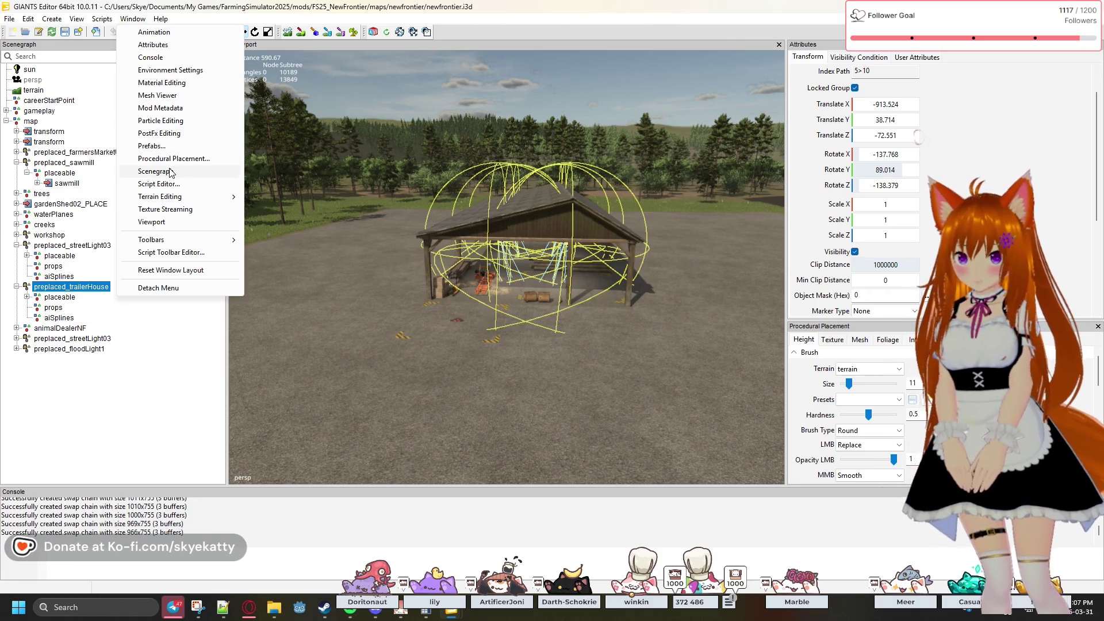
click(176, 49)
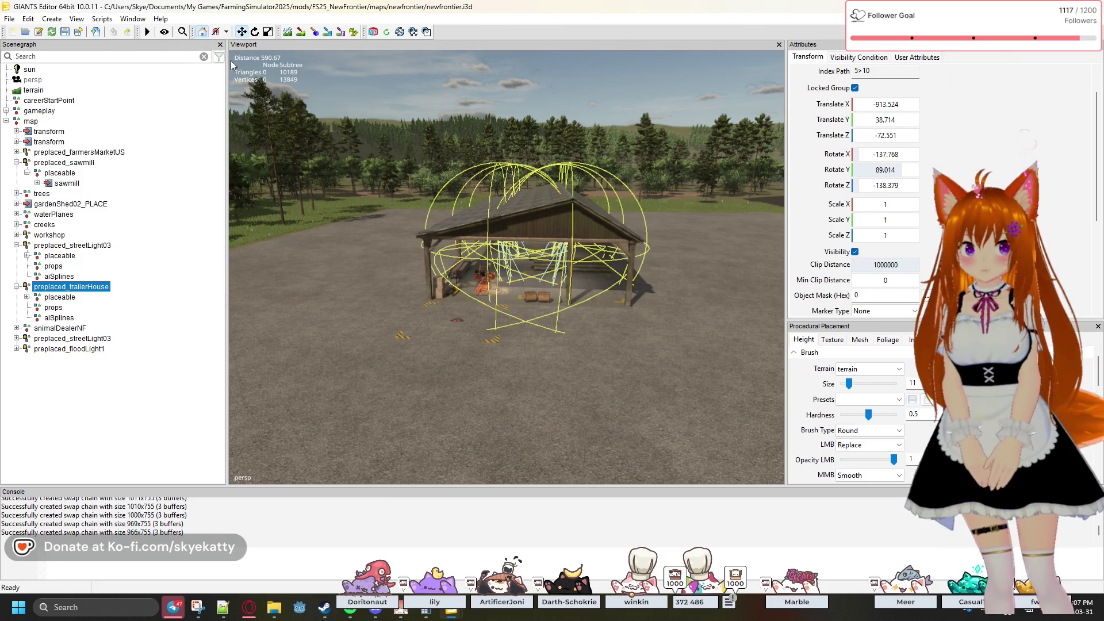
scroll(805, 103, down, 2)
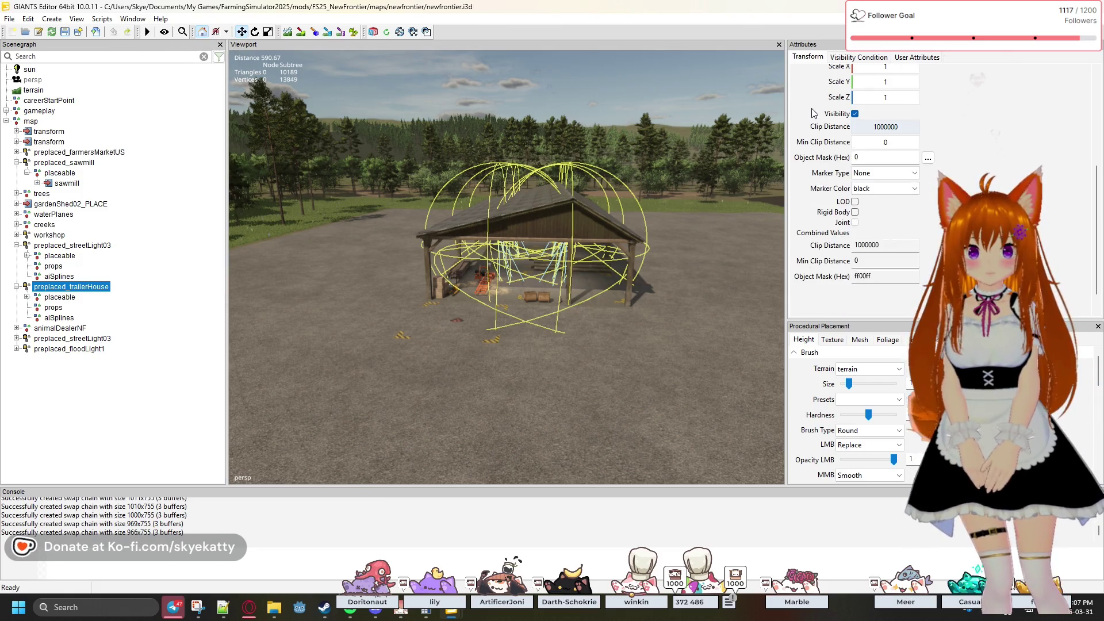
scroll(814, 113, up, 3)
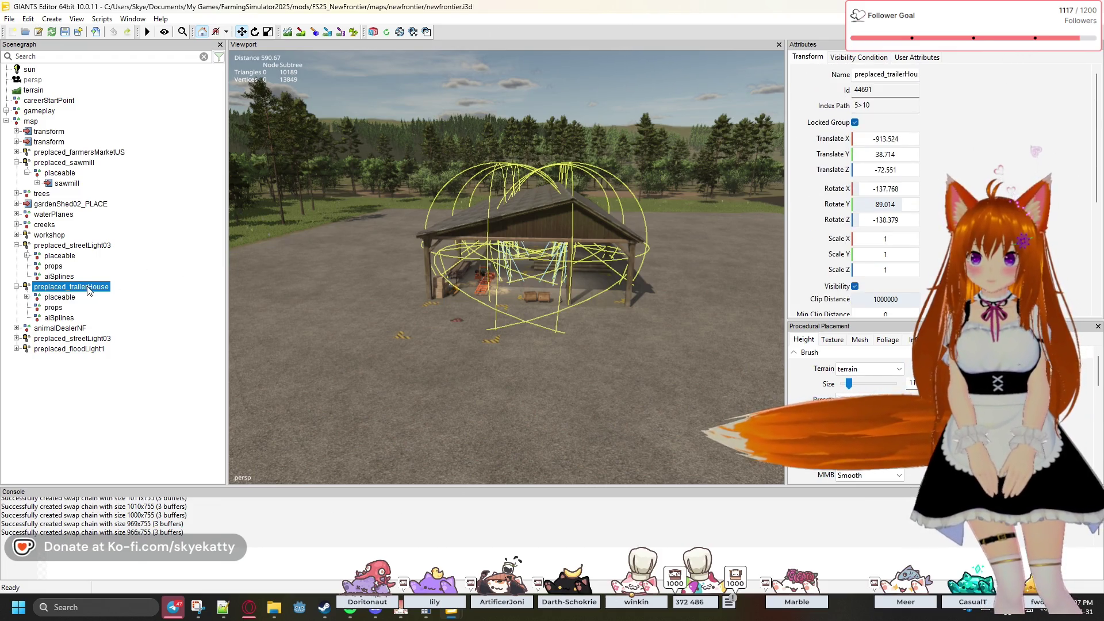
- Select preplaced_sawmill to review its onCreate, uniqueId and xmlFilename attributes, then clear the selection
click(83, 246)
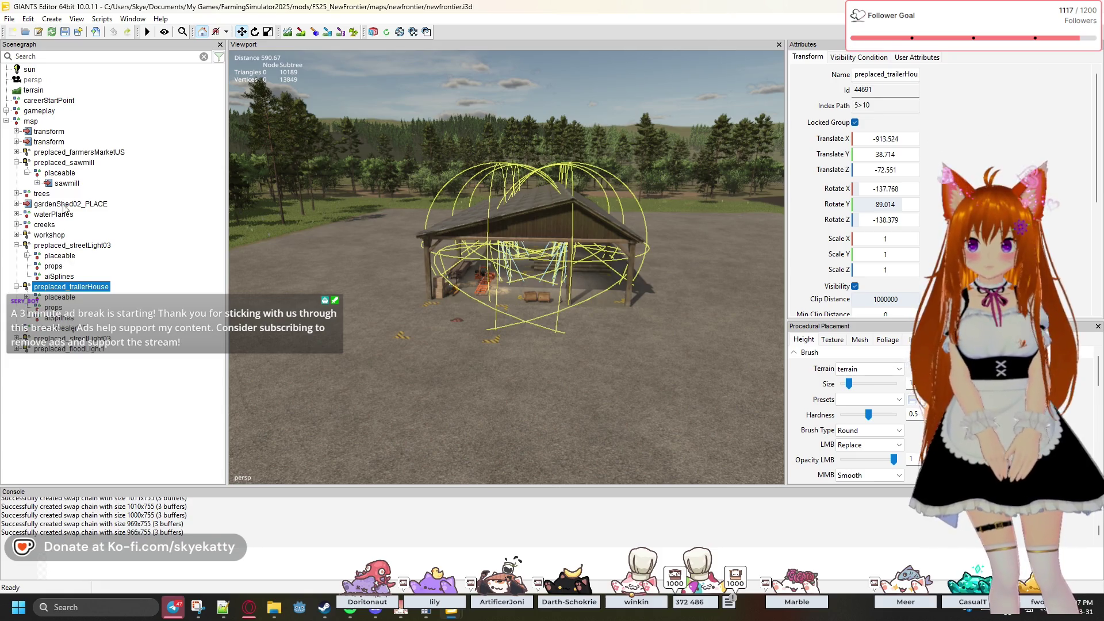
click(71, 163)
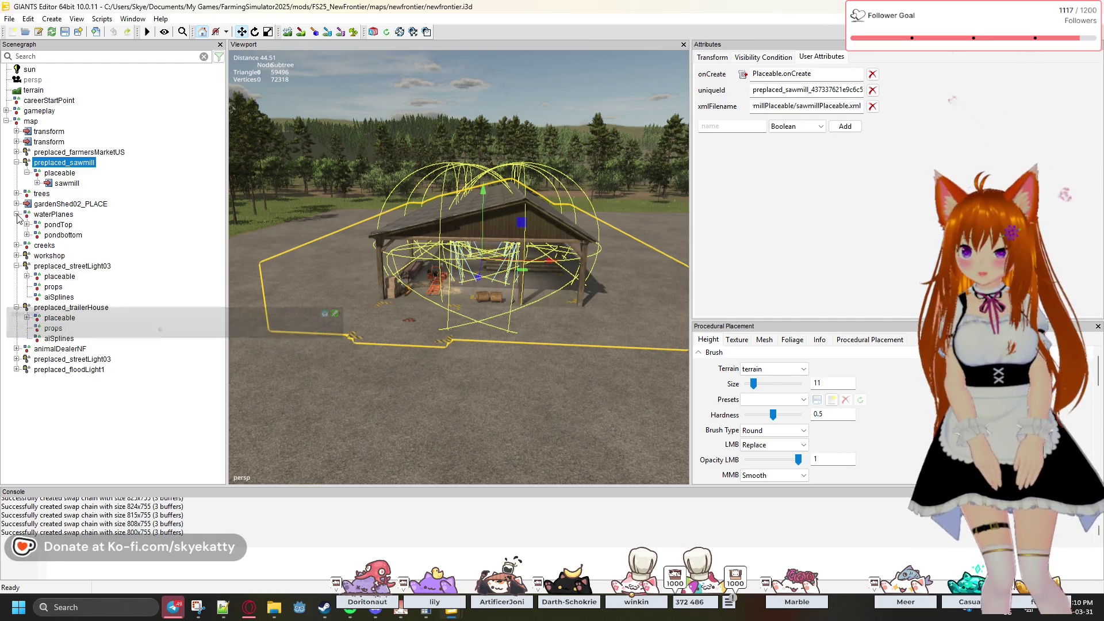
click(19, 226)
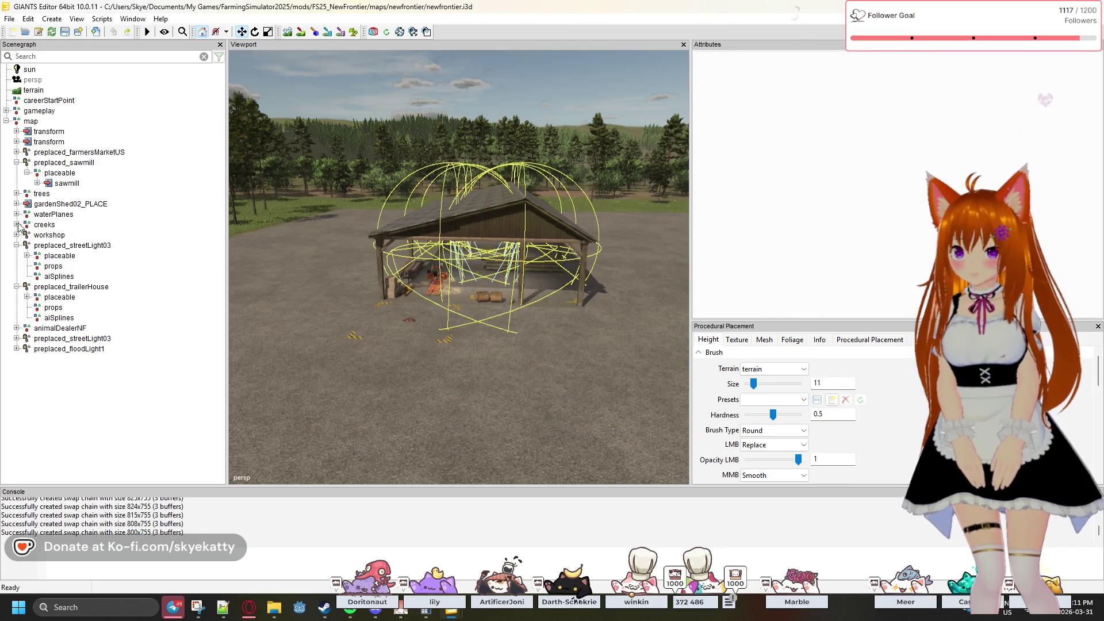
- Select preplaced_trailerHouse and read its xmlFilename and uniqueId user attributes
click(17, 225)
click(17, 225)
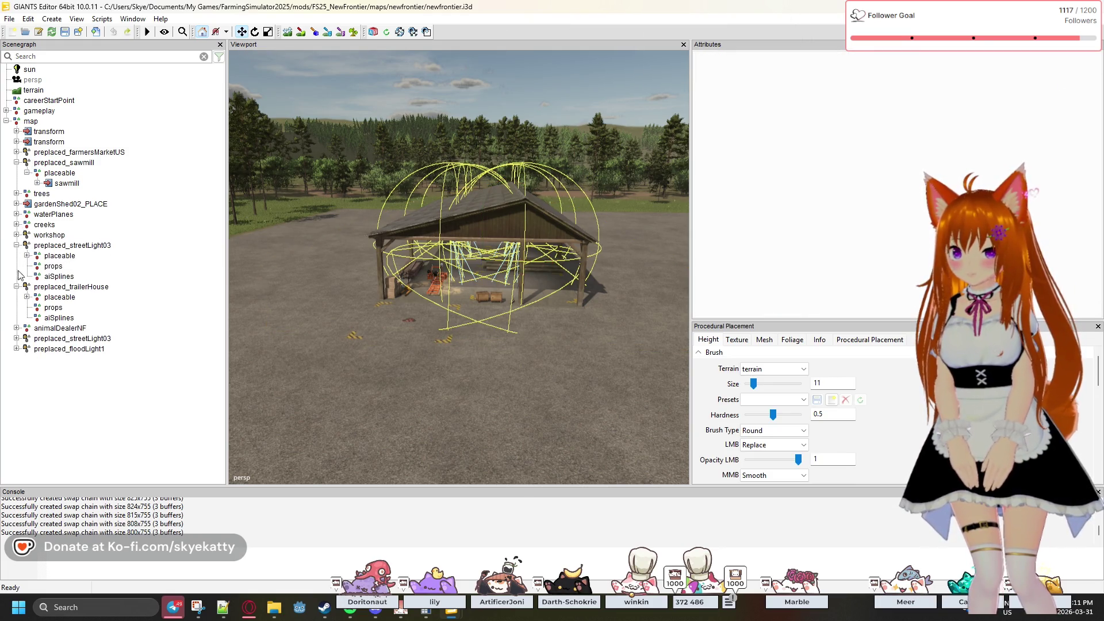
click(41, 311)
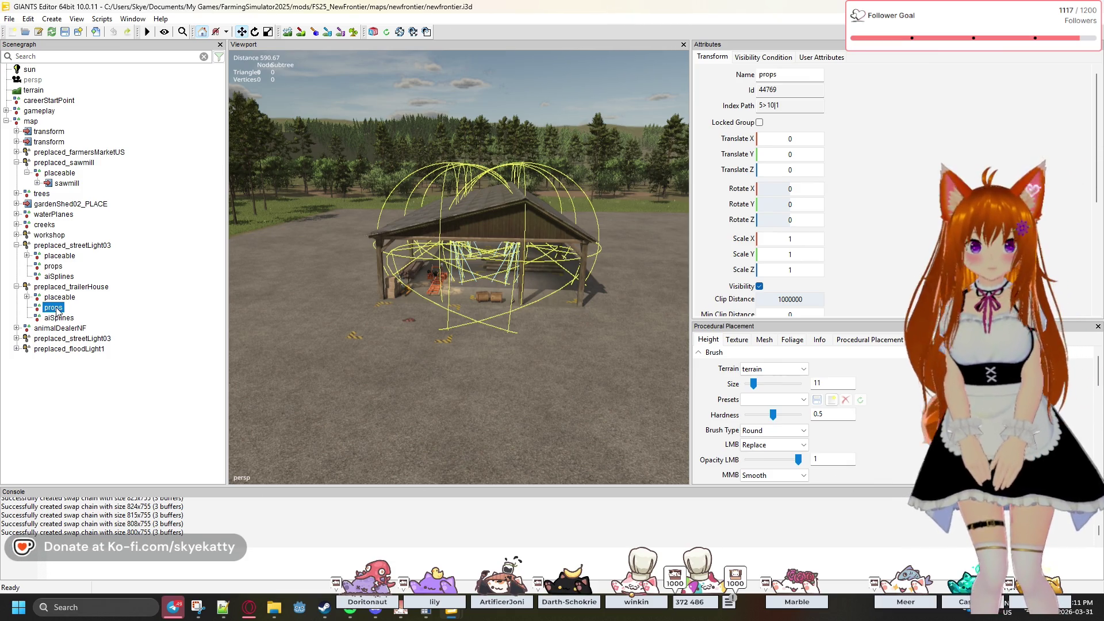
click(40, 288)
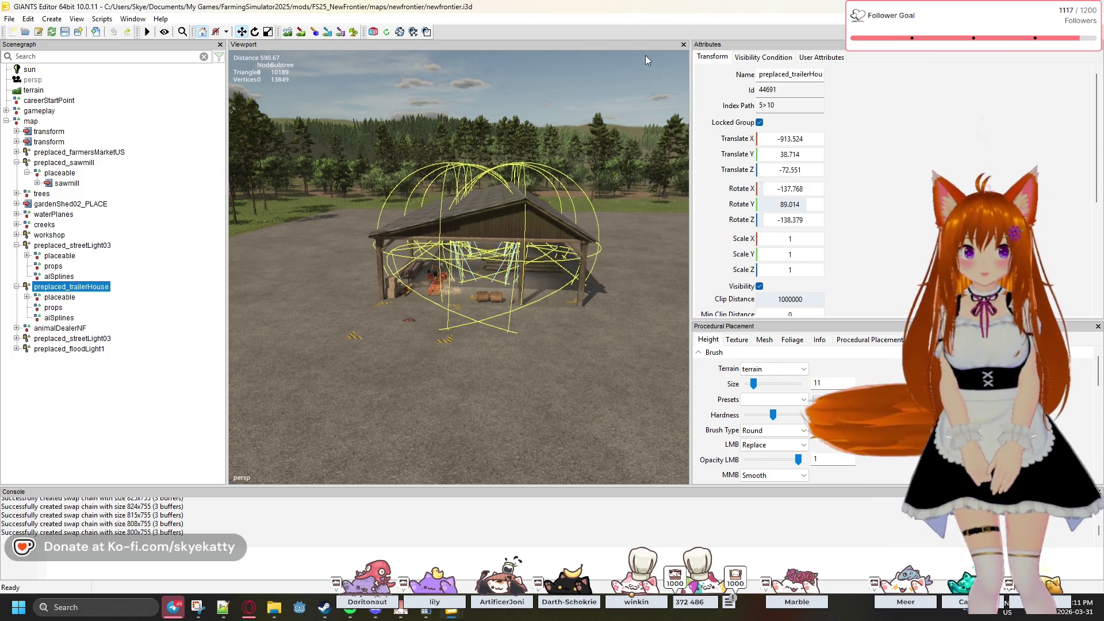
click(821, 57)
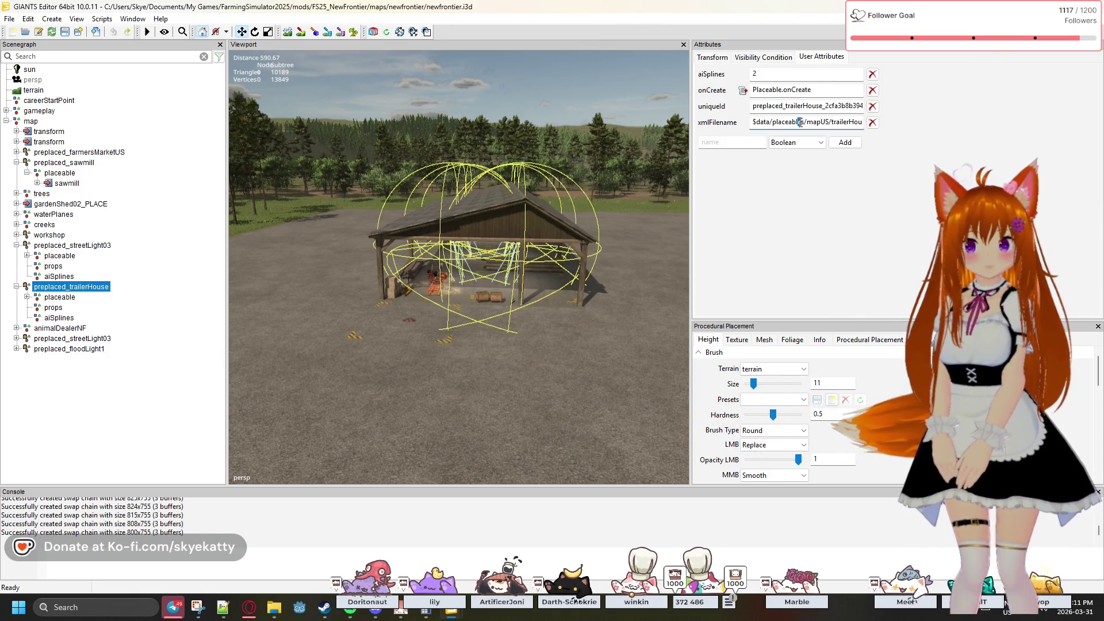
drag(800, 122, 964, 132)
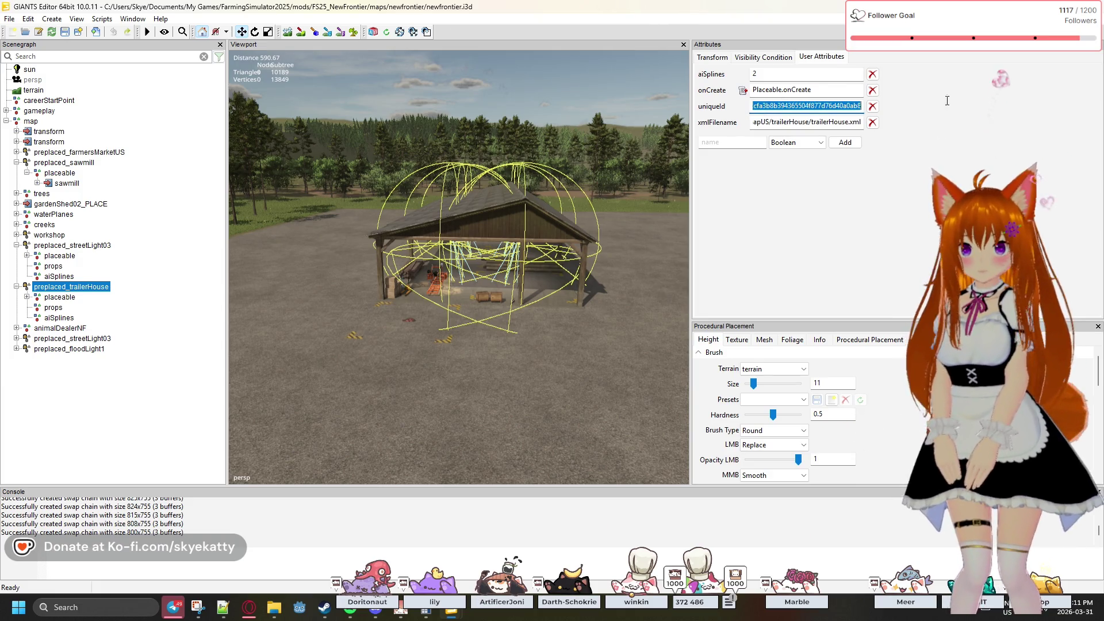
click(821, 106)
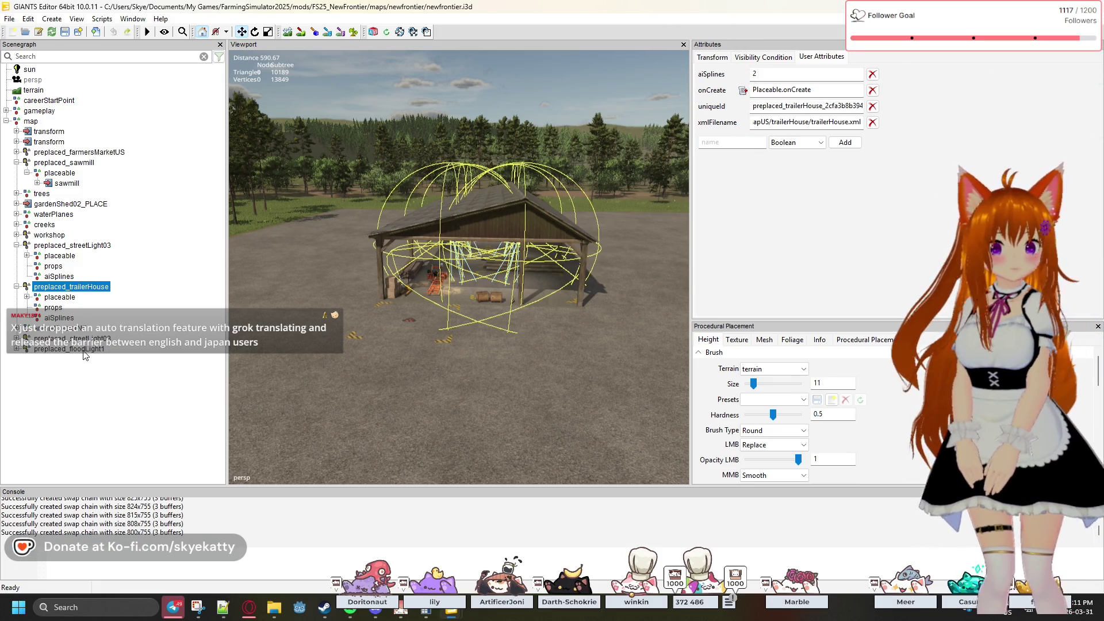
- Check preplaced_sawmill's user attributes, then switch to the Horizons Evolved editor window
click(69, 183)
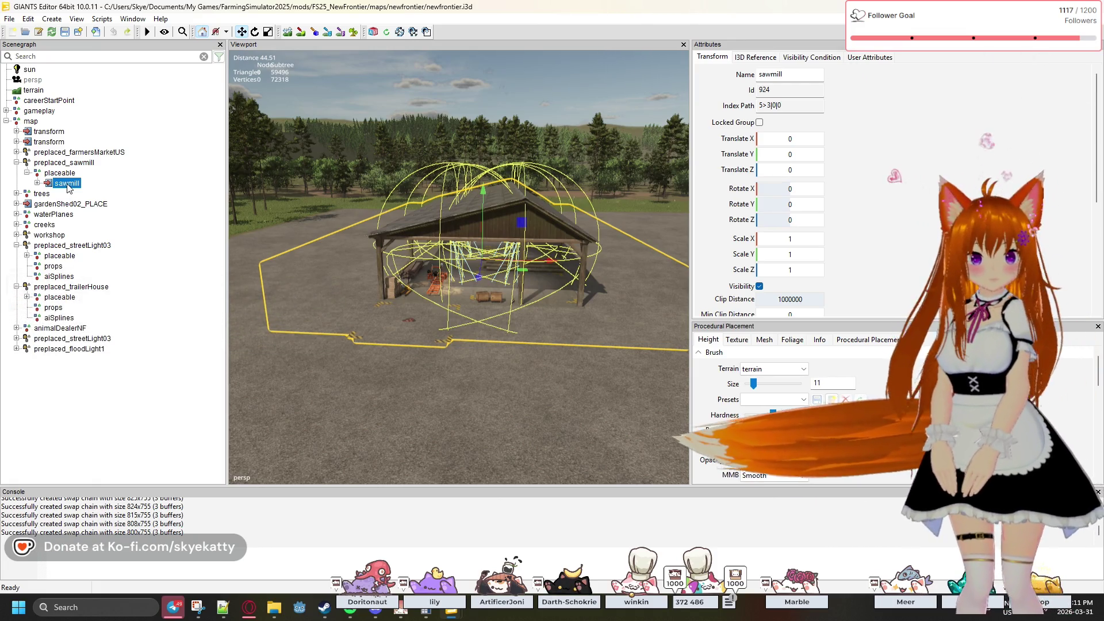
click(67, 172)
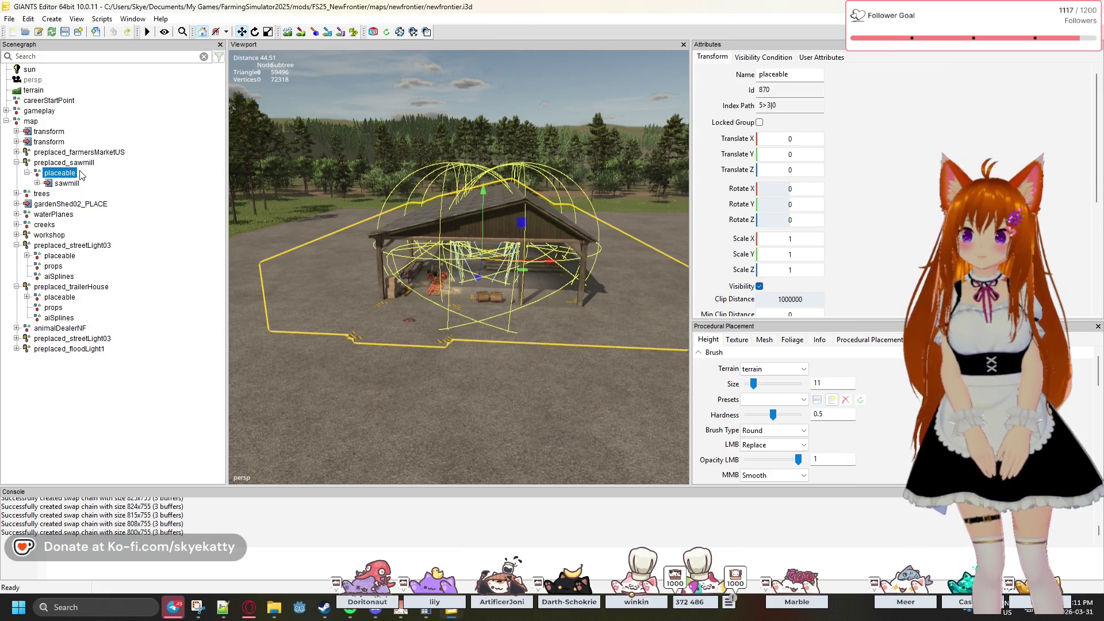
click(810, 57)
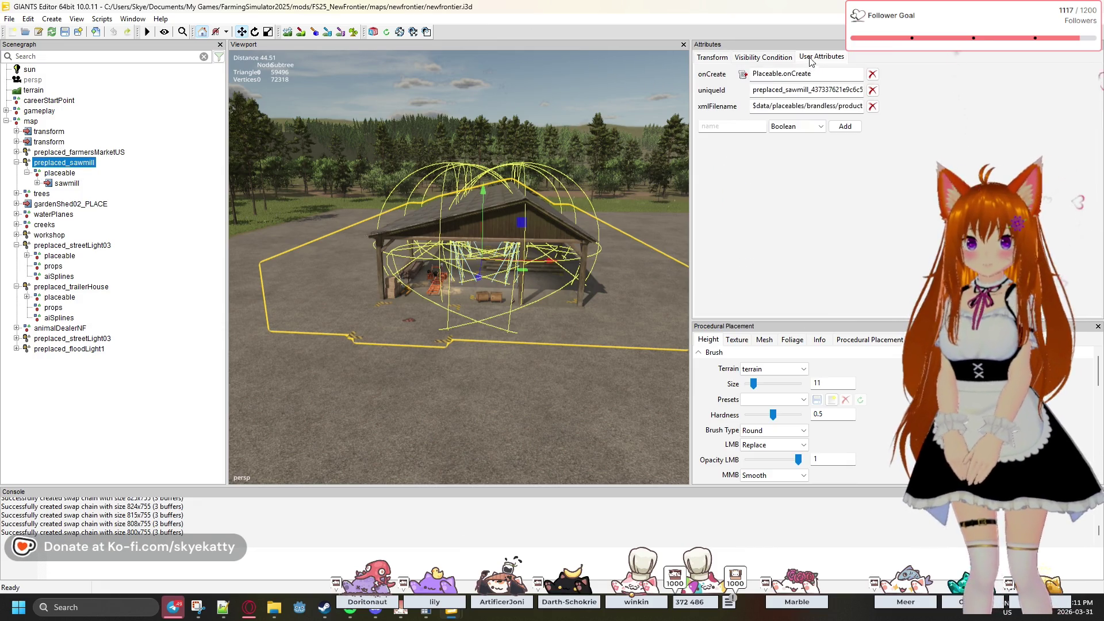
double_click(798, 7)
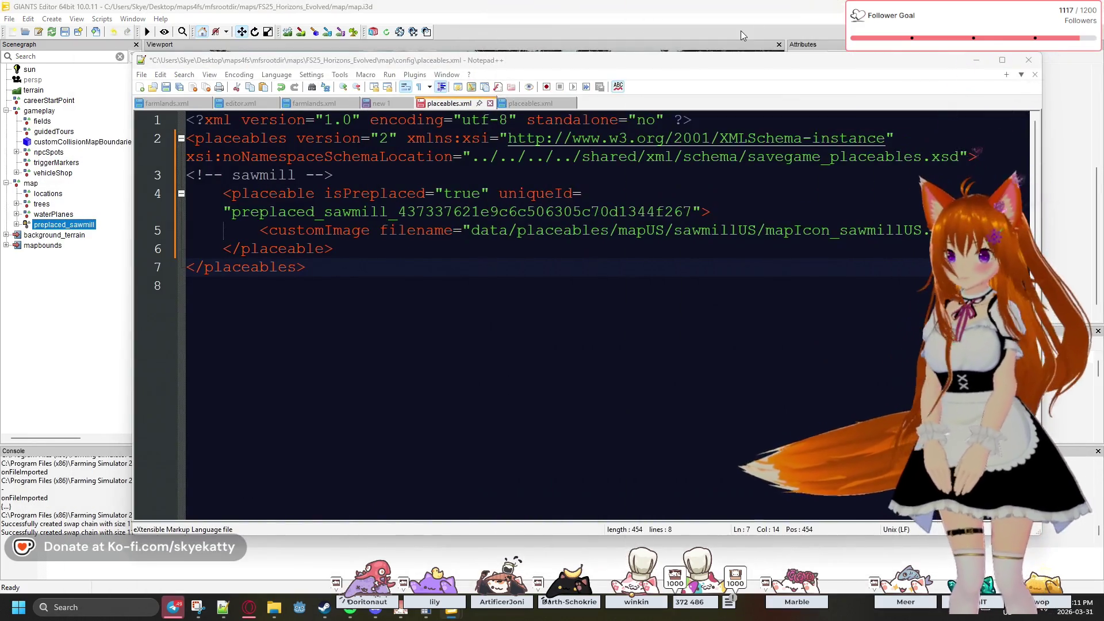
click(744, 27)
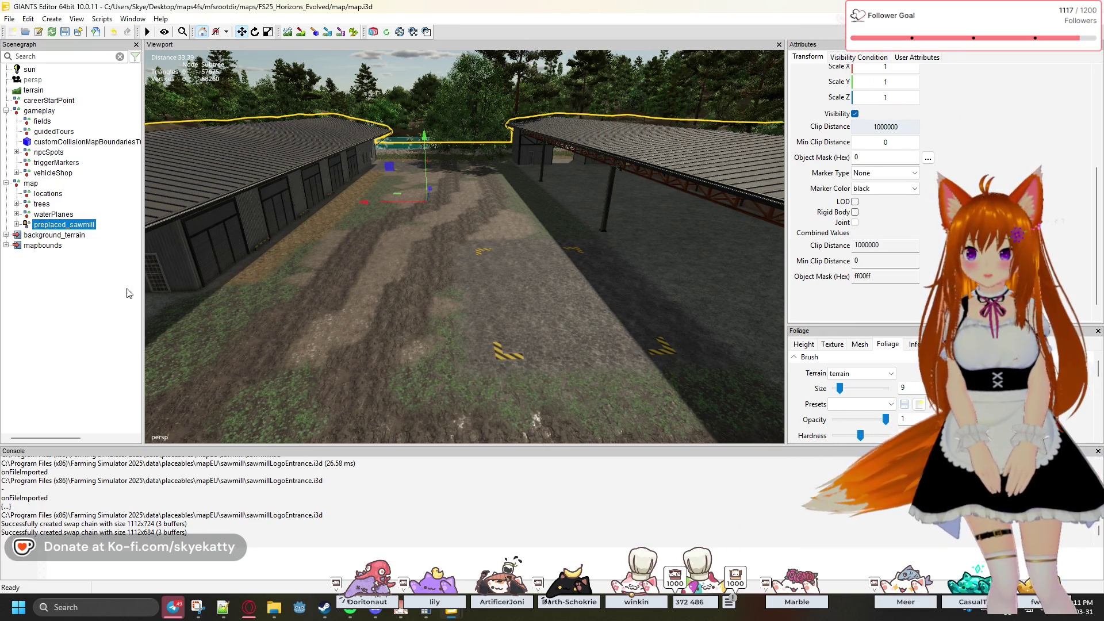
- Add a Script Callback user attribute named Placeable.onCreate to preplaced_sawmill
click(925, 60)
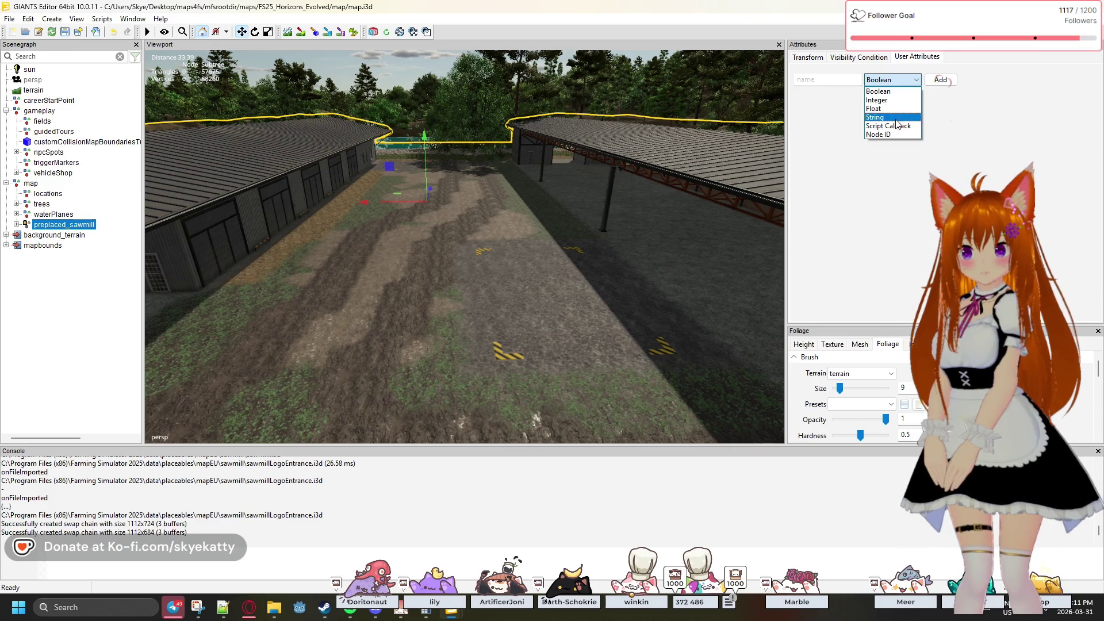
click(900, 126)
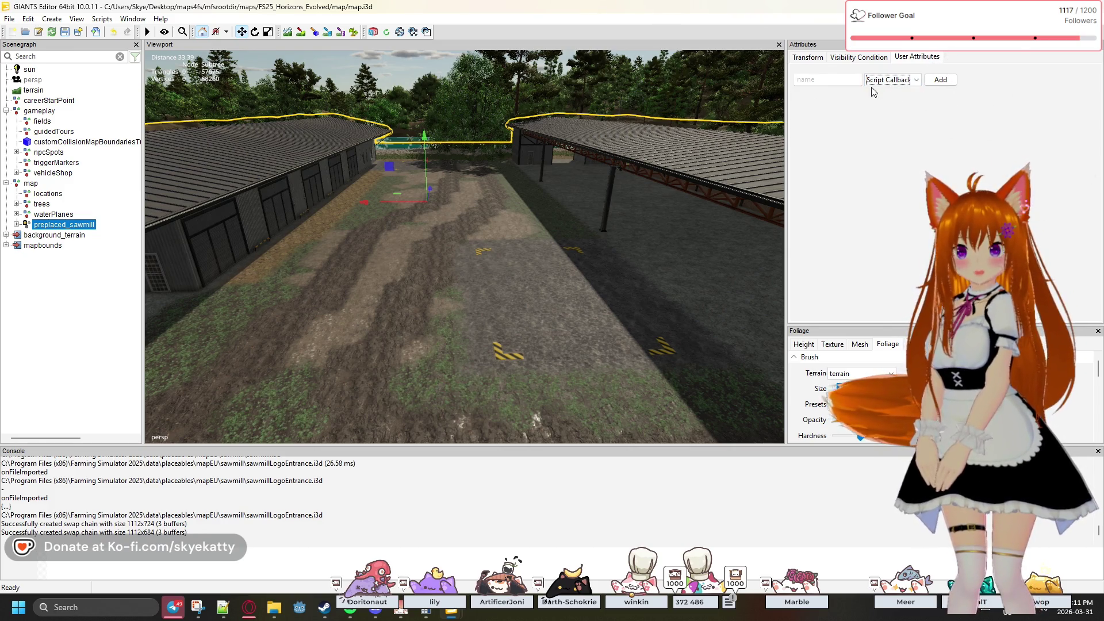
click(828, 80)
text(Plac)
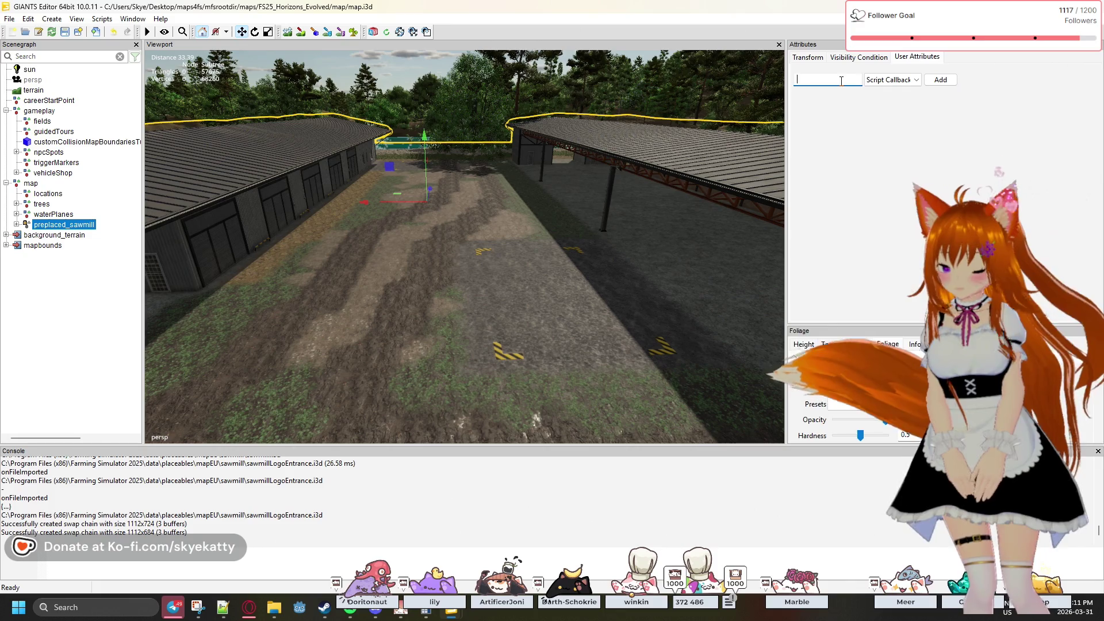
text(eabl)
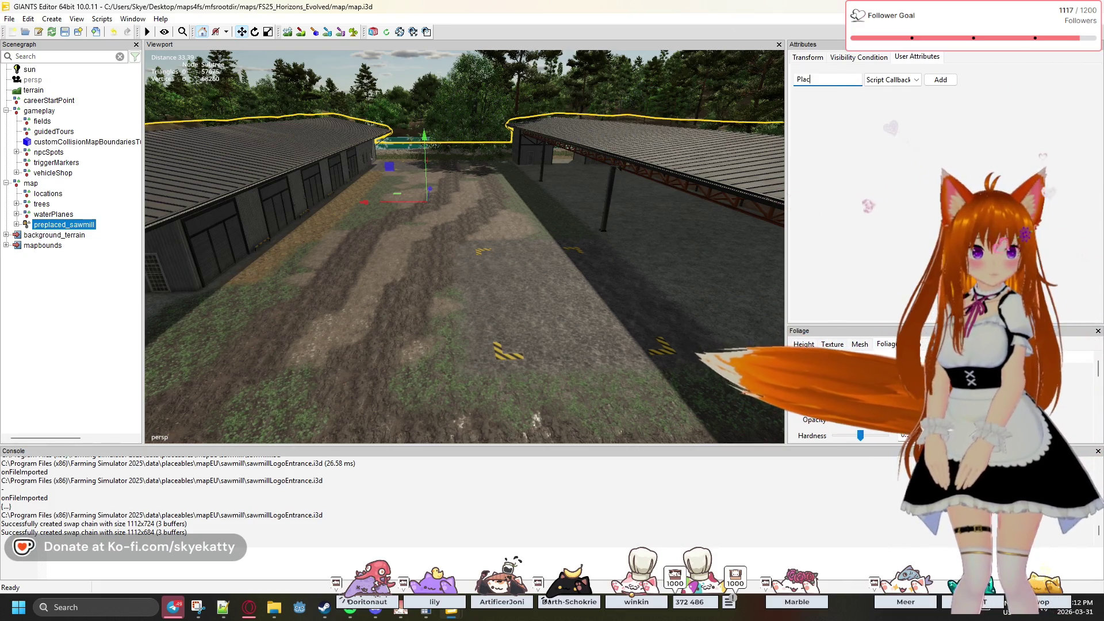
text(e.)
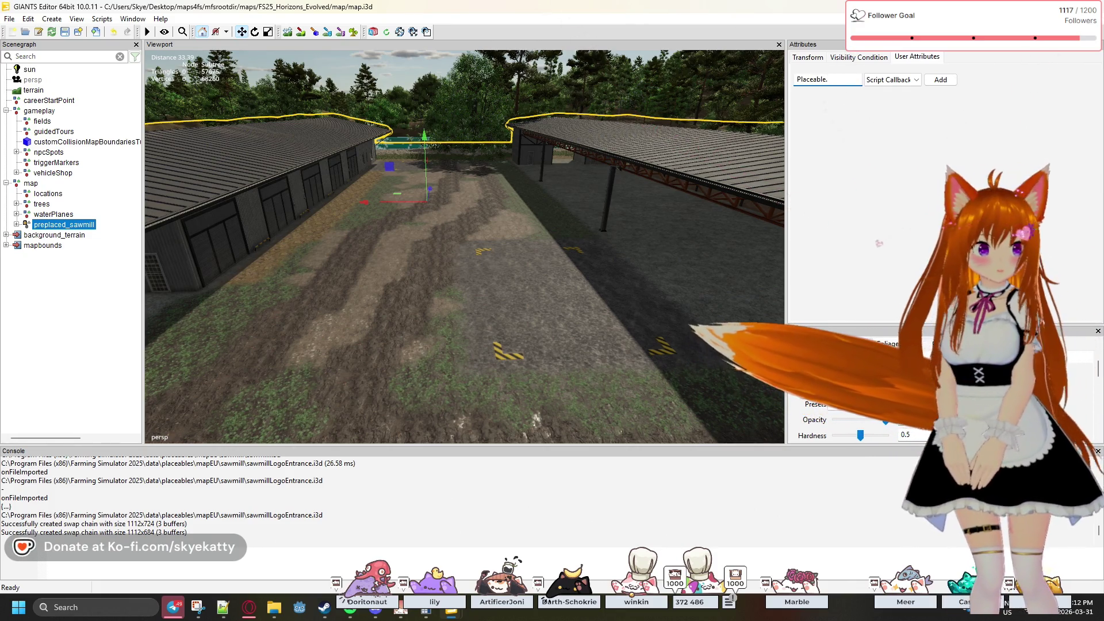
text(onCreate)
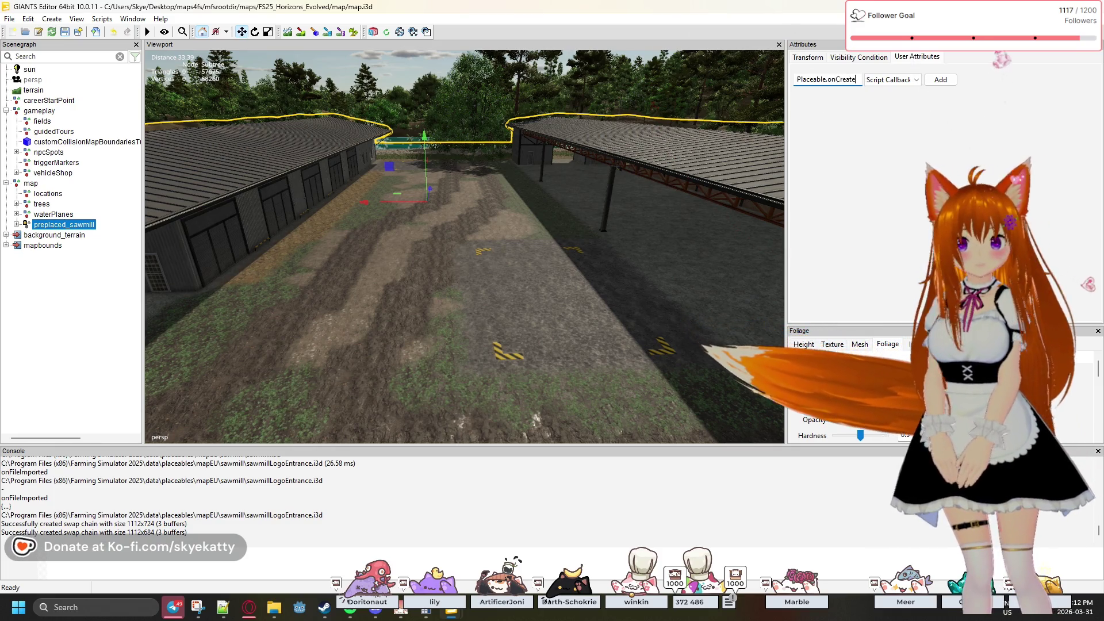
click(938, 81)
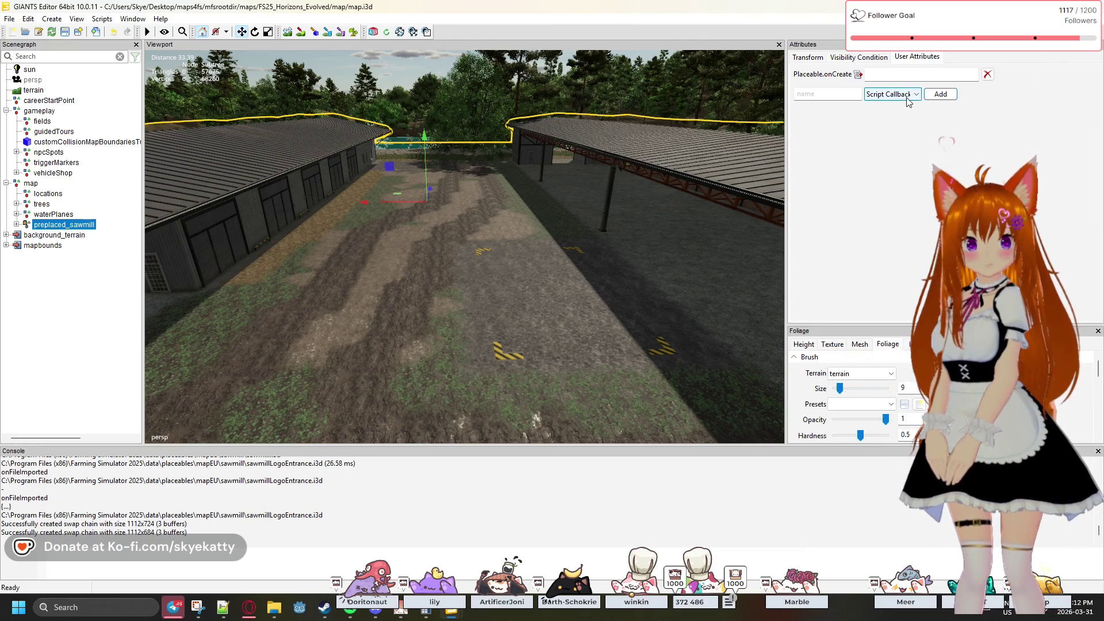
- Replace the misnamed attribute with an onCreate attribute whose value is Placeable.onCreate
click(988, 74)
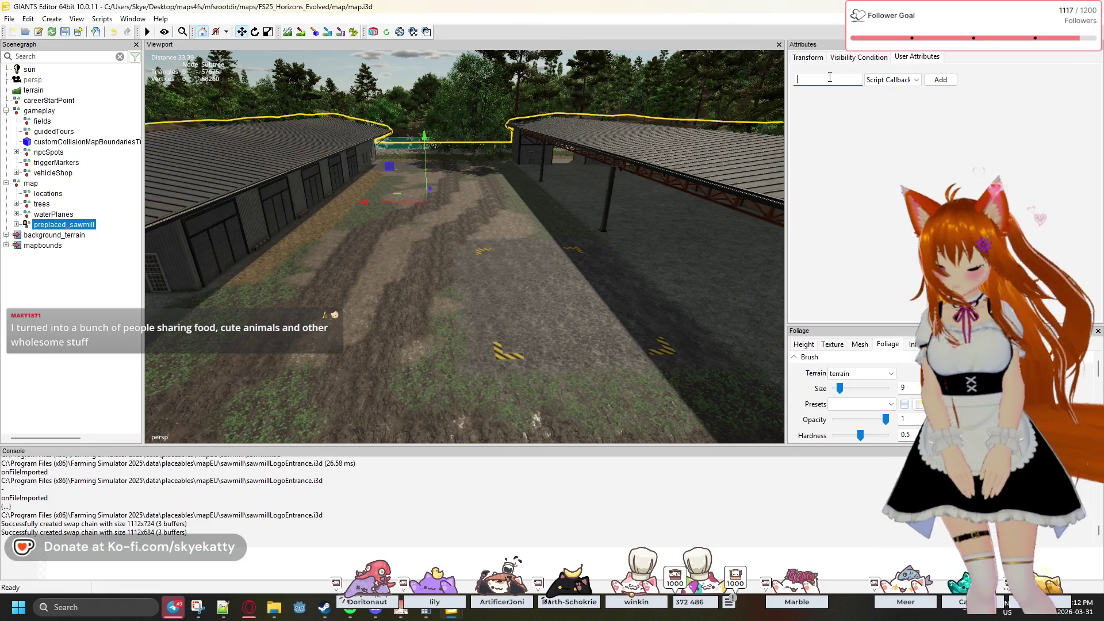
text(onCreate)
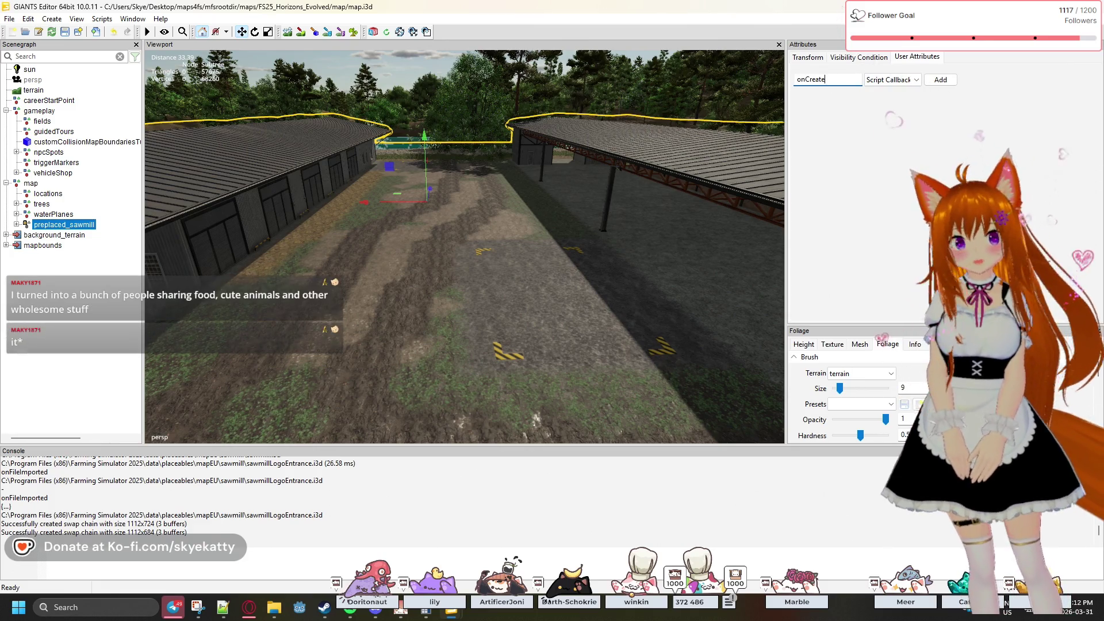
click(942, 80)
text(Place)
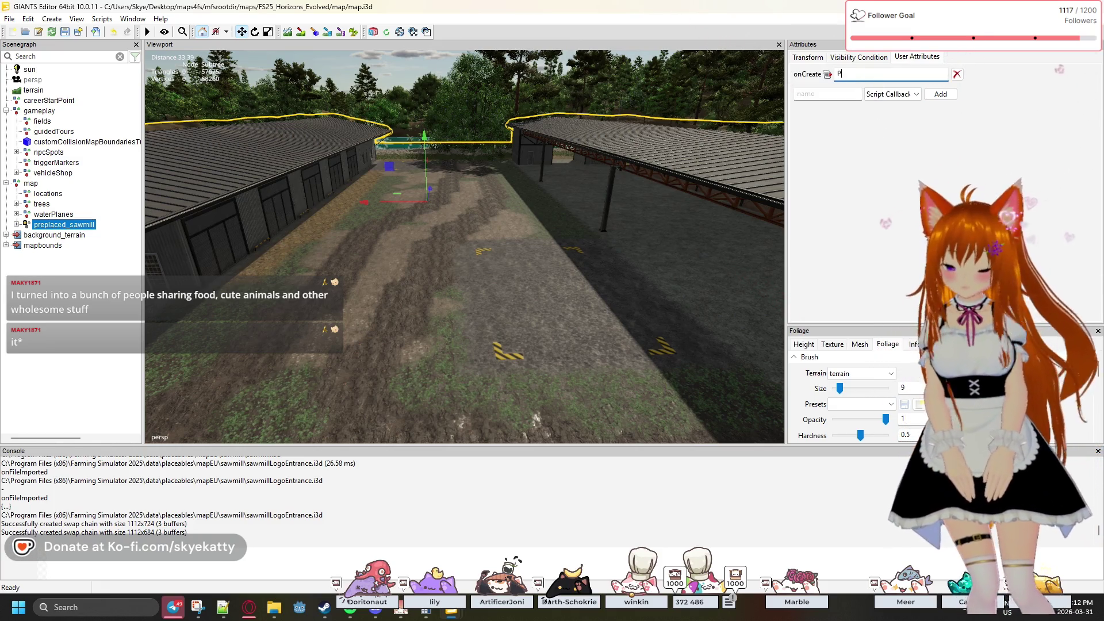
text(able)
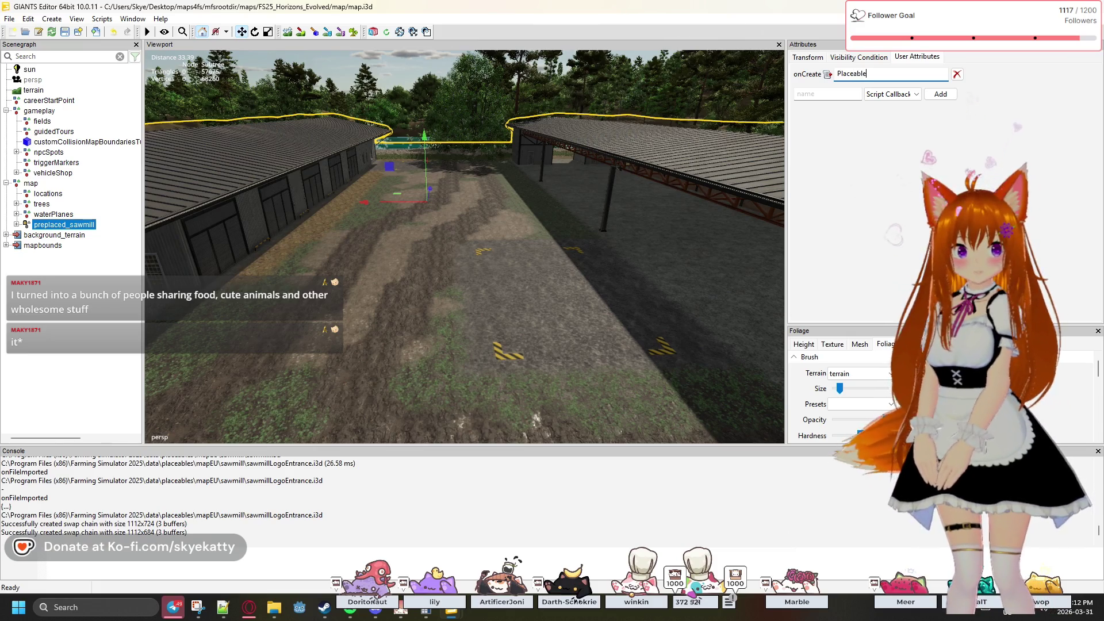
text(.onCreate)
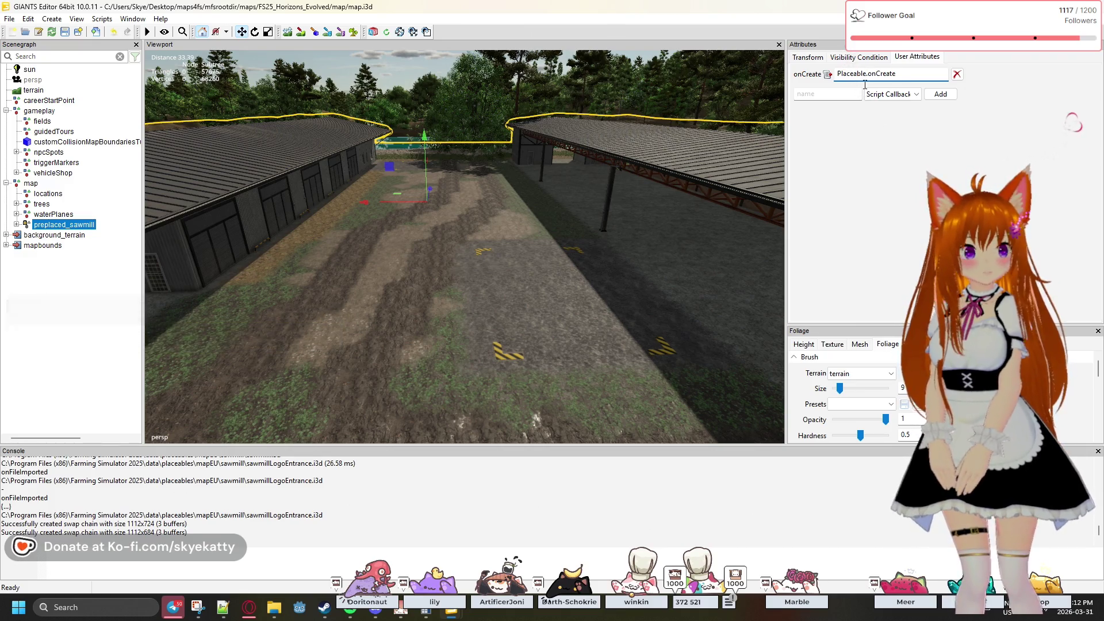
click(893, 95)
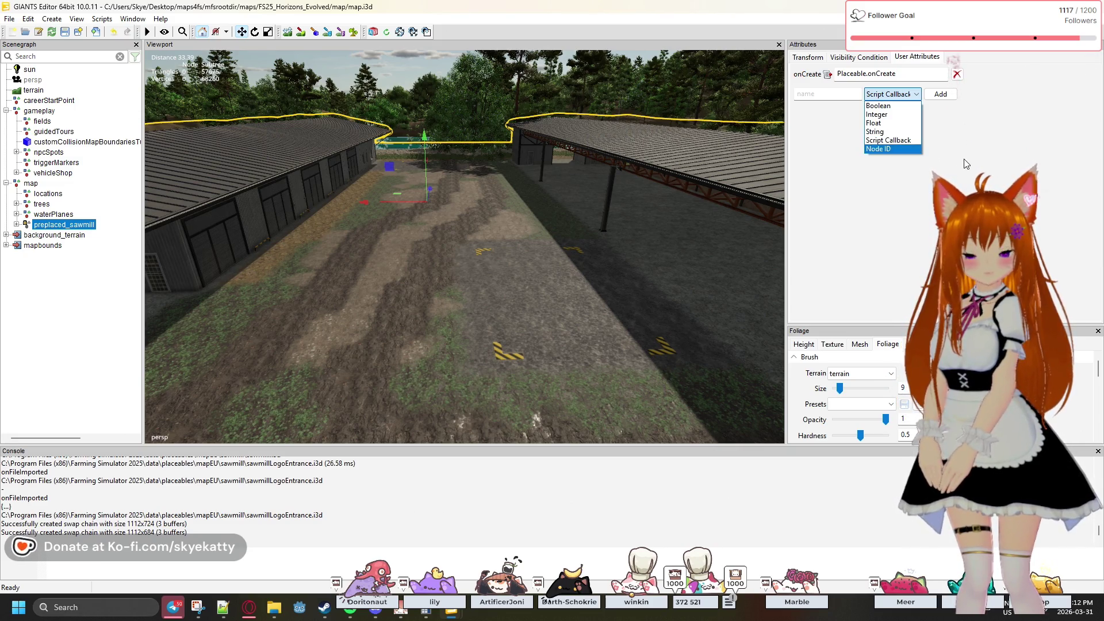
key(Up)
key(Up)
key(Up)
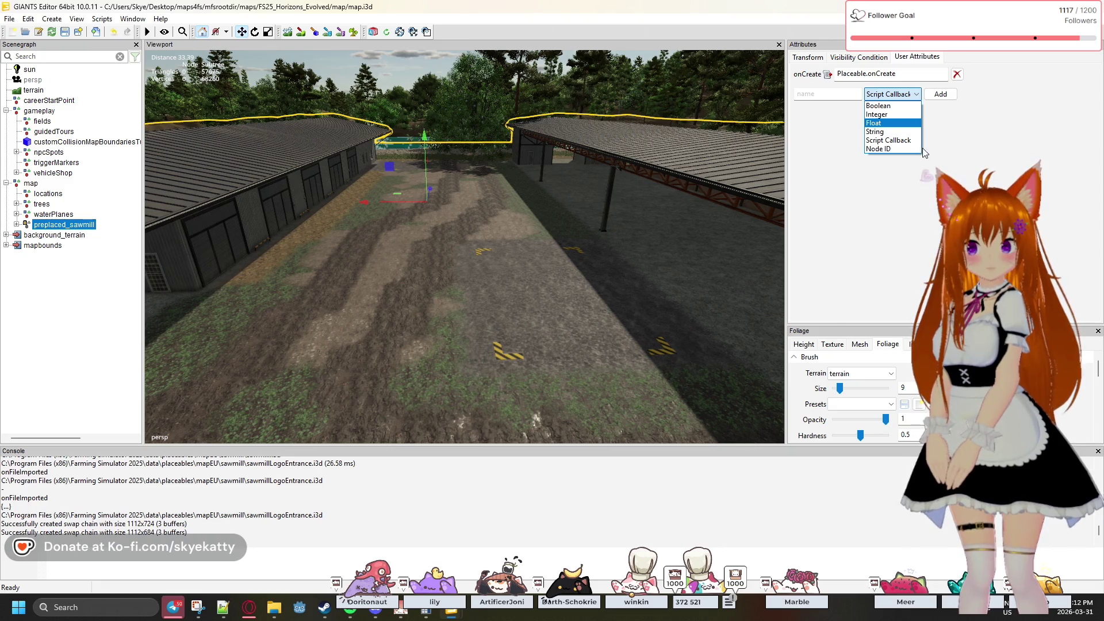
click(897, 149)
click(894, 93)
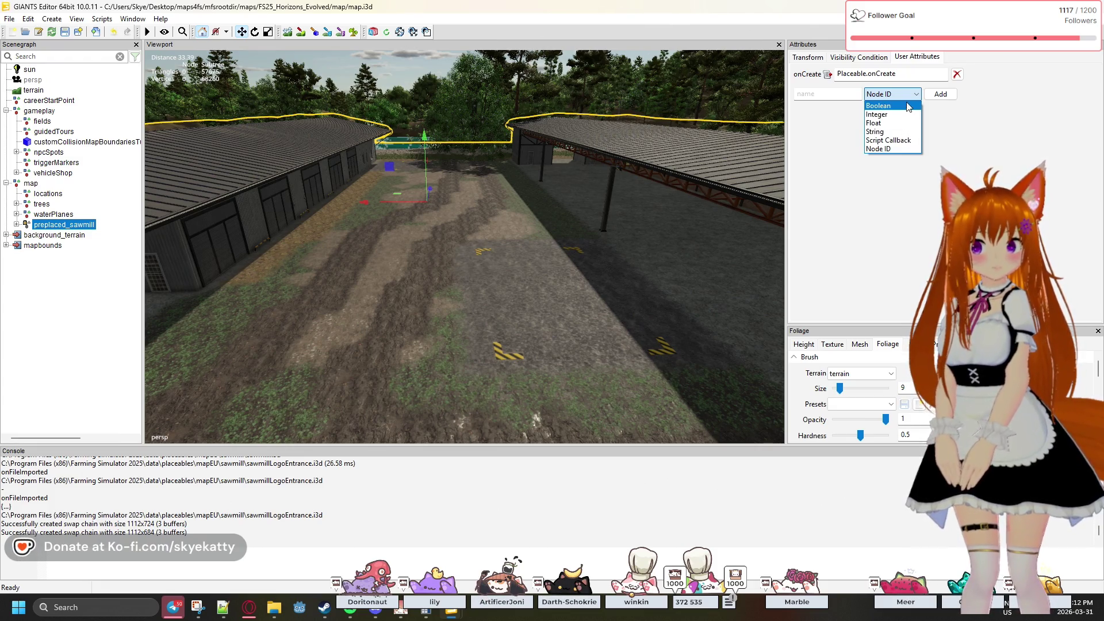
click(839, 100)
click(839, 100)
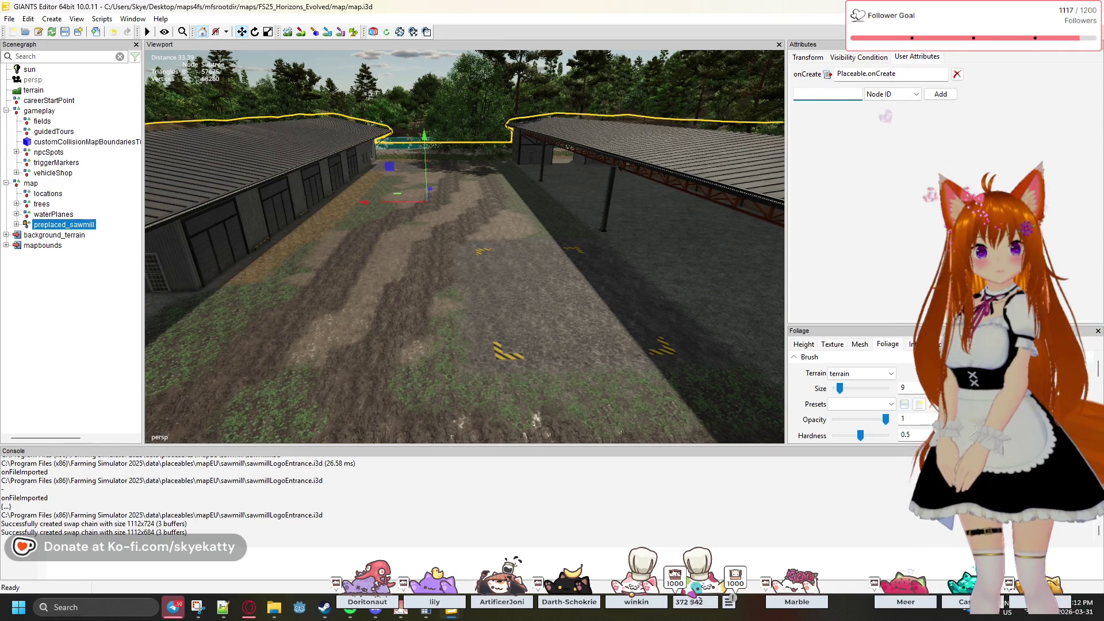
text(unique)
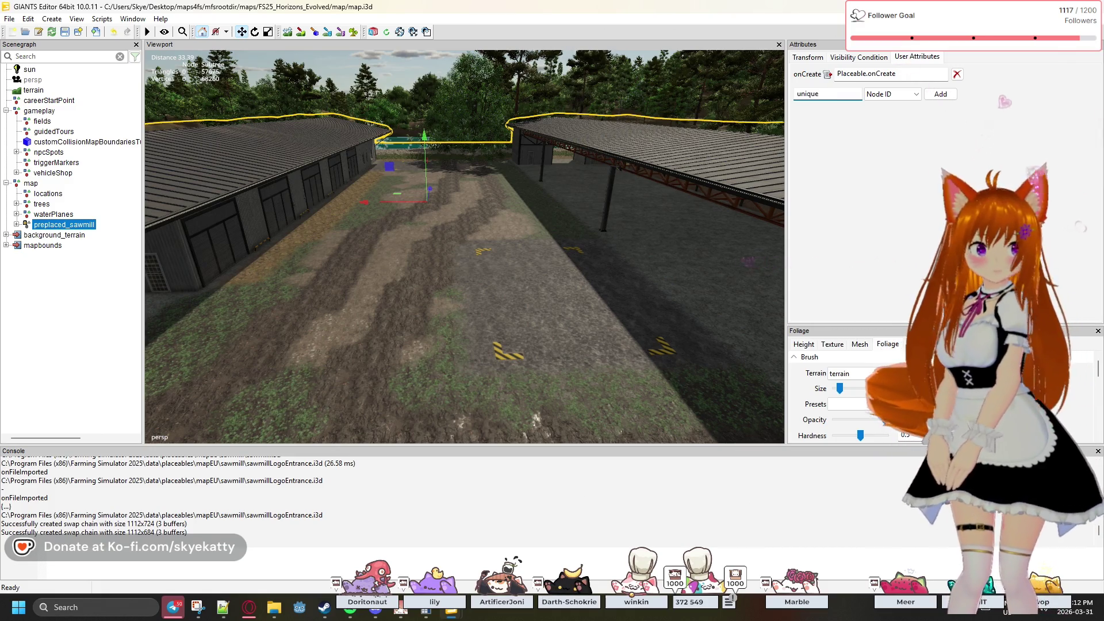
text(Id)
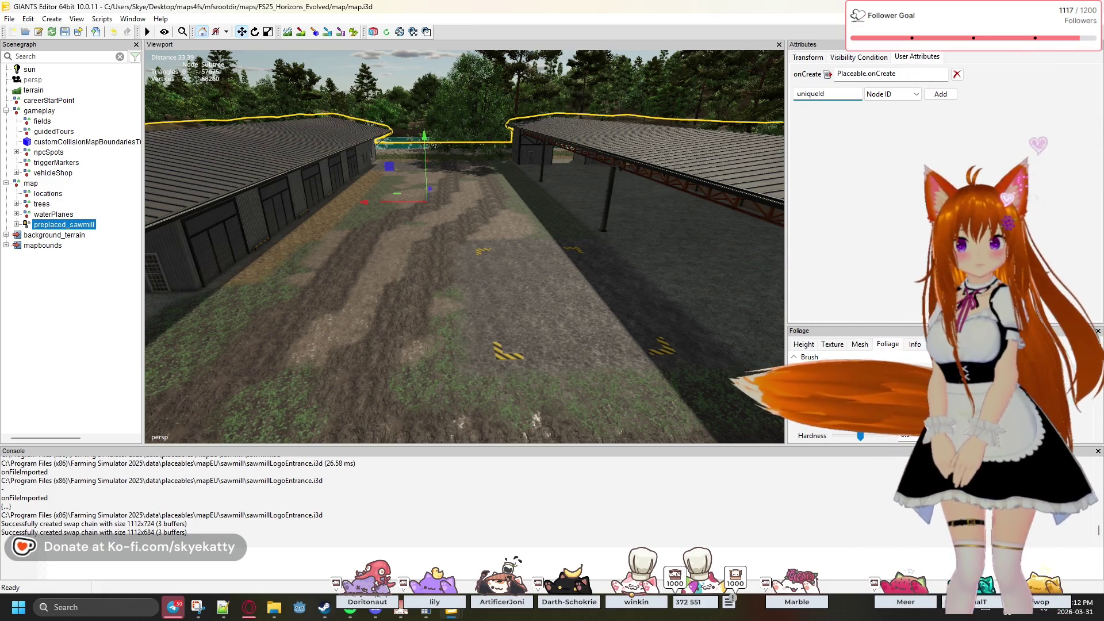
click(943, 94)
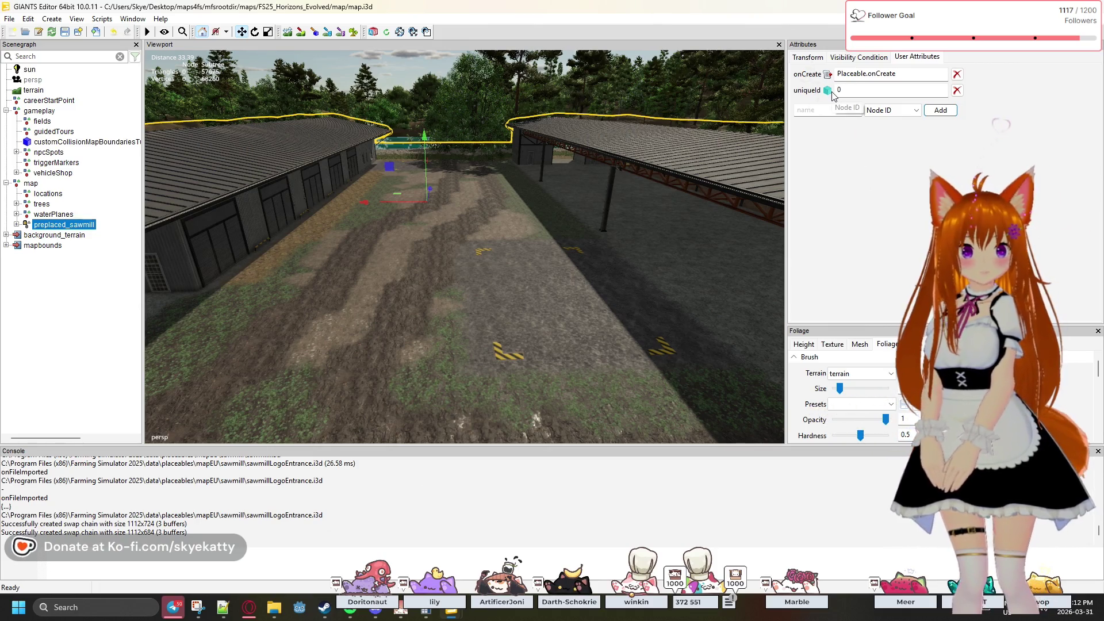
click(956, 90)
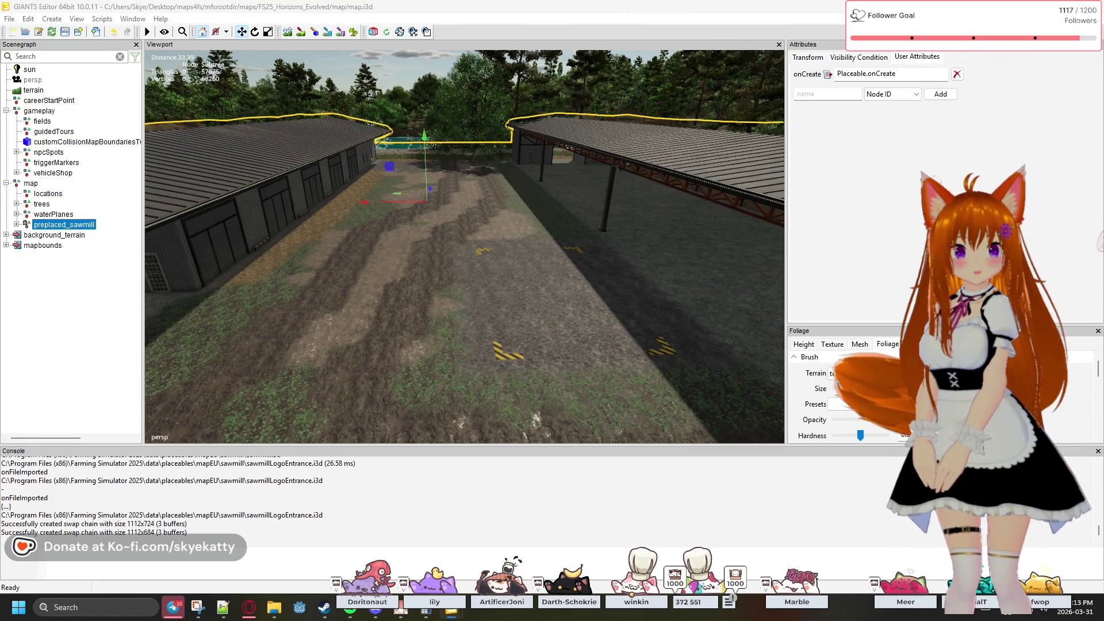
click(894, 94)
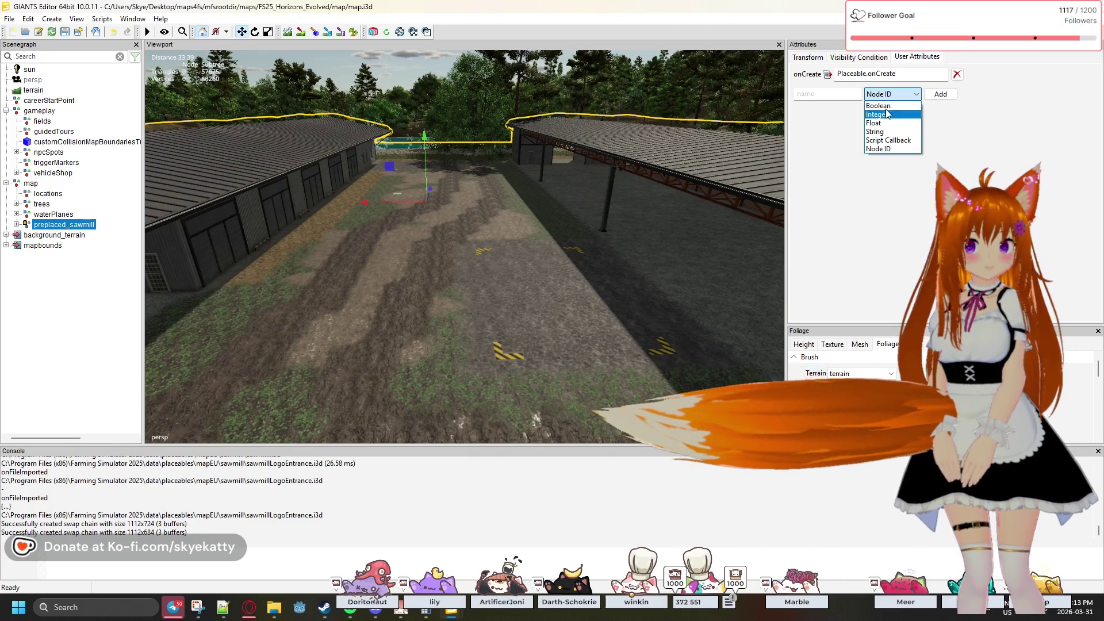
- Add an empty String user attribute named uniqueId to preplaced_sawmill
click(886, 132)
click(828, 93)
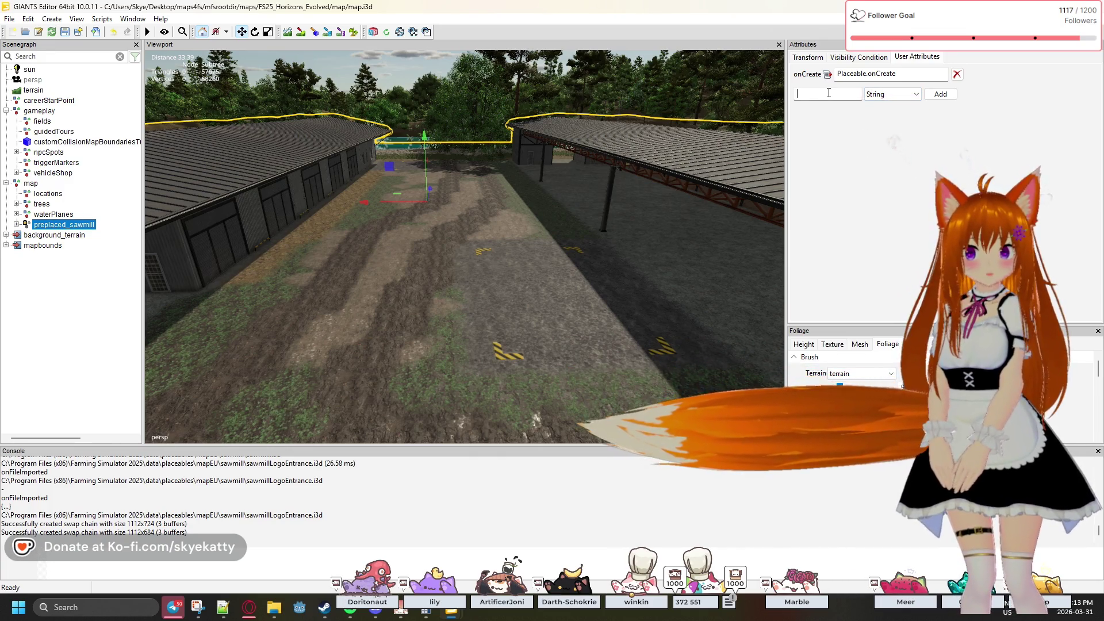
text(un)
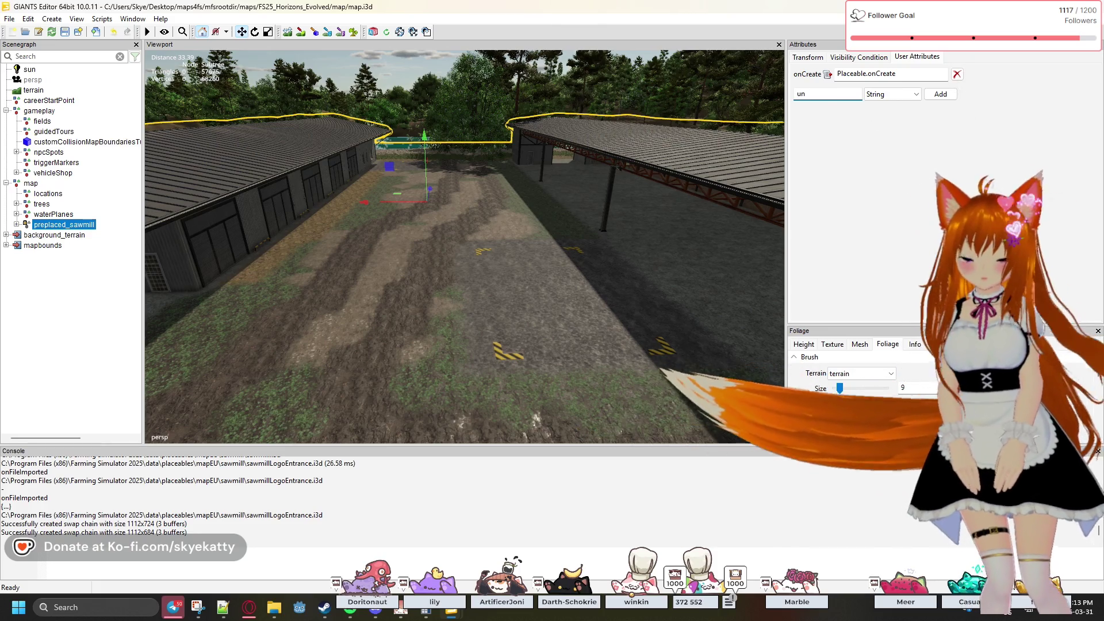
text(iqueId)
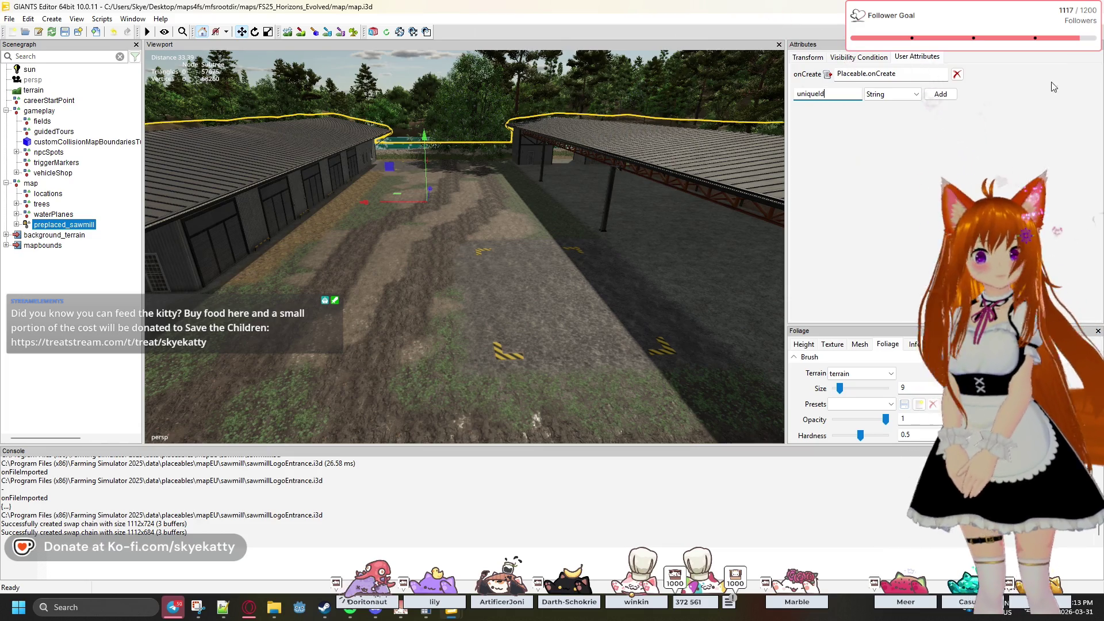
click(955, 96)
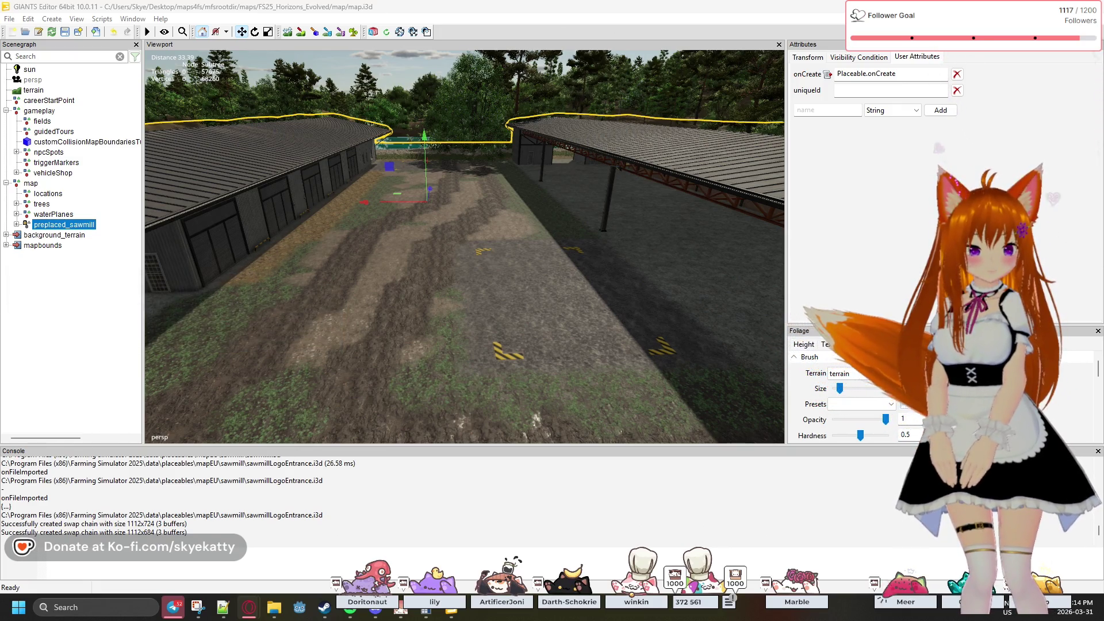
key(alt+Tab)
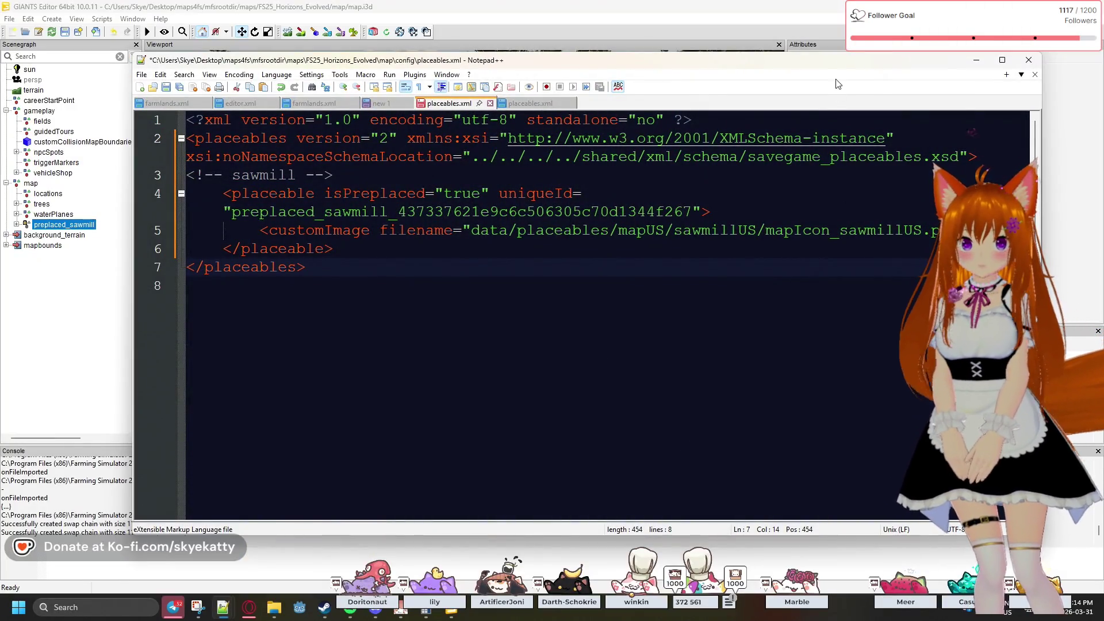
- Paste the sawmill's ID copied from placeables.xml into the uniqueId value
key(alt+Tab)
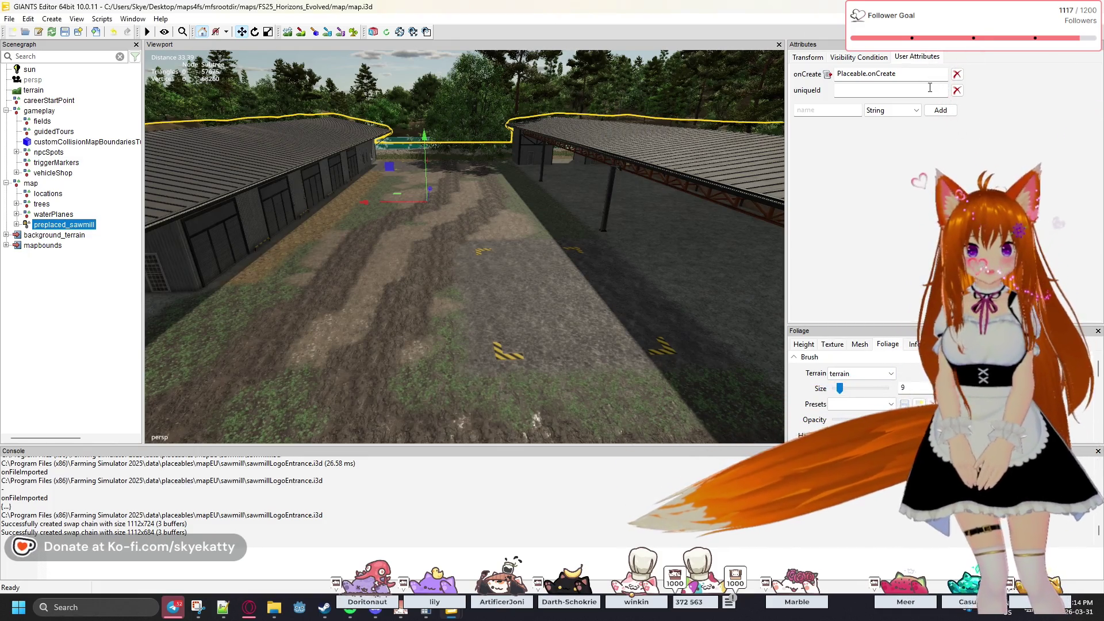
click(890, 90)
key(ctrl+v)
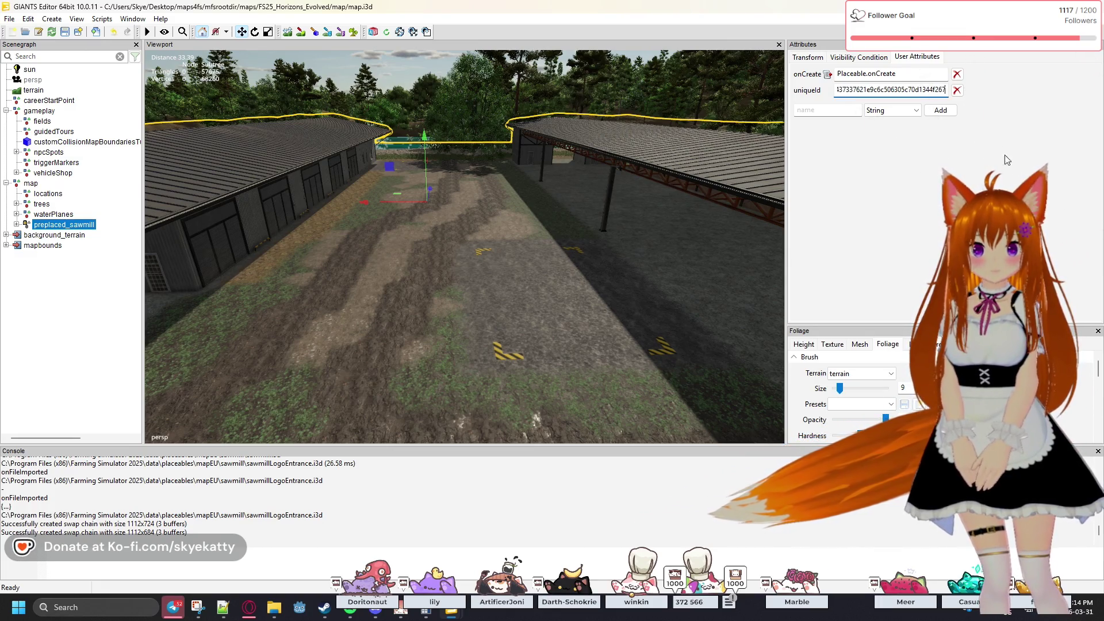
click(890, 161)
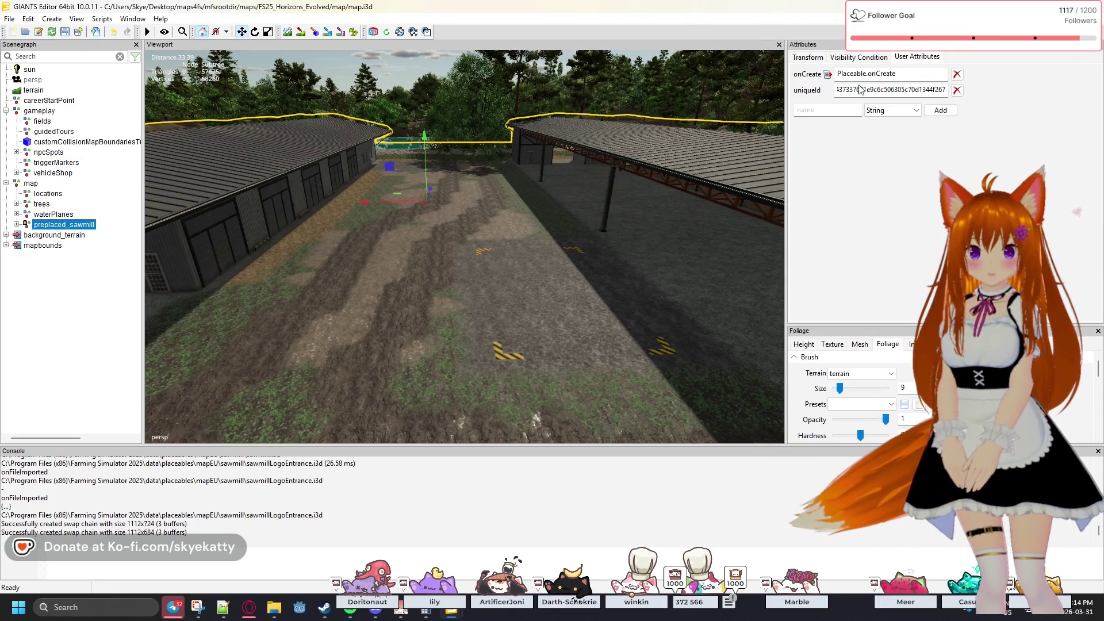
key(Tab)
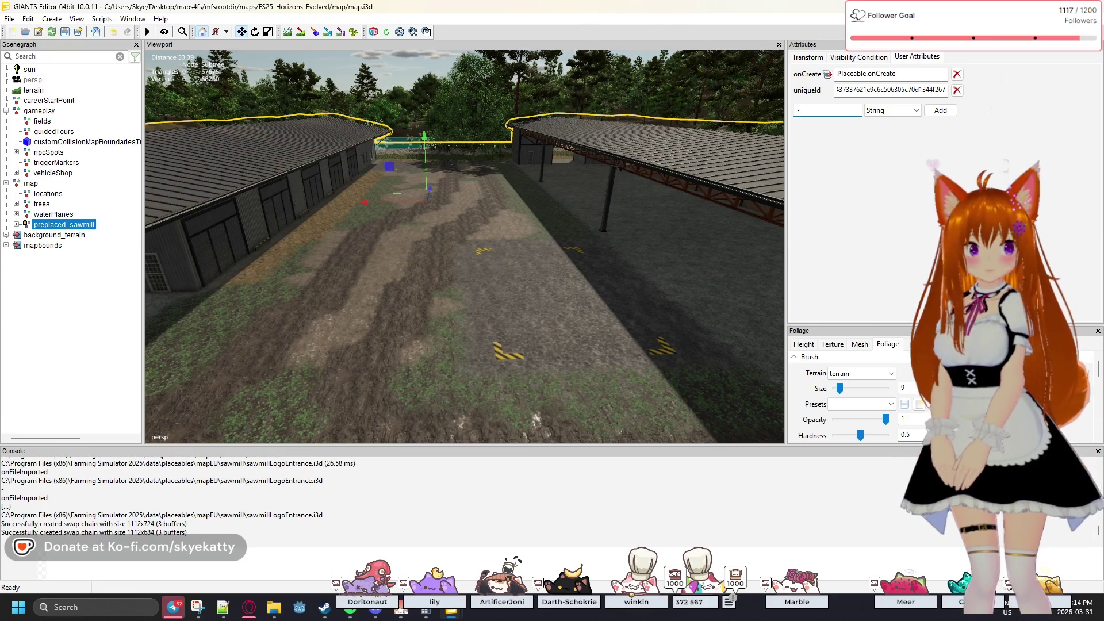
- Add an empty String attribute named xmlFilename below uniqueId
text(ml)
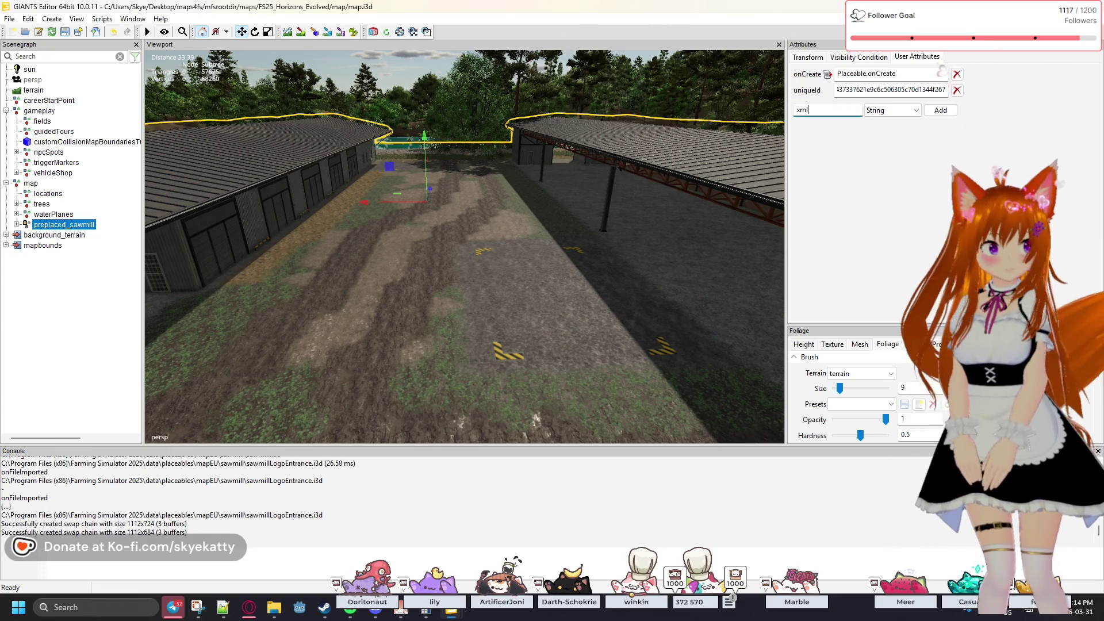
text(File)
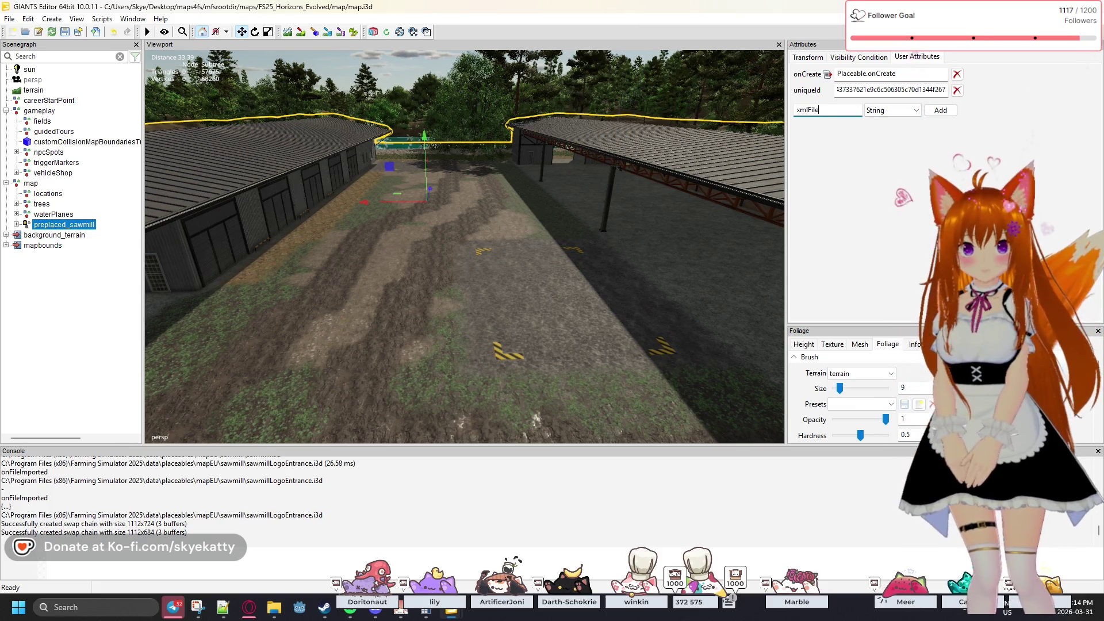
text(name)
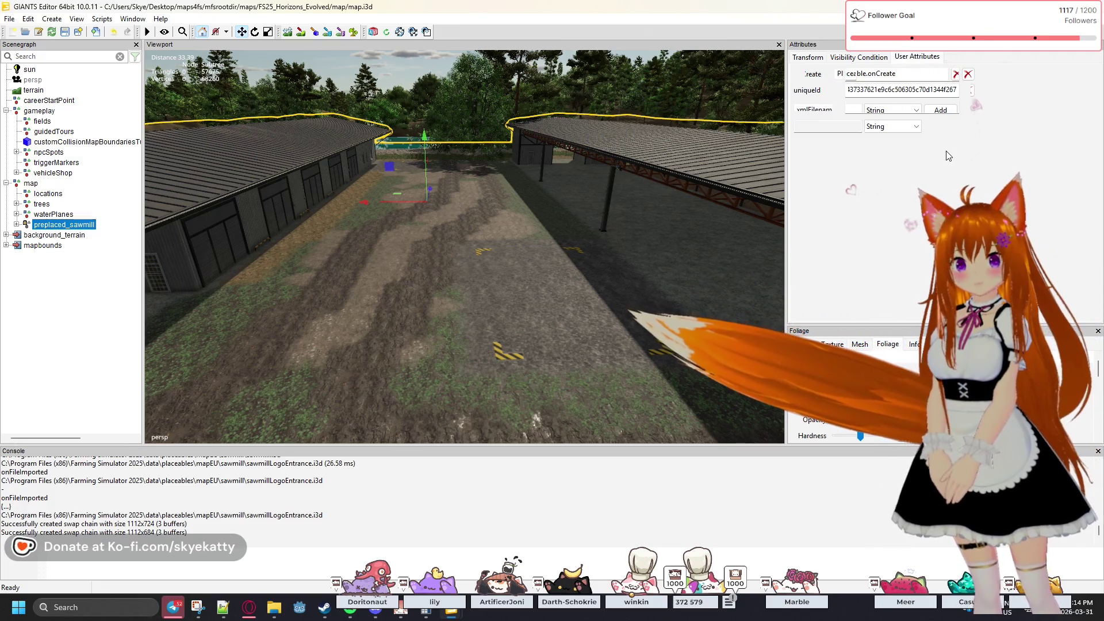
click(941, 110)
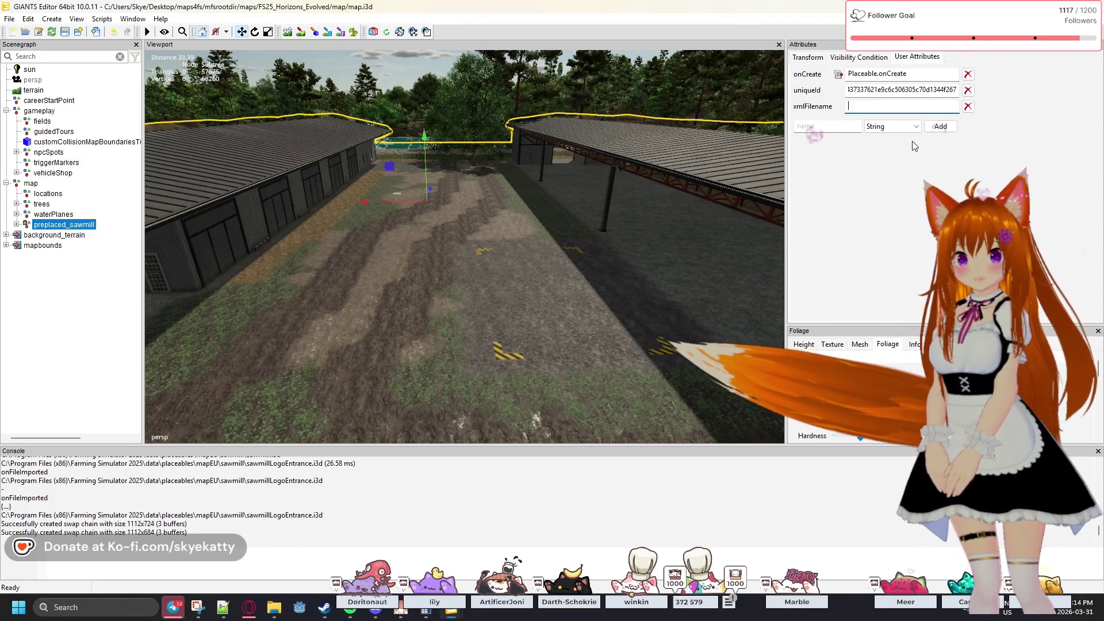
click(897, 106)
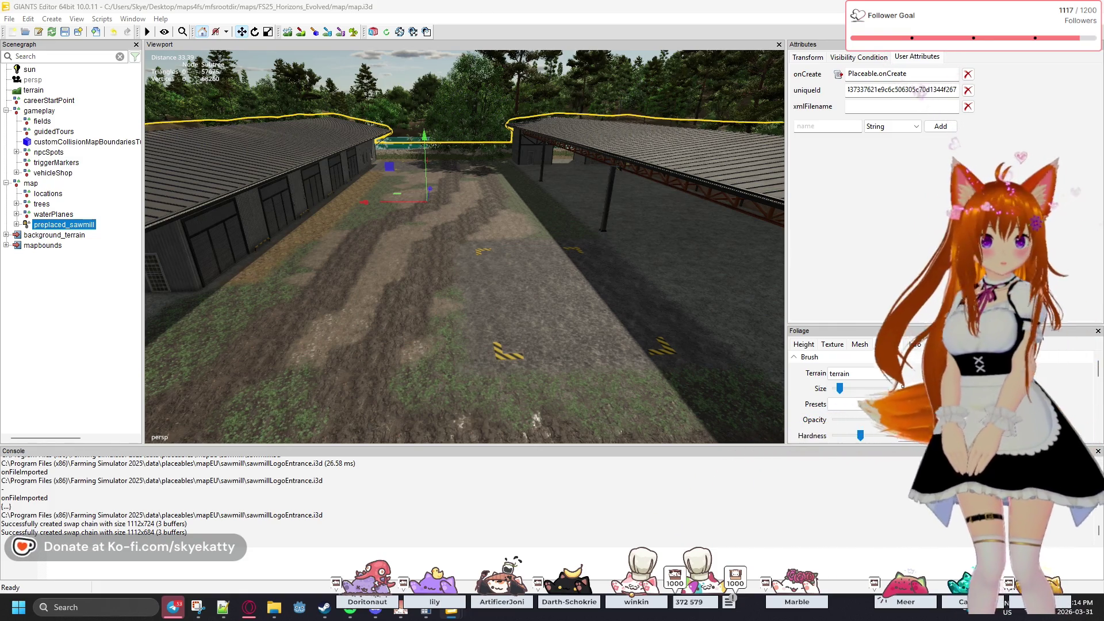
- Enter $data/placeables/mapEU/sawmill/sawmill.xml as the xmlFilename value, checking the sawmill folder
click(902, 107)
text($data/placeables/)
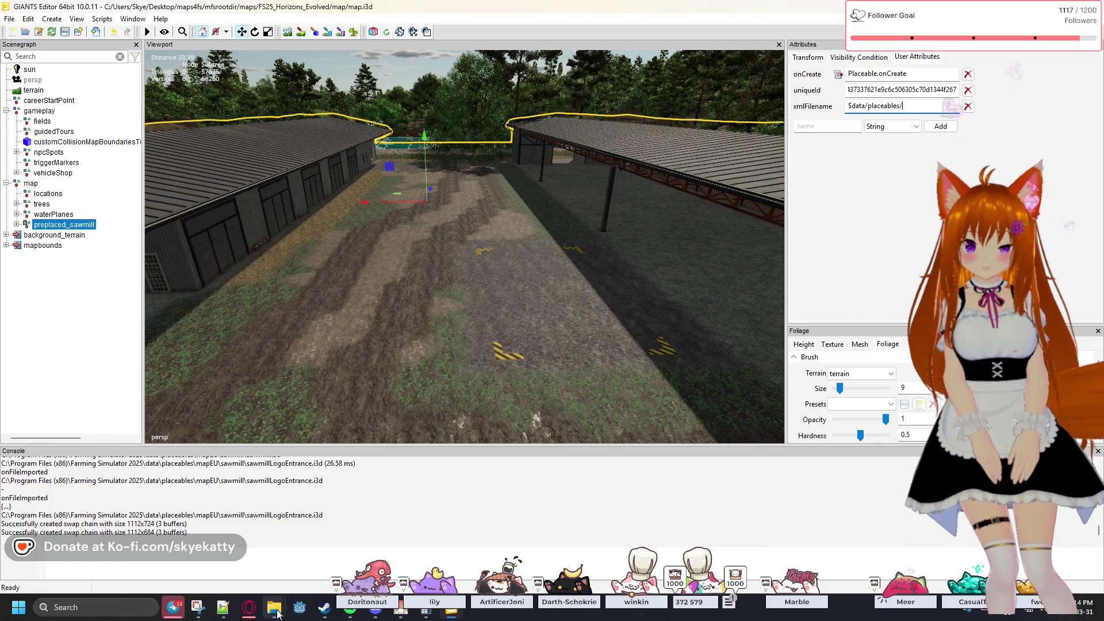
mouse_move(277, 613)
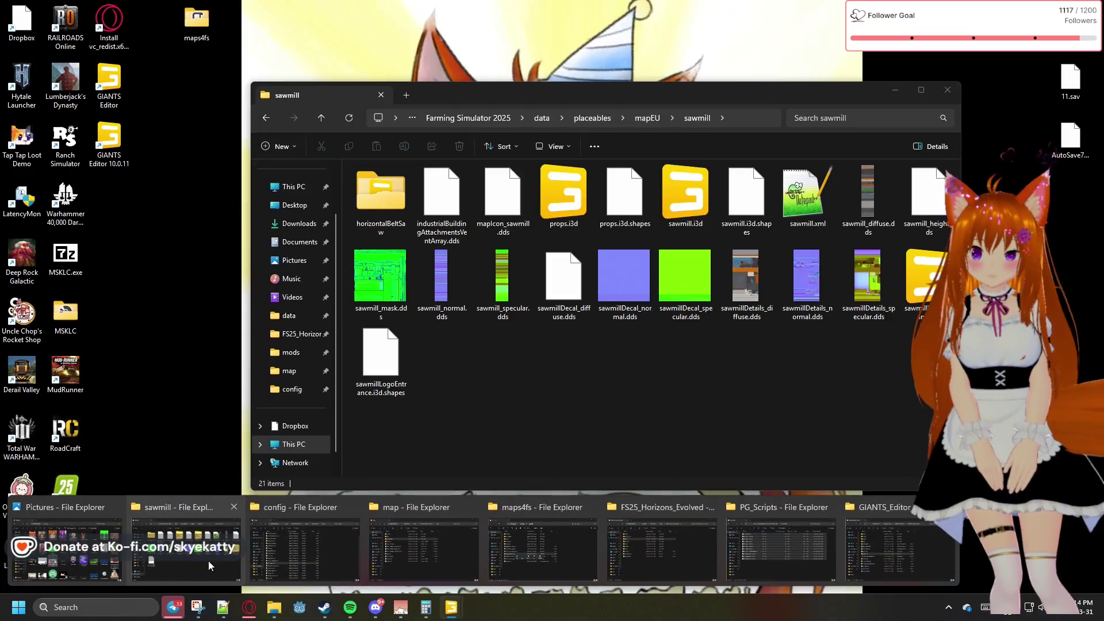
click(208, 560)
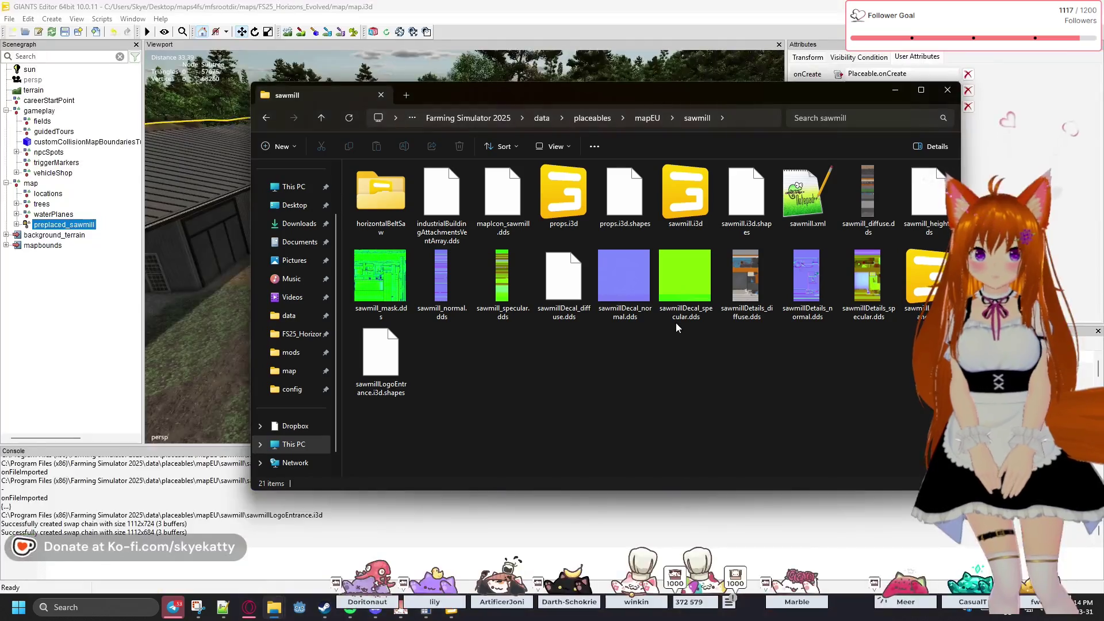
mouse_move(771, 99)
mouse_down()
mouse_move(593, 80)
mouse_move(560, 64)
mouse_up()
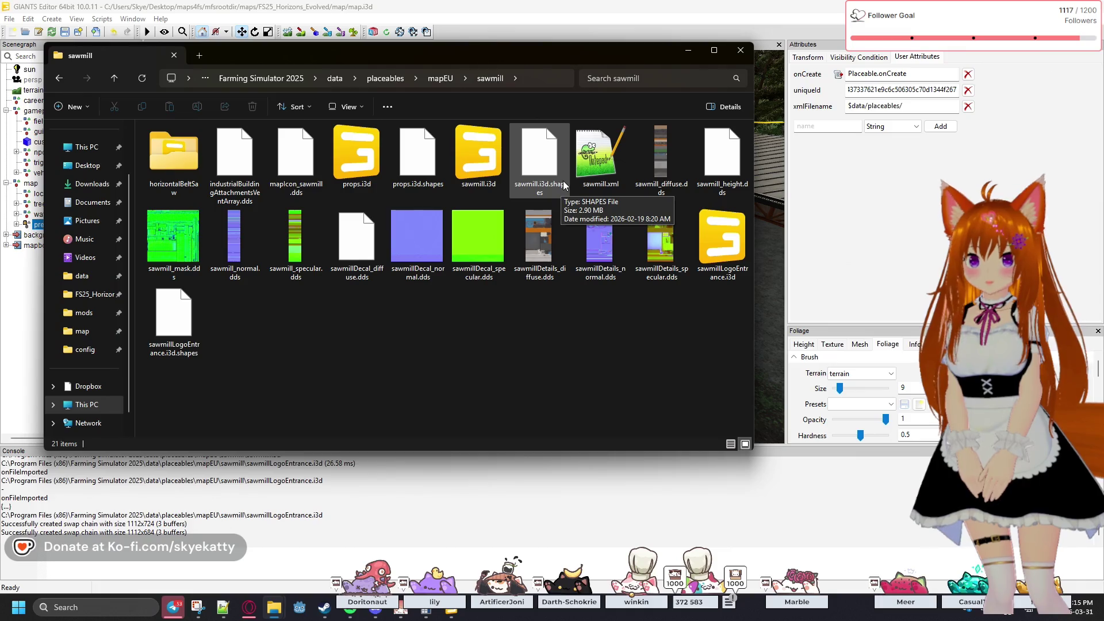
click(905, 107)
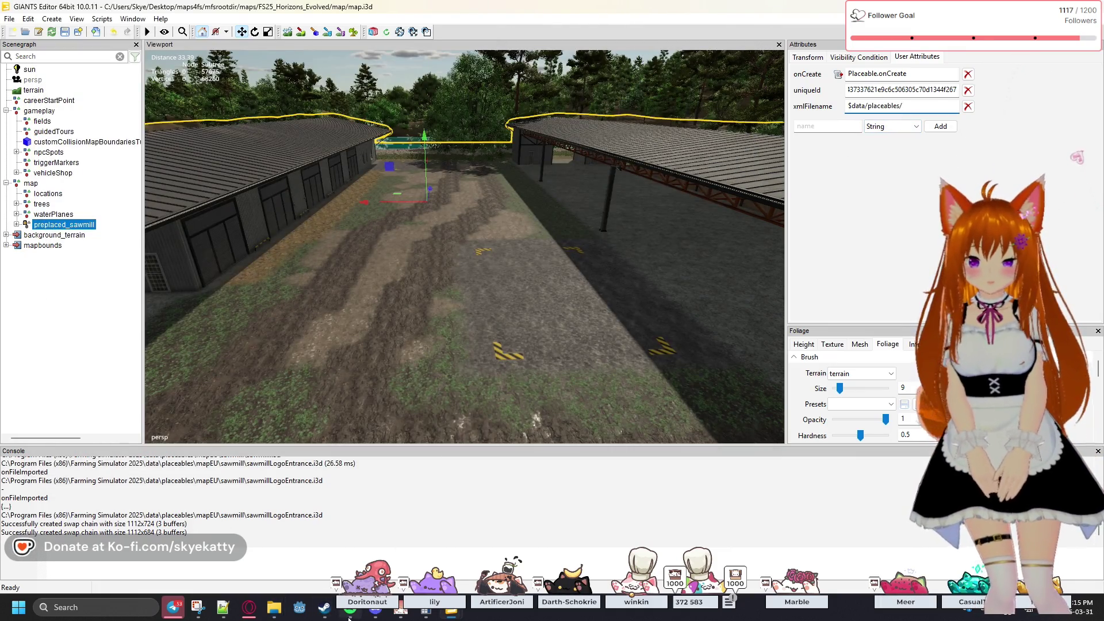
mouse_move(273, 607)
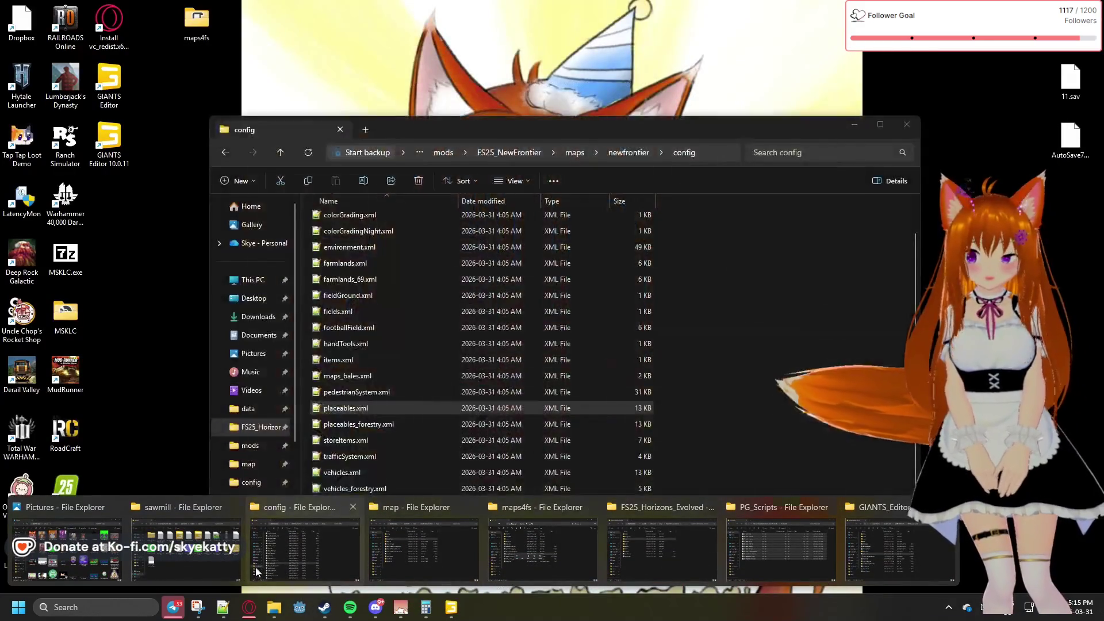
click(195, 562)
drag(516, 53, 1103, 69)
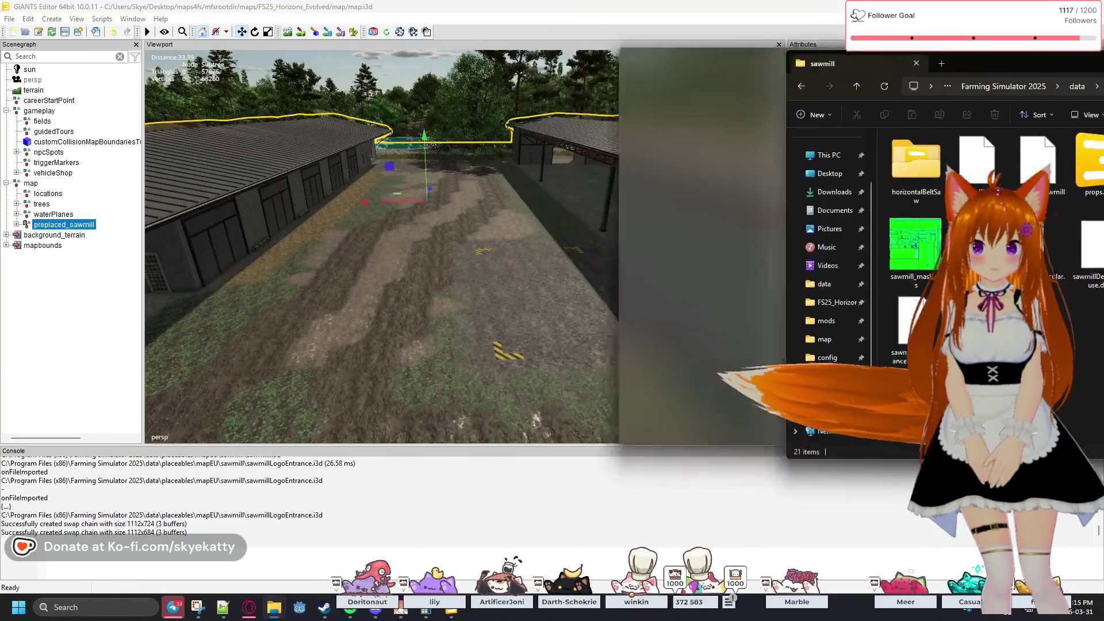
click(922, 107)
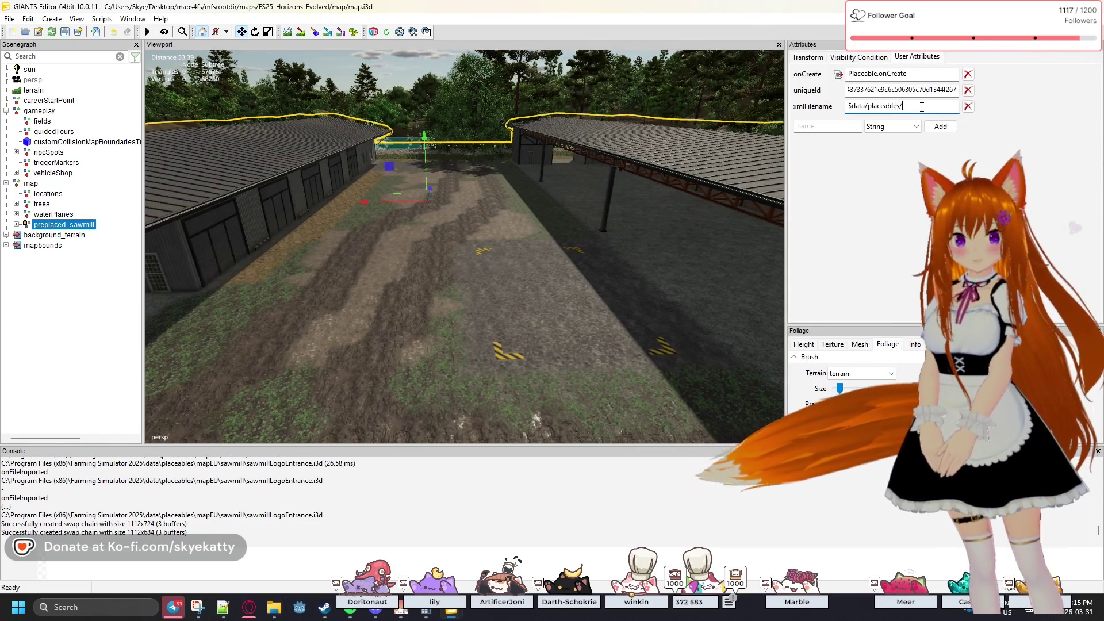
text(mapEU/sawmill/s)
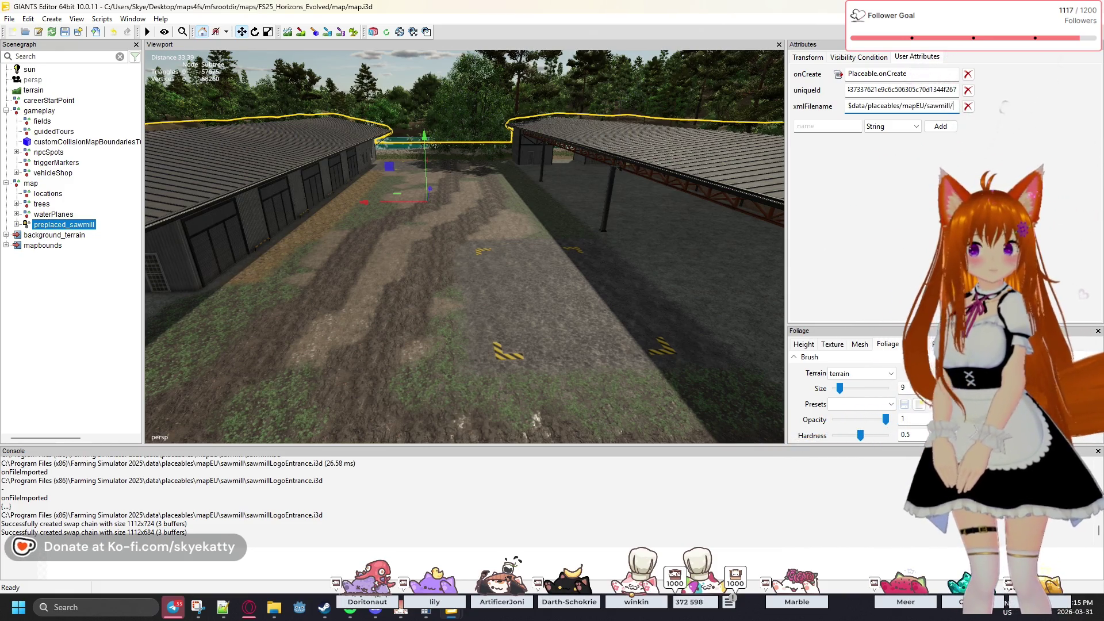
text(awmill)
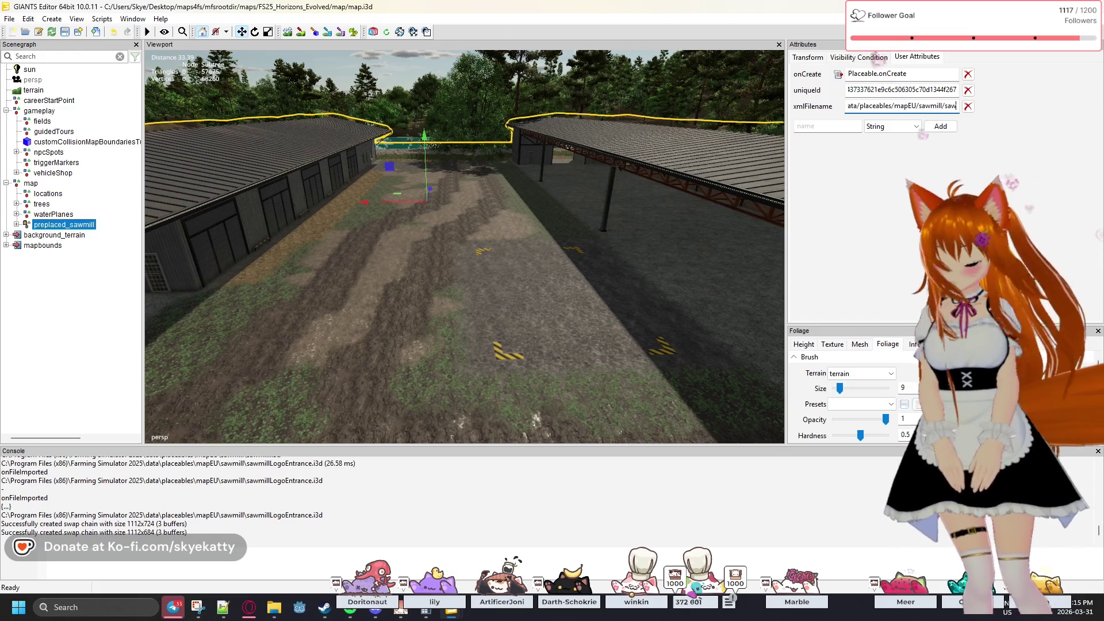
text(.xml)
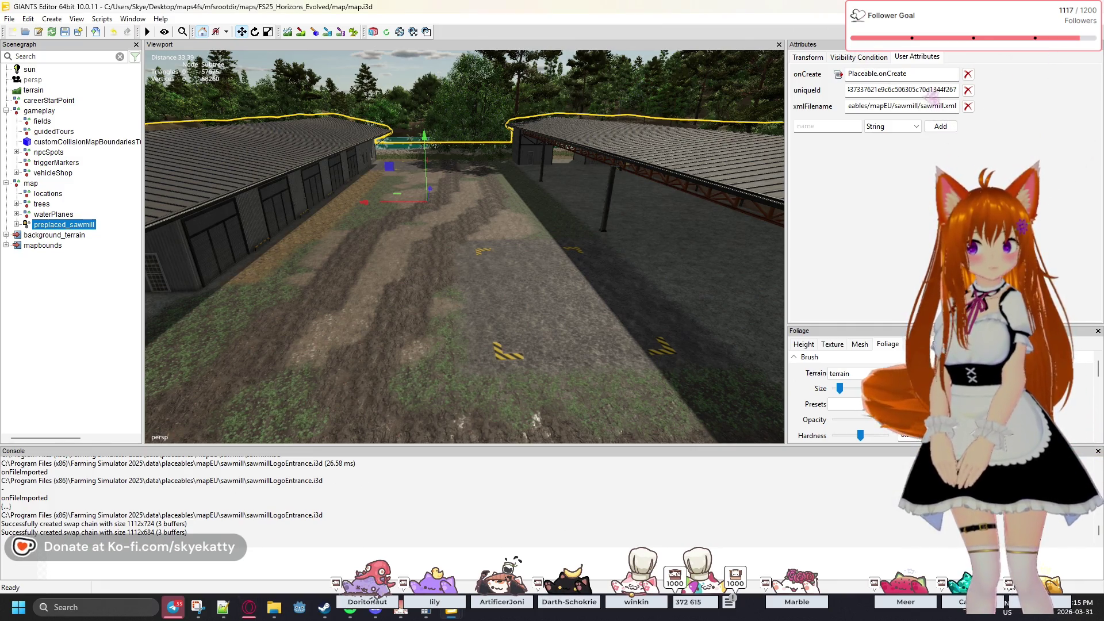
- Expand preplaced_sawmill in the Scenegraph to reveal its placeable and props children
click(72, 237)
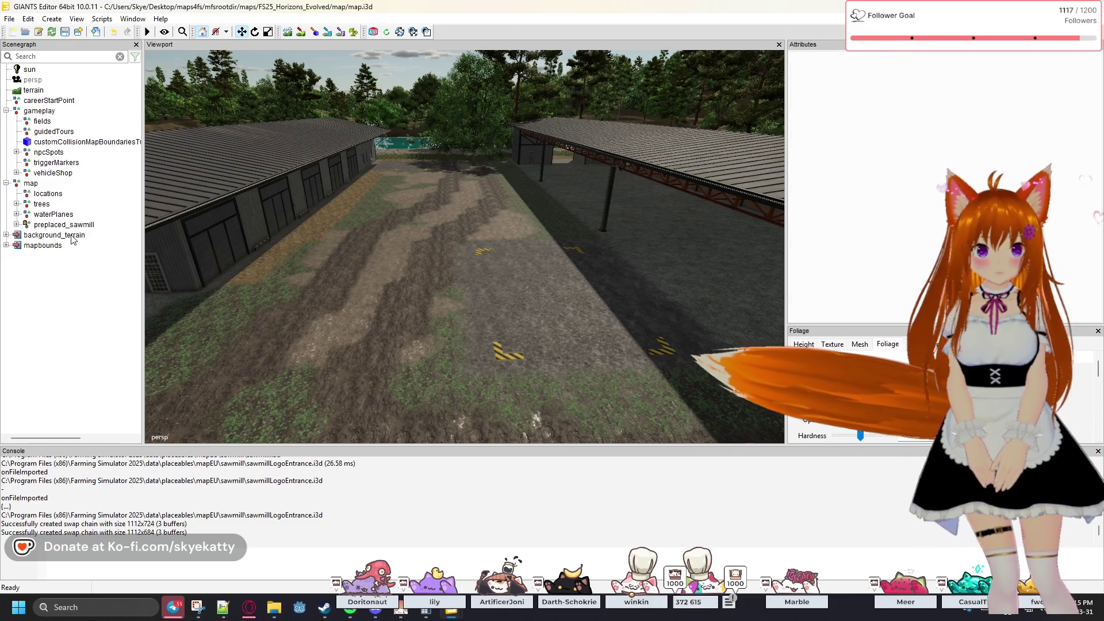
click(15, 229)
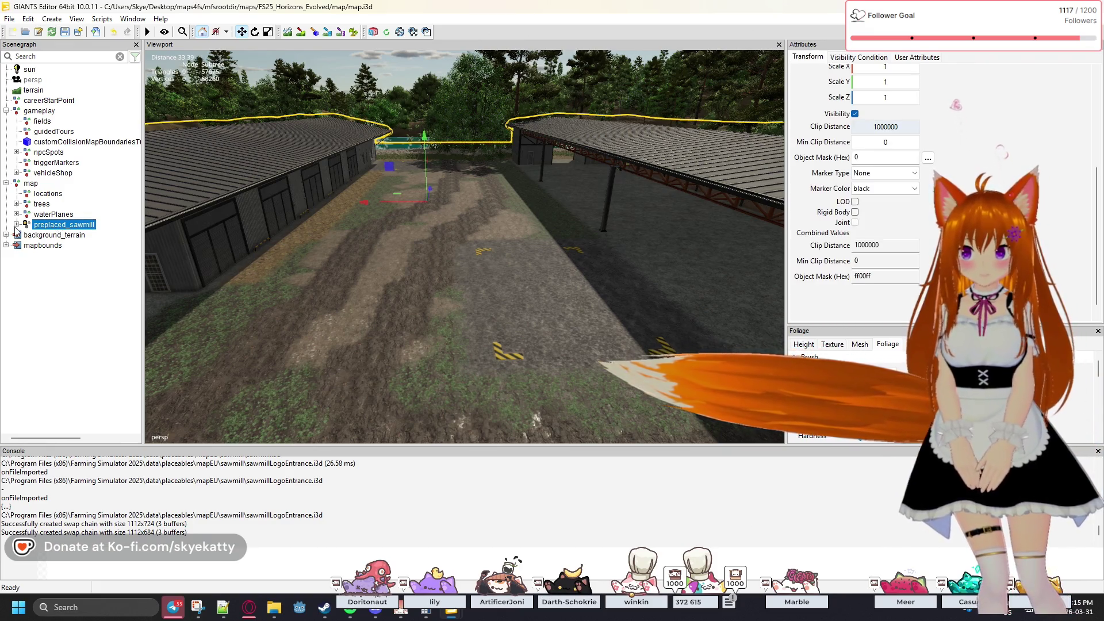
click(16, 225)
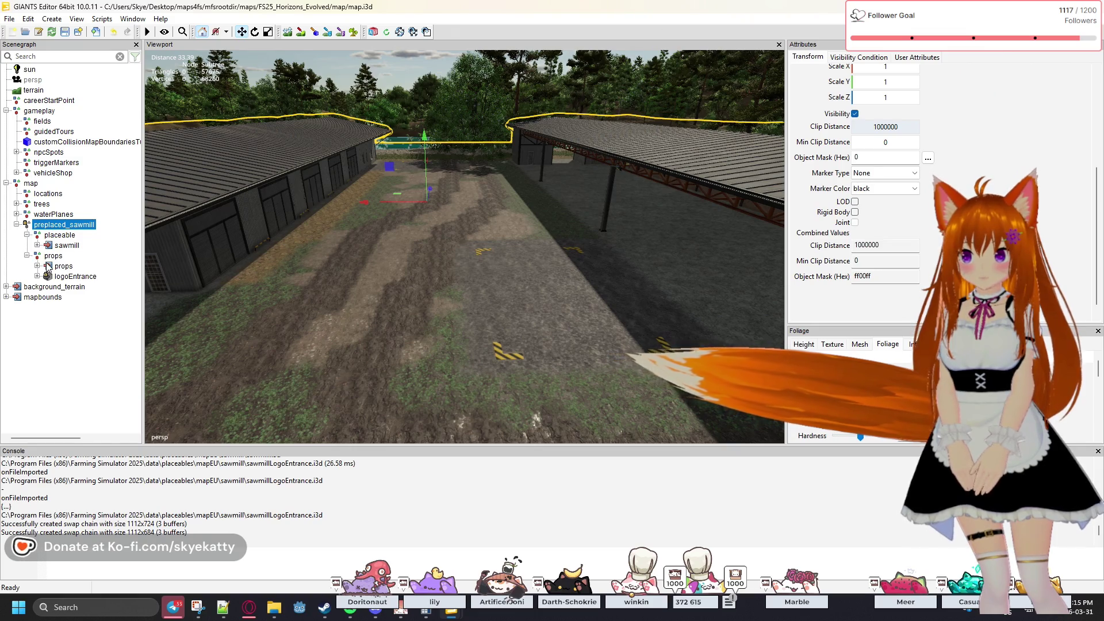
click(46, 257)
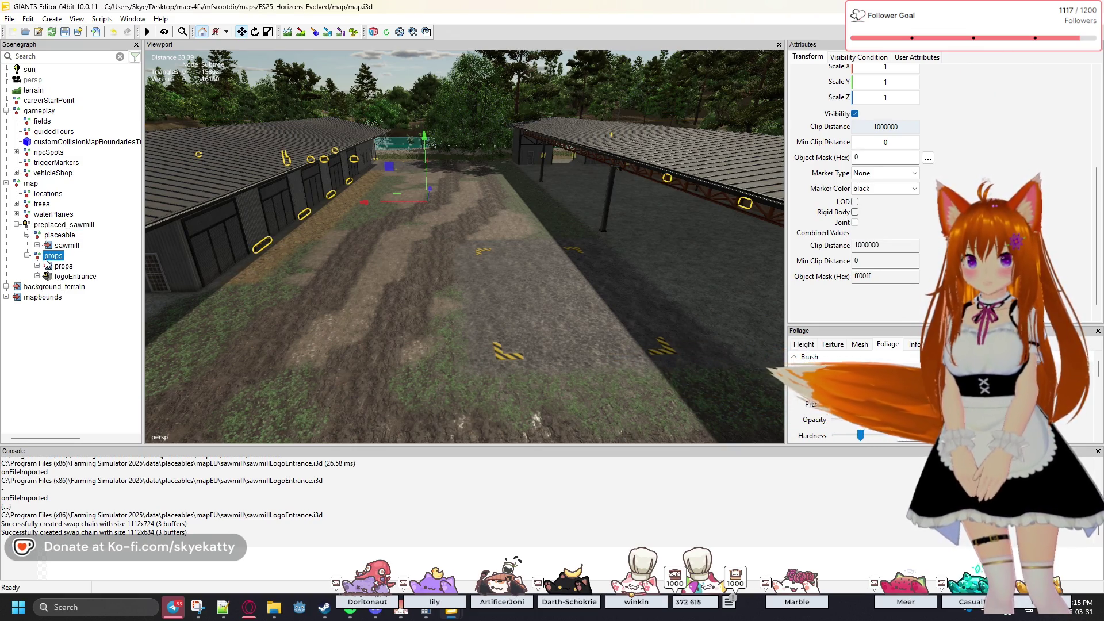
click(63, 340)
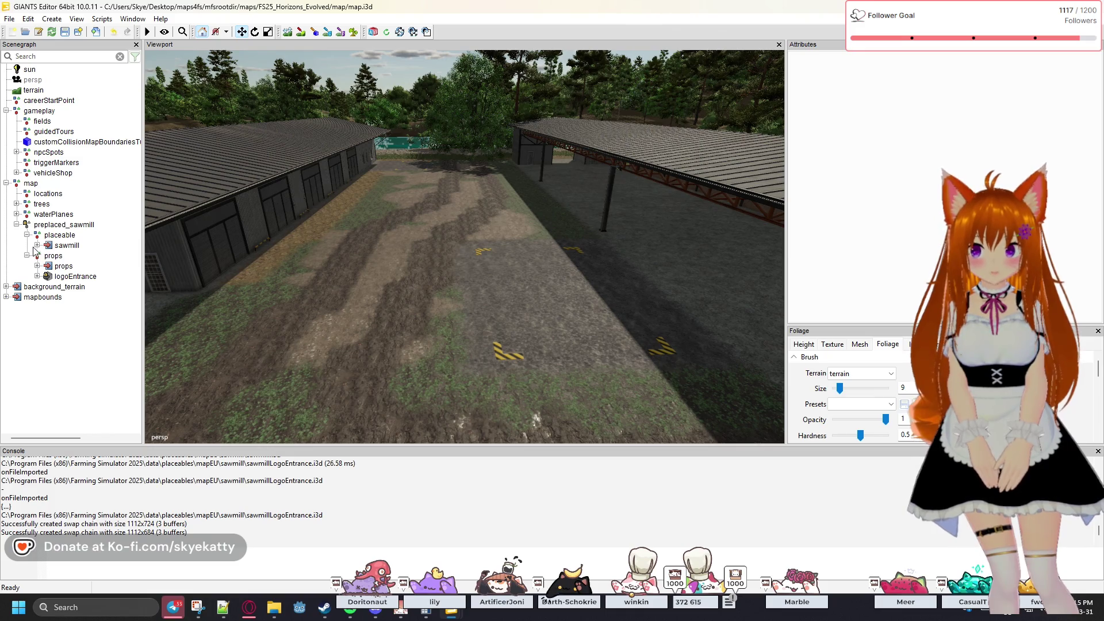
click(57, 226)
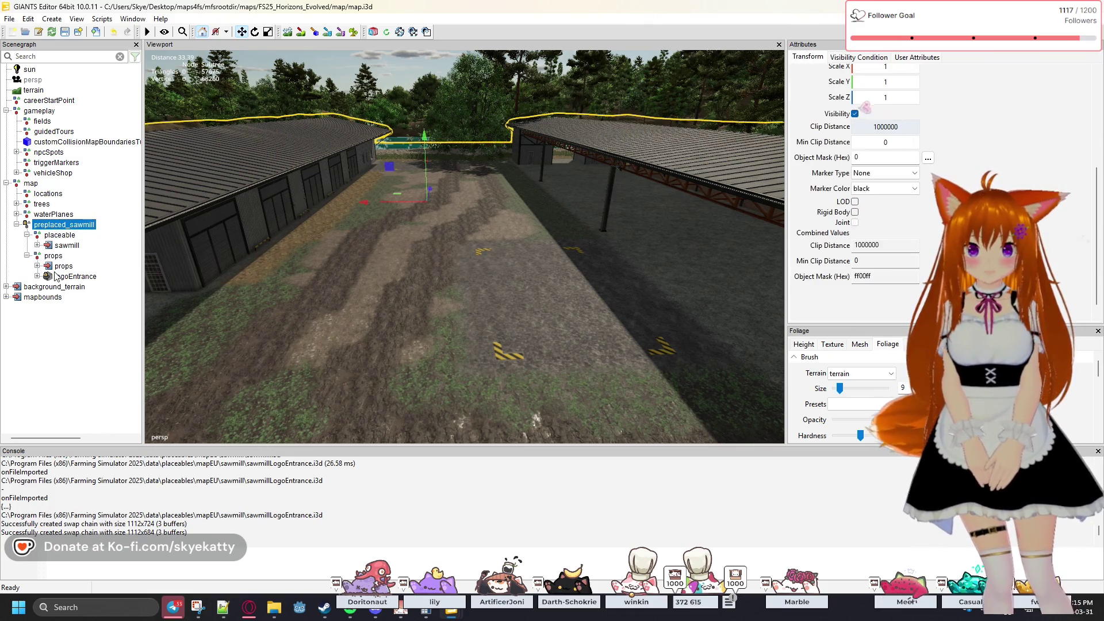
click(60, 354)
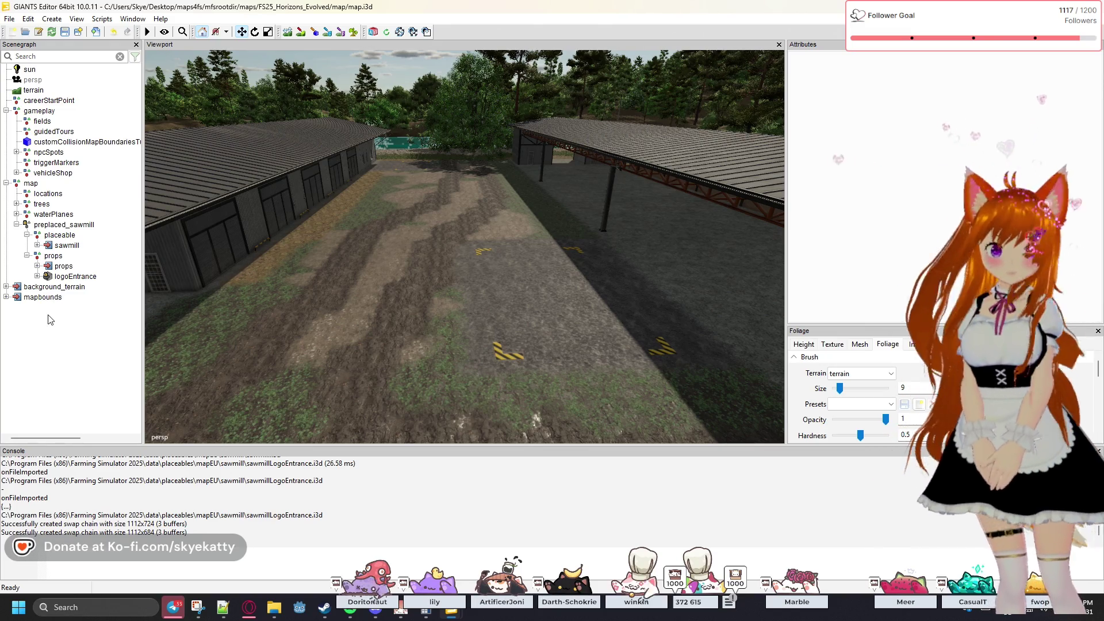
click(12, 20)
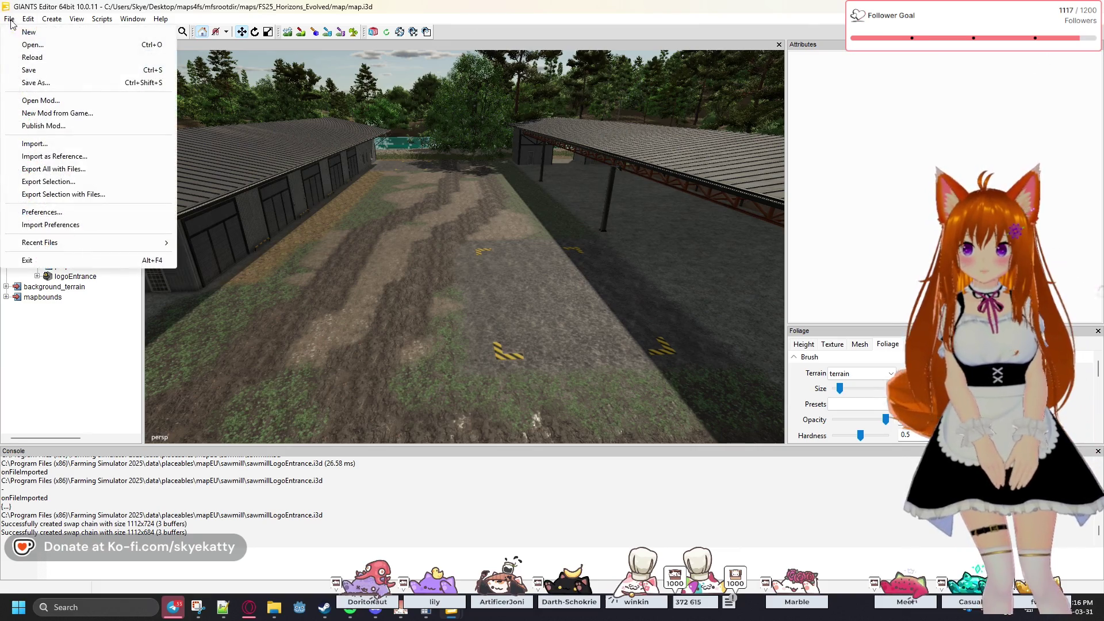
- Save the map with the preplaced sawmill from the File menu
click(23, 69)
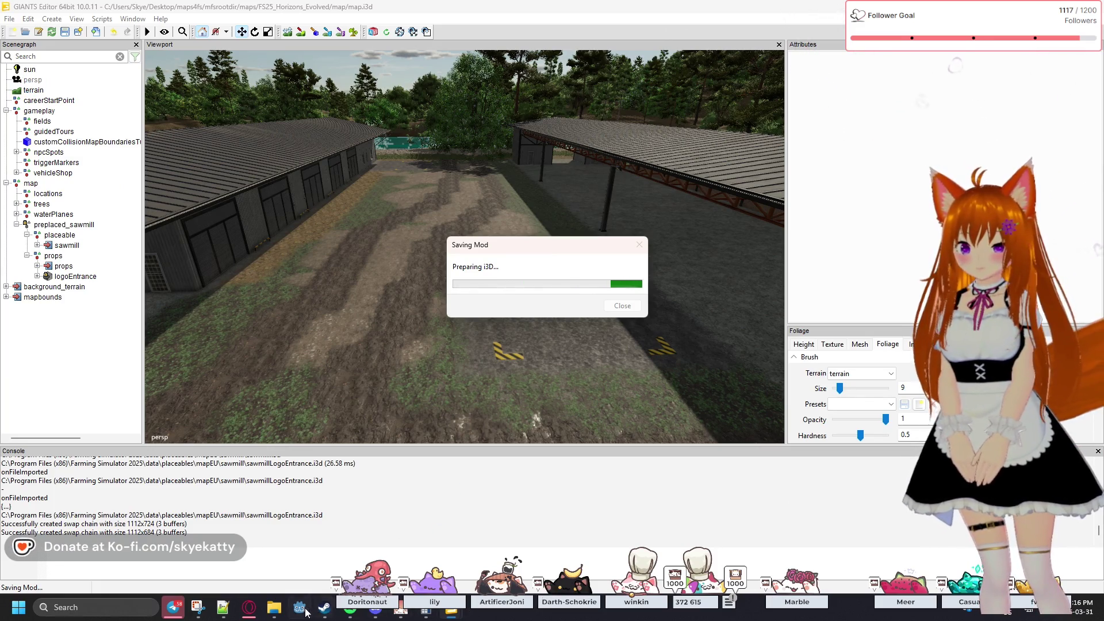
- Bring placeables.xml forward in Notepad++ and review the sawmill's mapUS customImage path
mouse_move(230, 616)
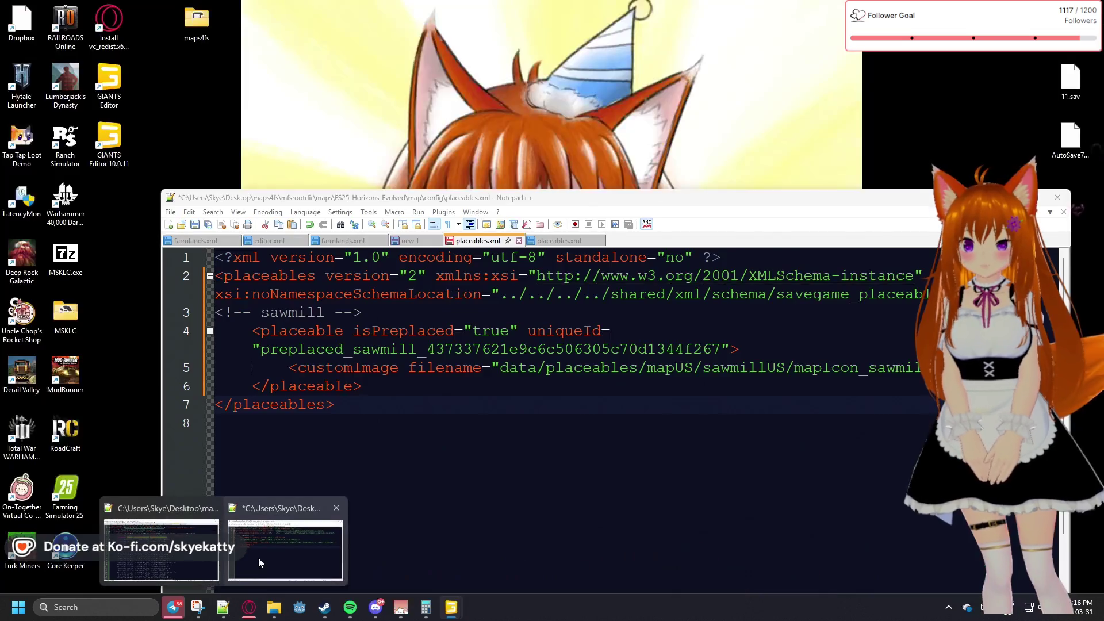
click(257, 558)
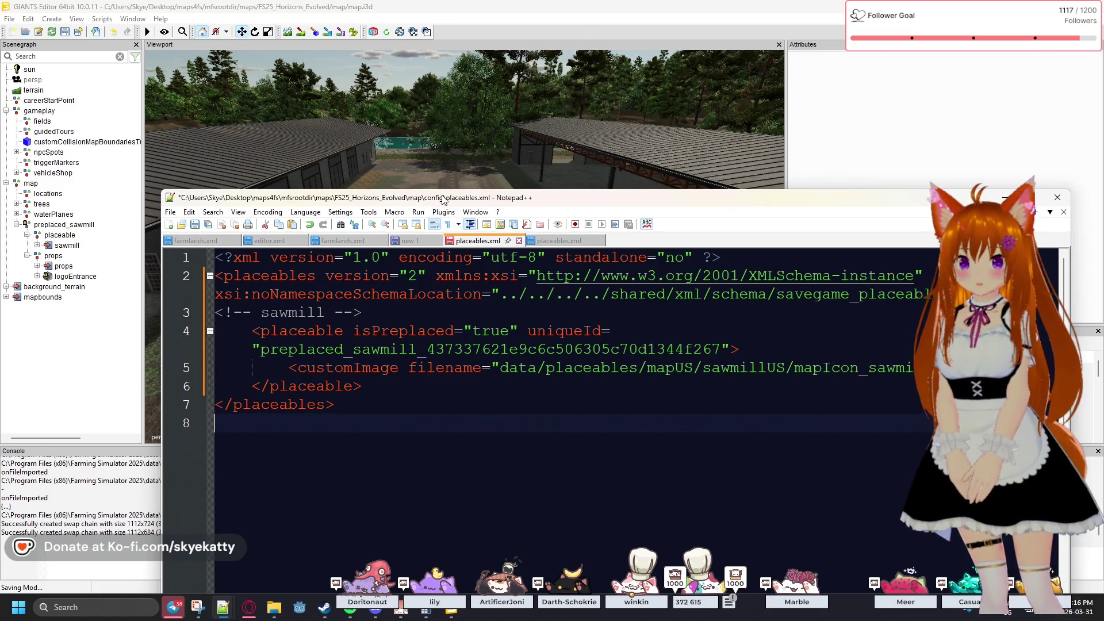
drag(443, 199, 376, 83)
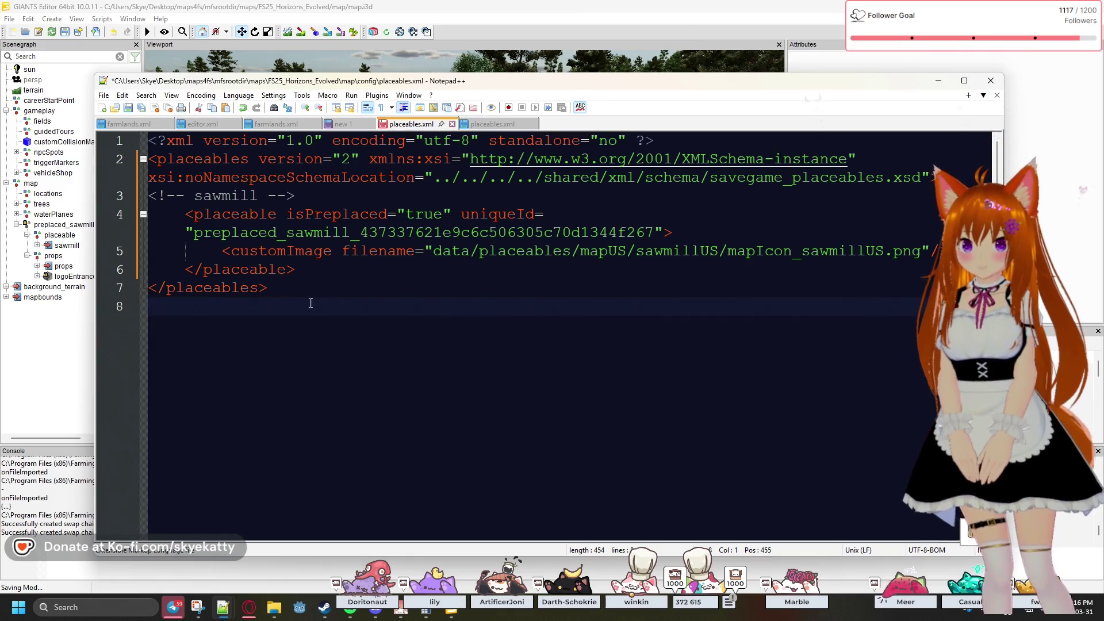
click(293, 274)
click(339, 256)
click(343, 327)
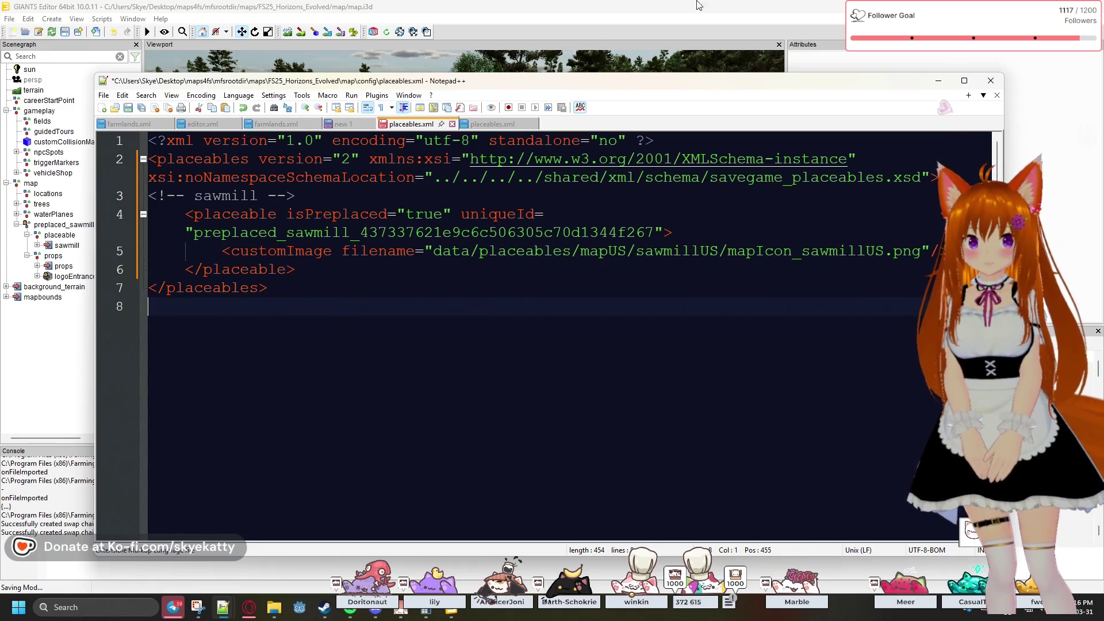
drag(723, 86, 727, 61)
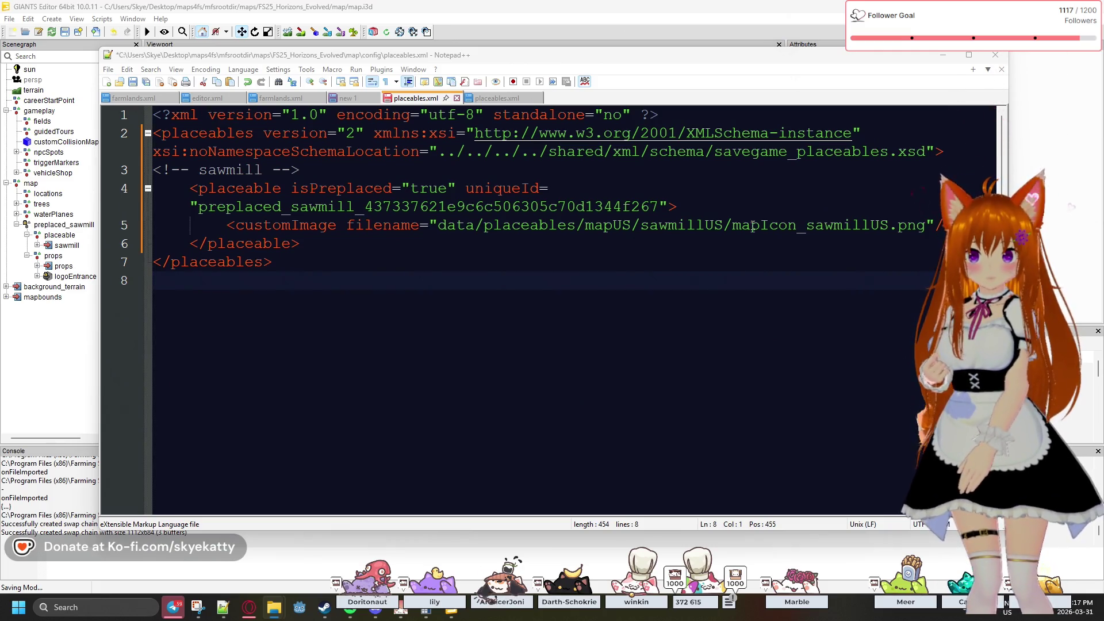
click(630, 231)
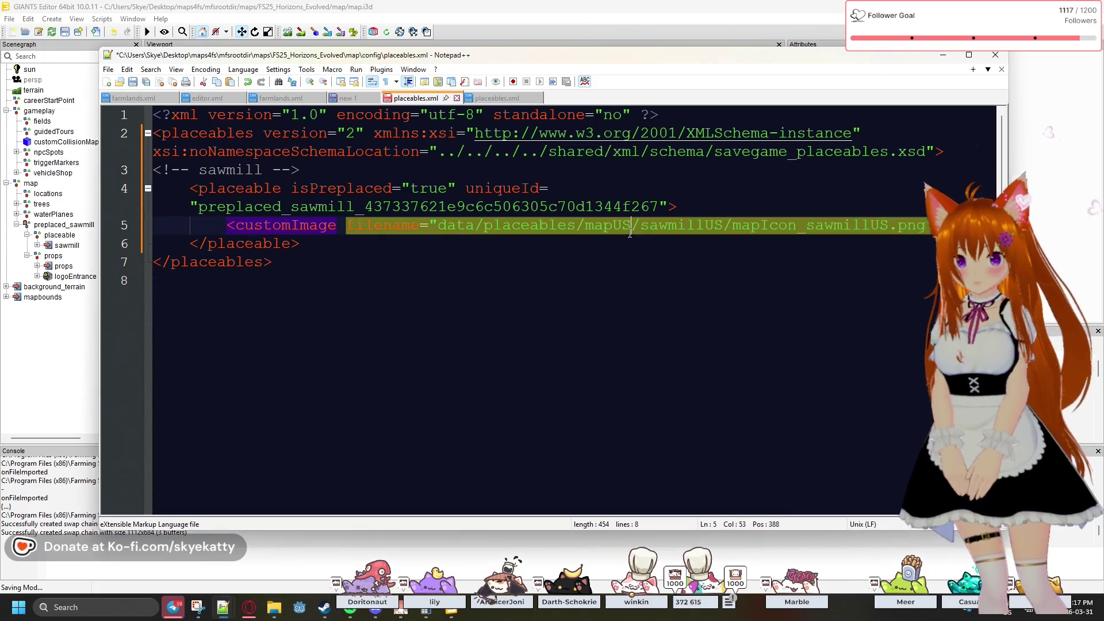
- Change the customImage path to data/placeables/mapEU/sawmill/mapIcon_sawmill.dds and save placeables.xml
text(EU)
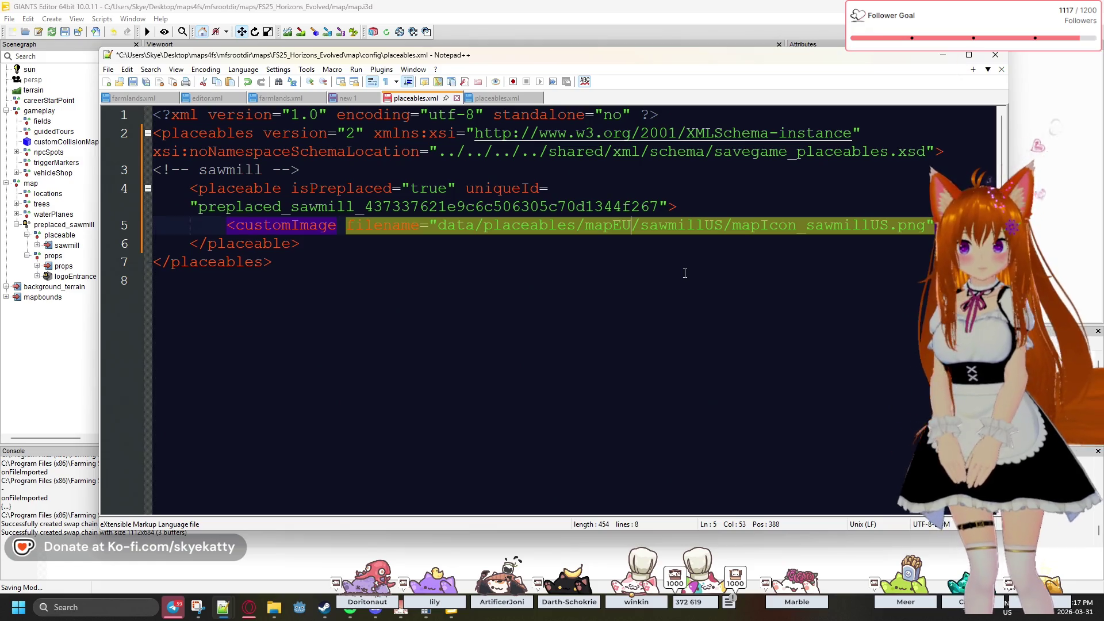
click(724, 224)
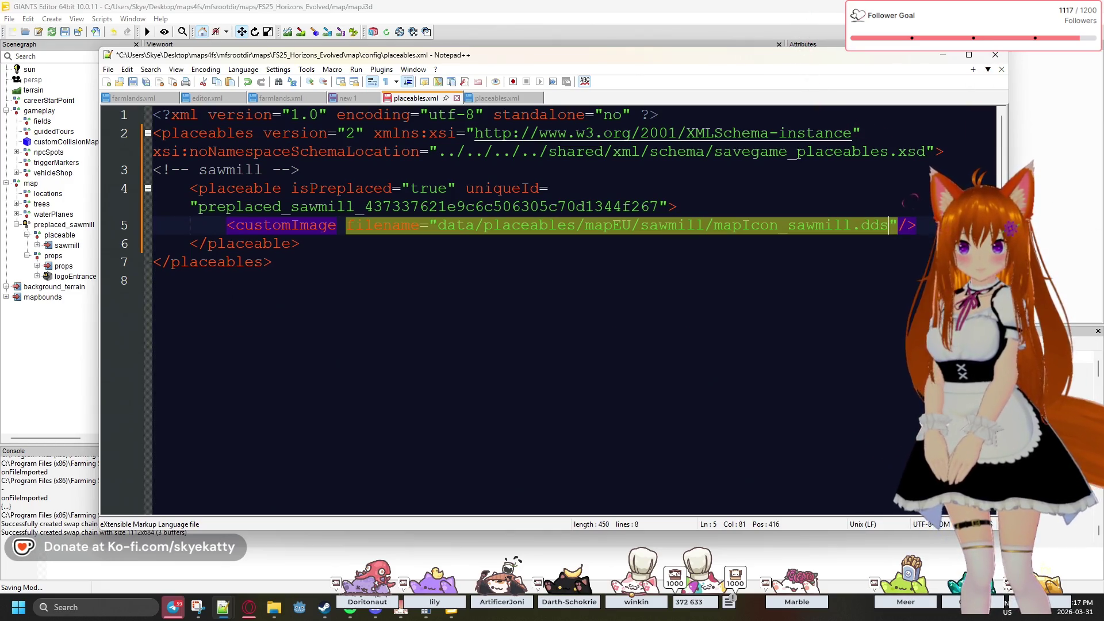
click(841, 319)
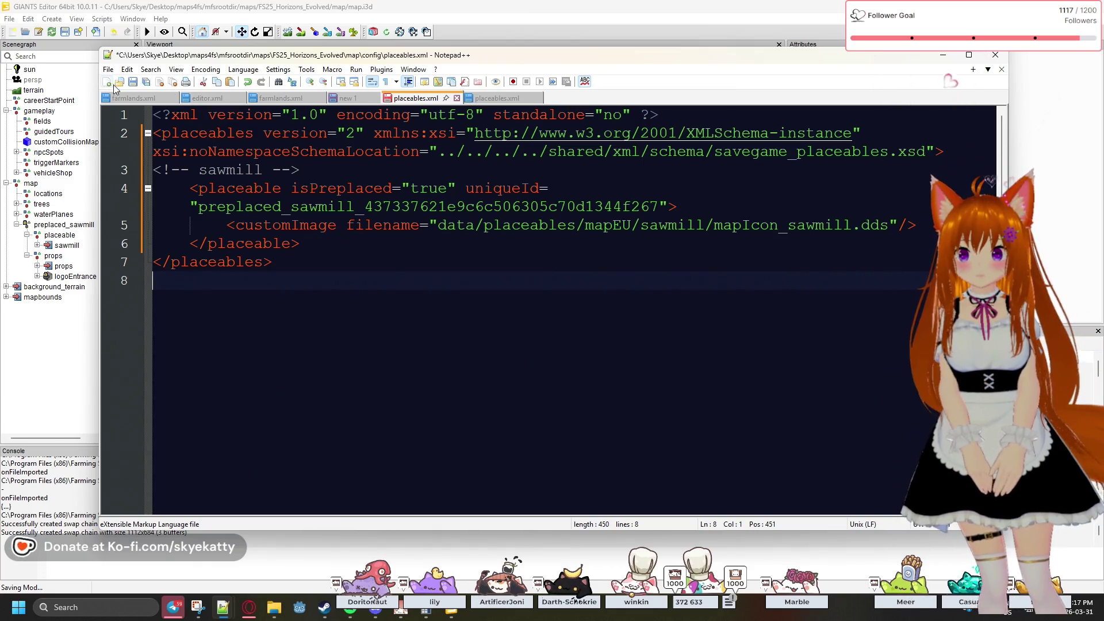
click(134, 83)
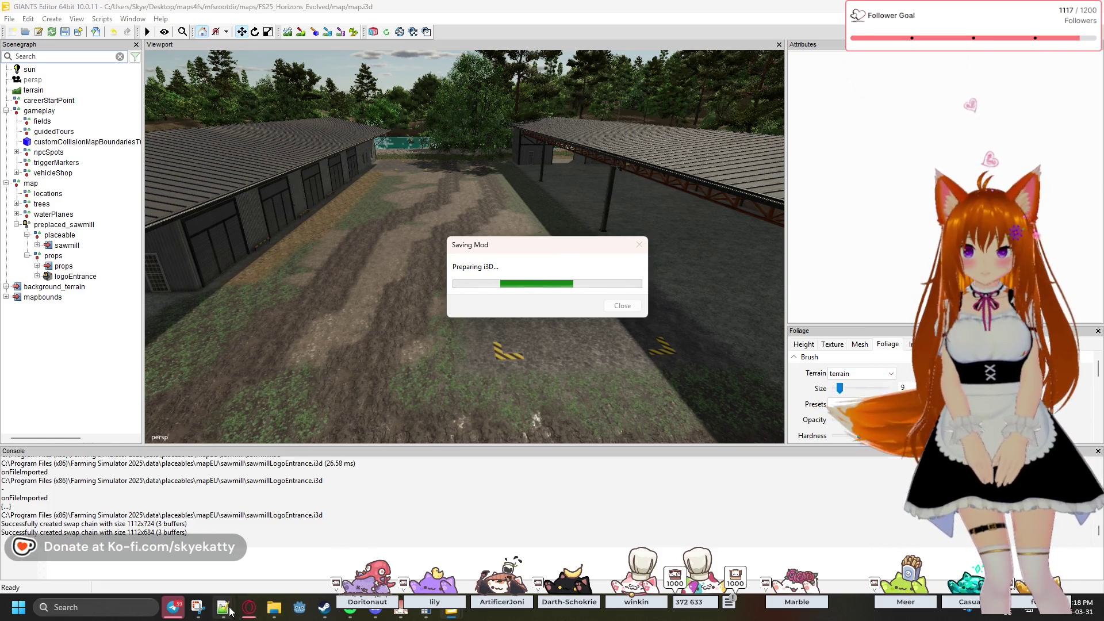
- After the mod finishes saving, minimise the Notepad++ placeables.xml window
mouse_move(232, 611)
click(275, 529)
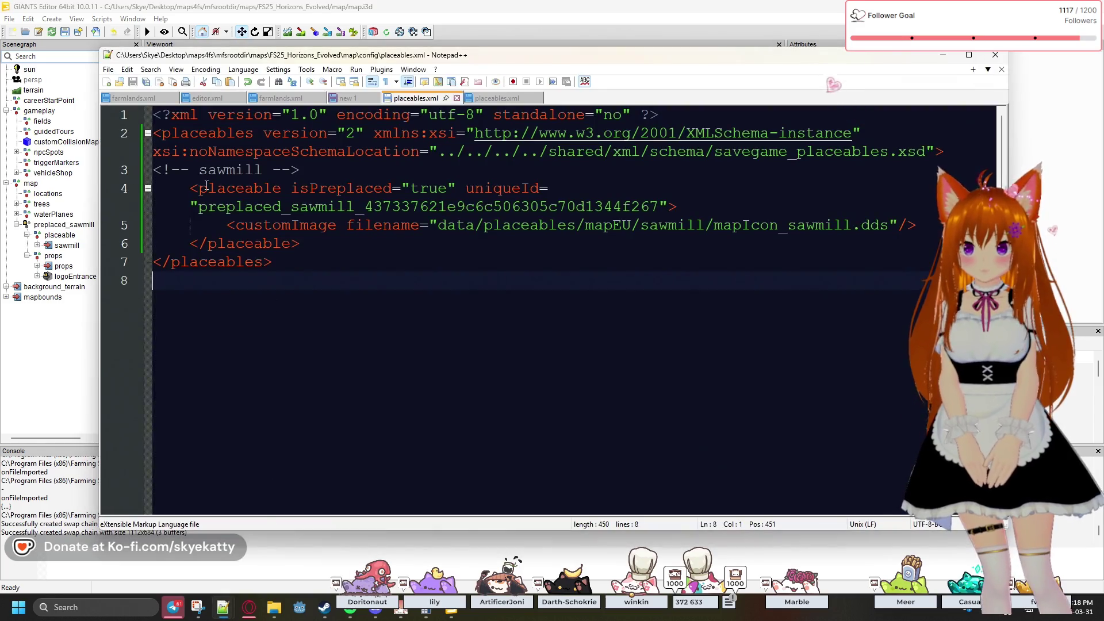
click(938, 59)
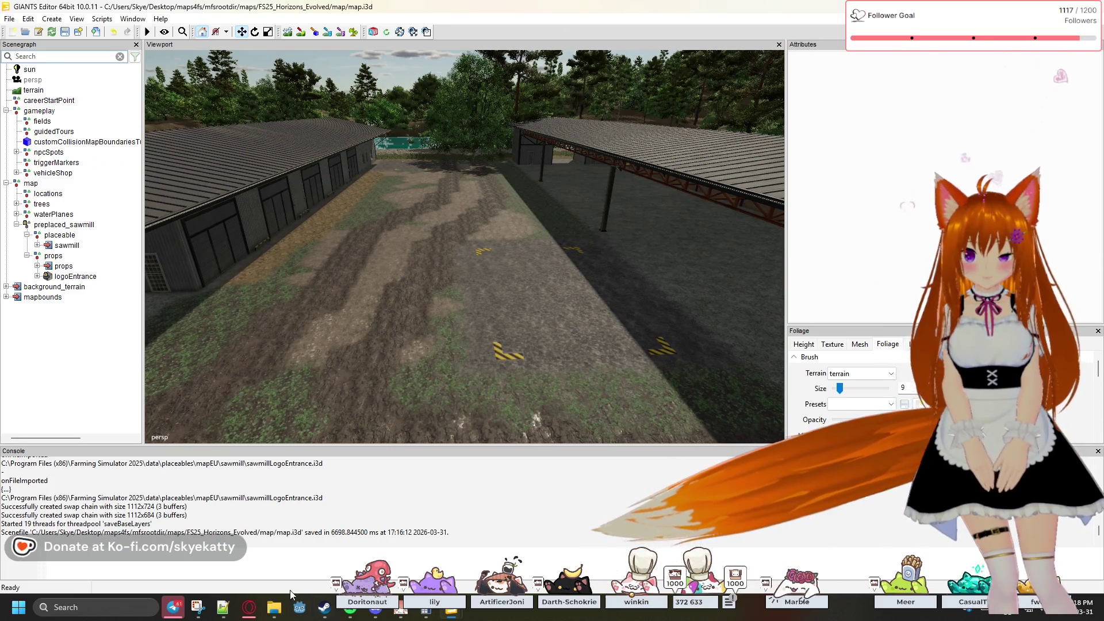
mouse_move(273, 608)
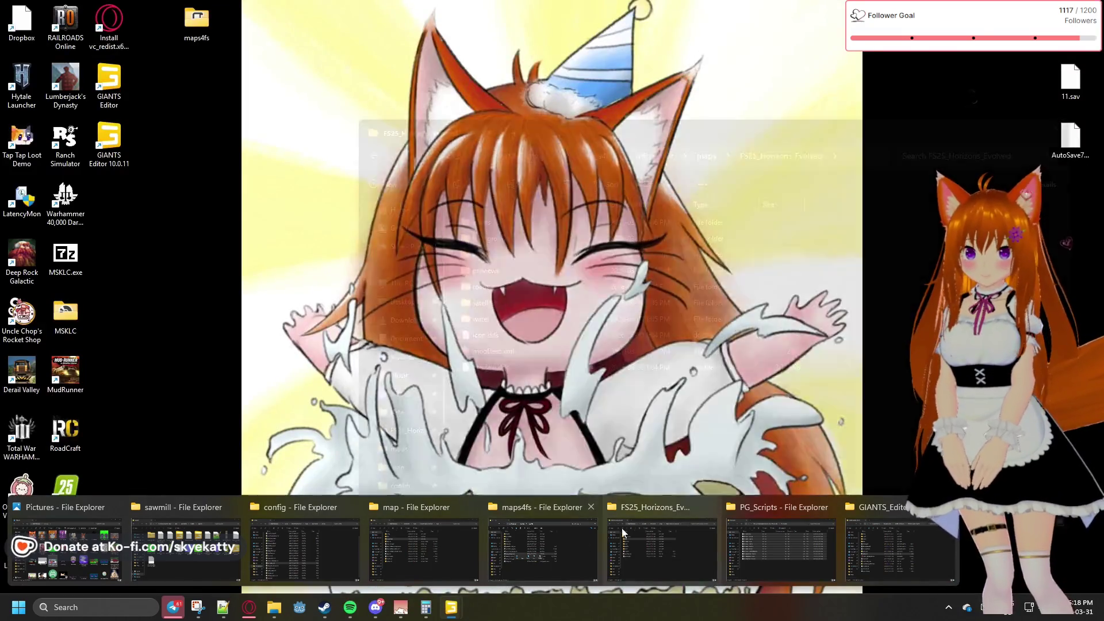
- Select all ten items in the FS25_Horizons_Evolved folder and check their actions menu
click(624, 520)
drag(509, 435, 486, 222)
right_click(486, 222)
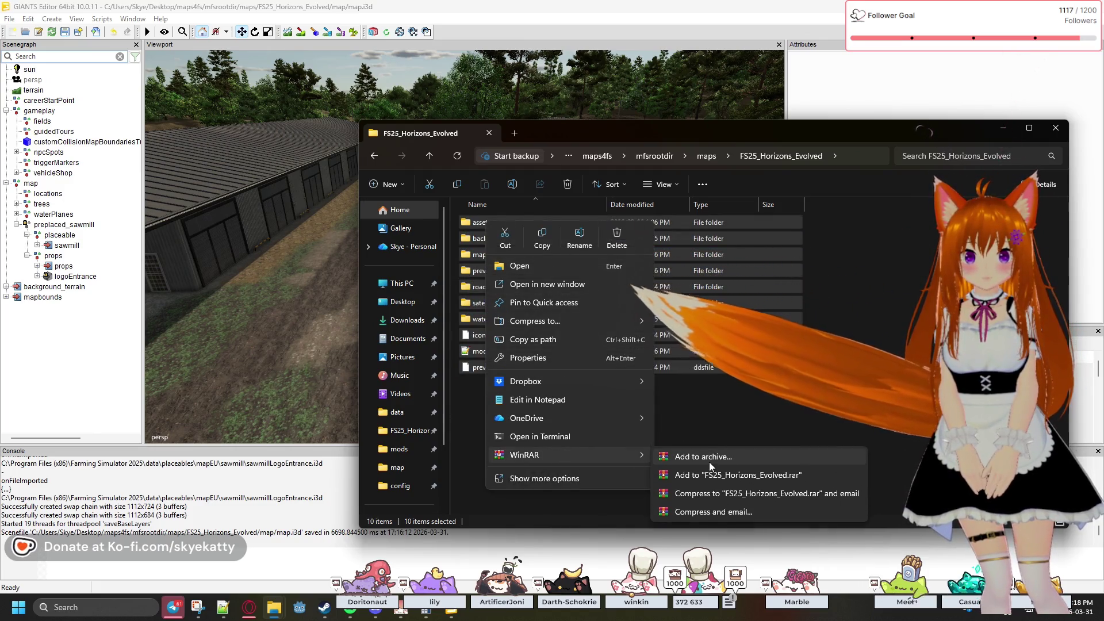
click(575, 448)
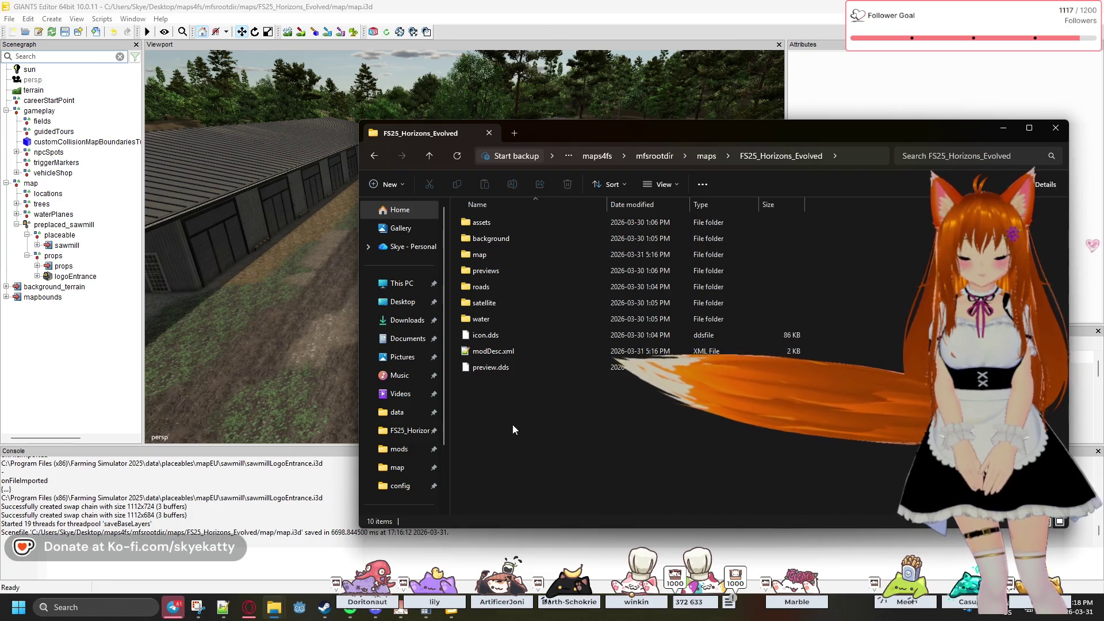
- Switch back to GIANTS Editor with the sawmill lane showing
mouse_move(278, 605)
mouse_move(448, 547)
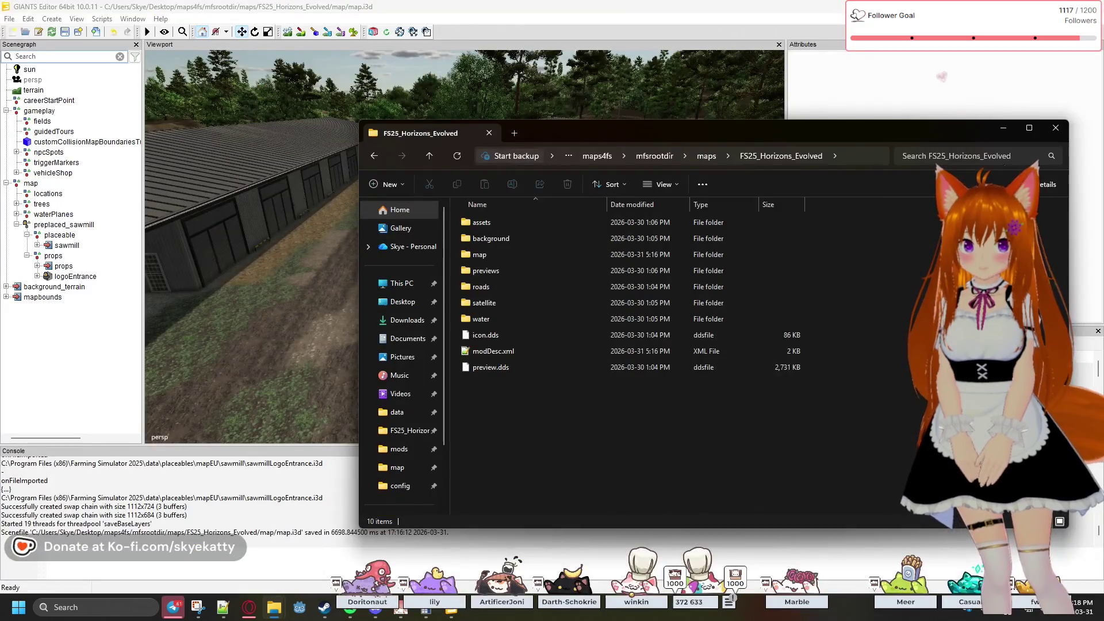
key(alt+Tab)
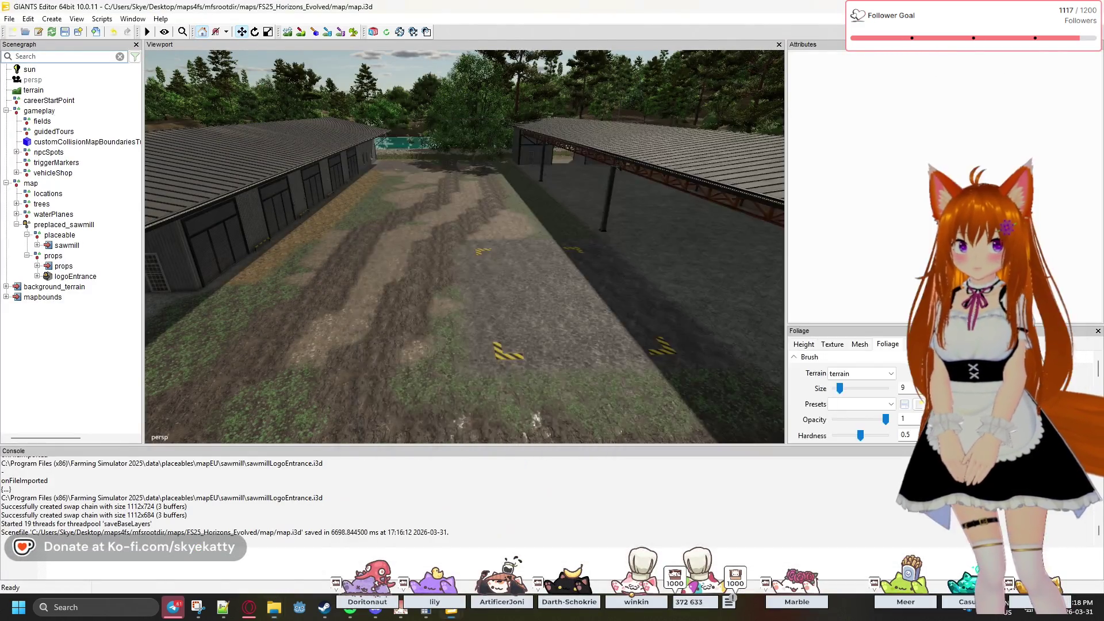
- Close the map editor without saving the changes to map.i3d
key(alt+F4)
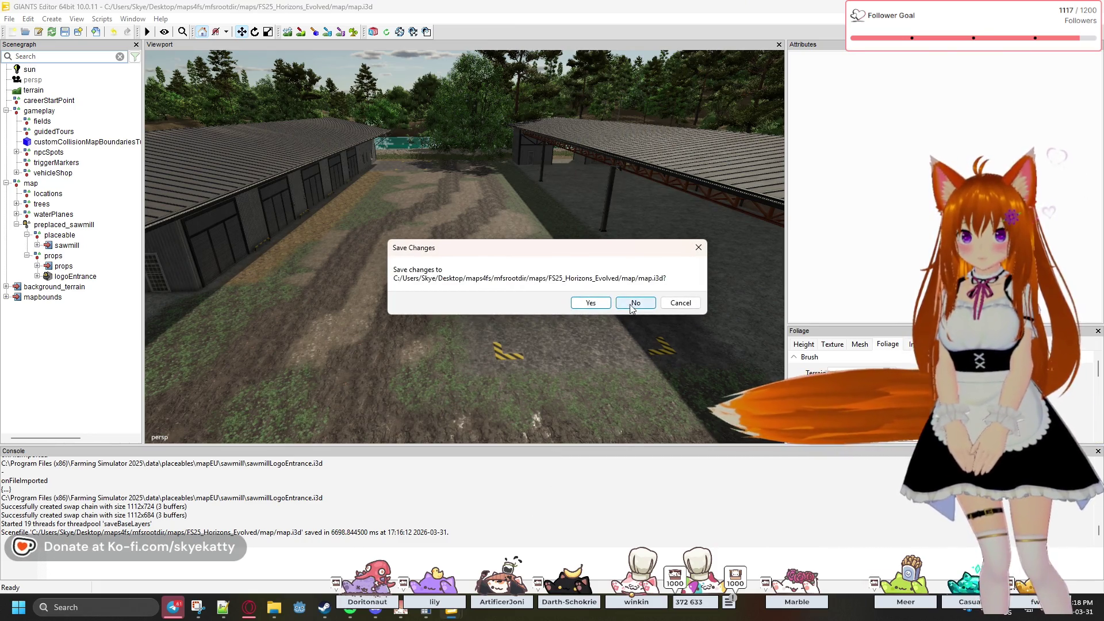
click(635, 305)
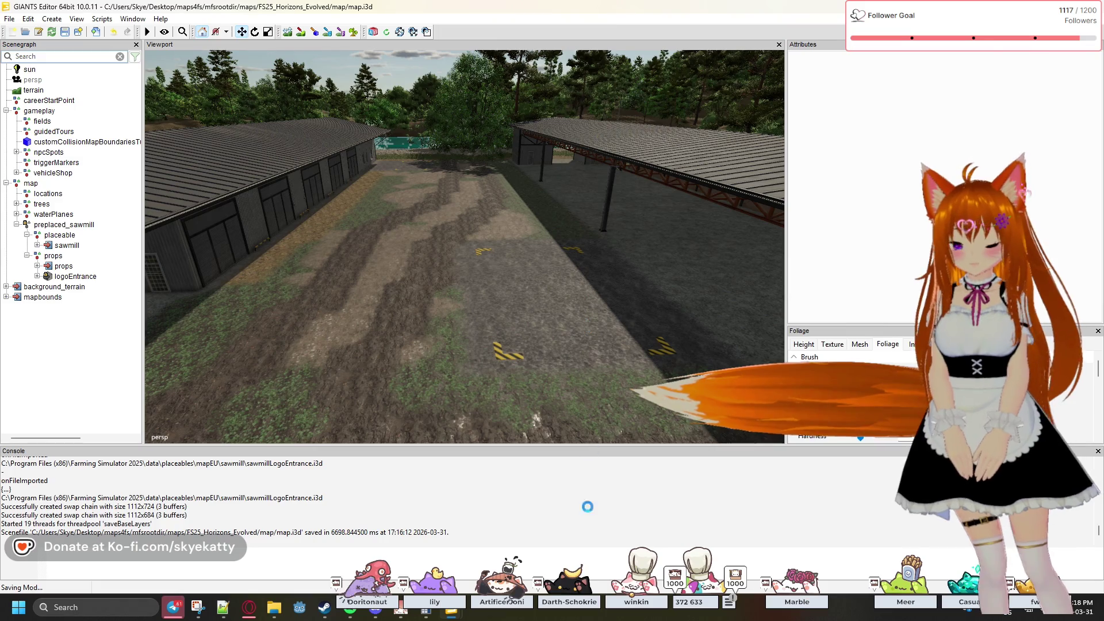
mouse_move(451, 611)
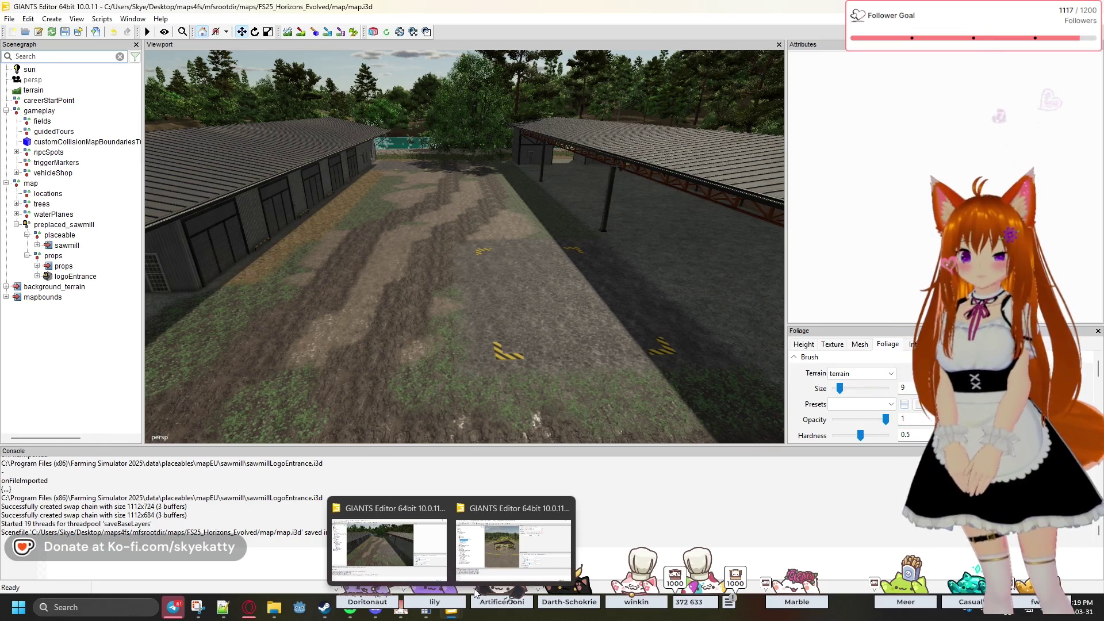
- Minimise GIANTS Editor and bring the NewFrontier config folder window forward, shifted left
click(452, 610)
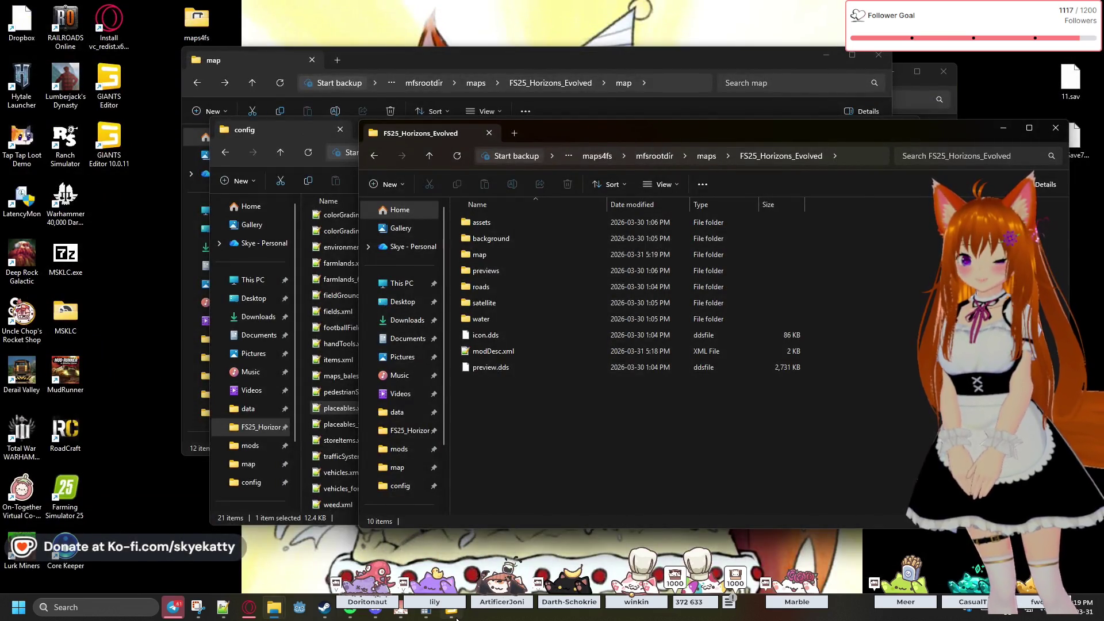
mouse_move(456, 619)
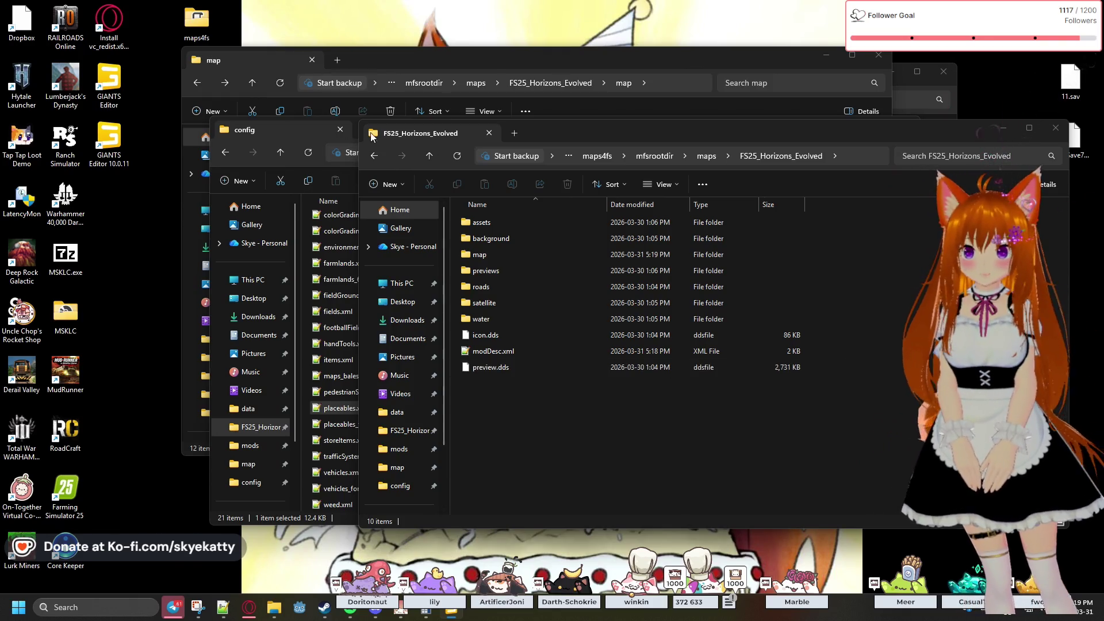
click(310, 128)
drag(454, 124, 311, 119)
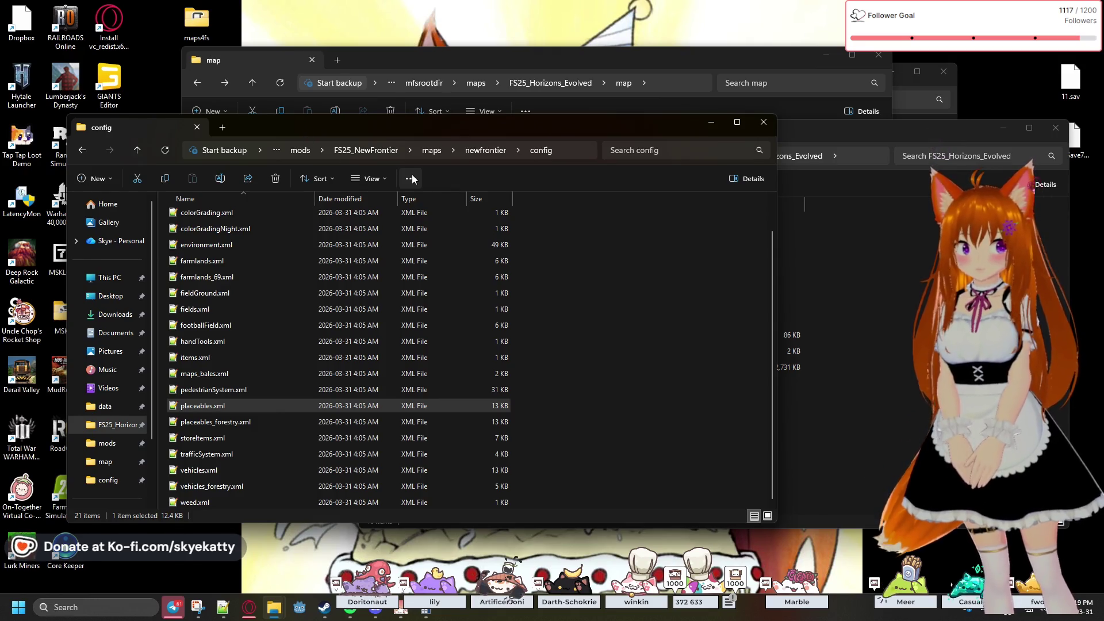
- Move the FS25_Horizons_Evolved window right and put the config window in front, scrolled to the top
click(817, 259)
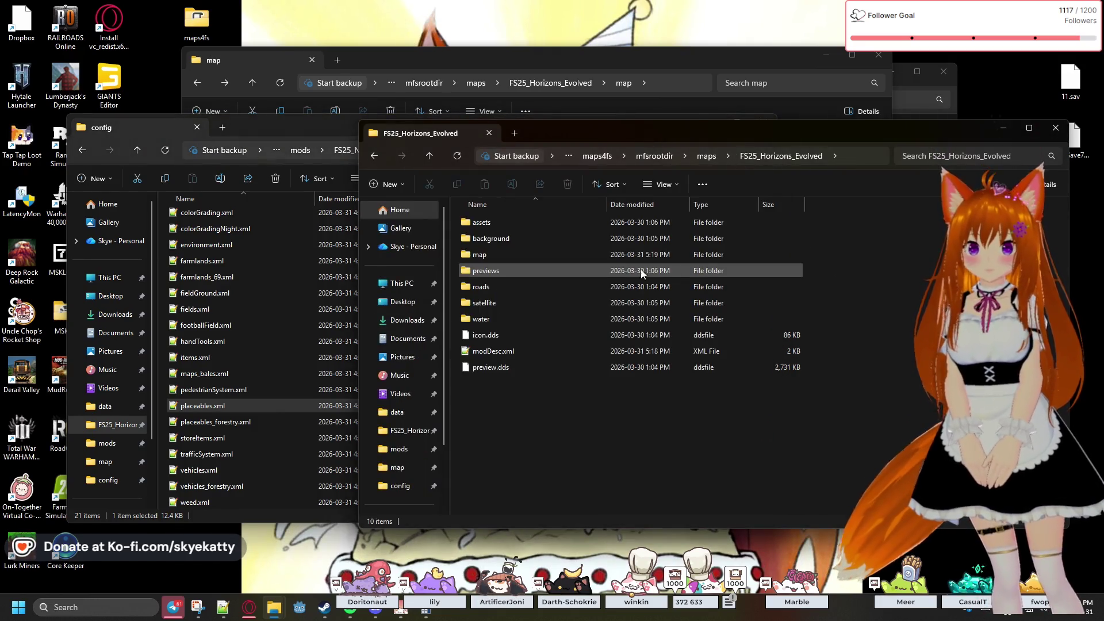
drag(479, 163, 600, 165)
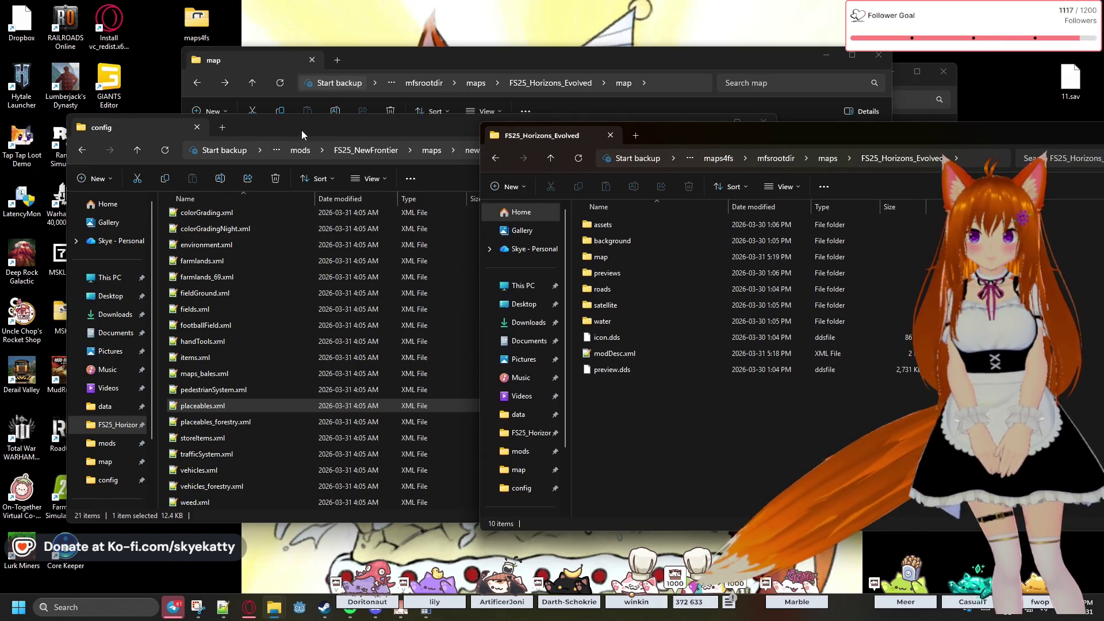
click(344, 131)
mouse_move(344, 131)
mouse_down()
mouse_move(294, 226)
mouse_move(366, 149)
mouse_up()
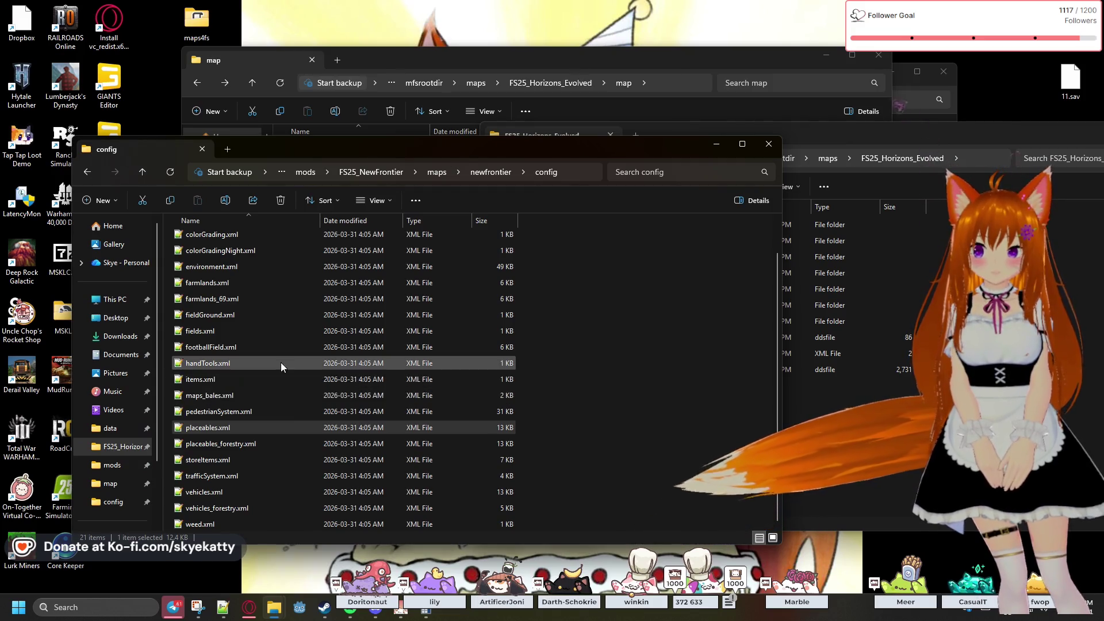
scroll(326, 489, up, 2)
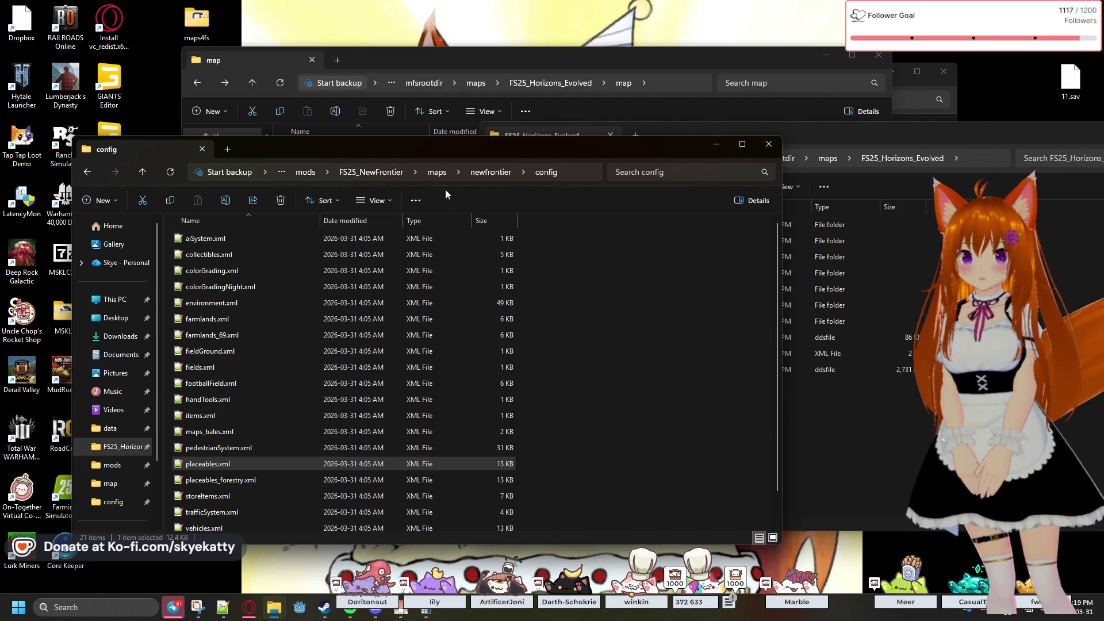
- Go up to the game's mods folder and delete FS25_Horizons_Evolved.zip
click(353, 175)
click(403, 174)
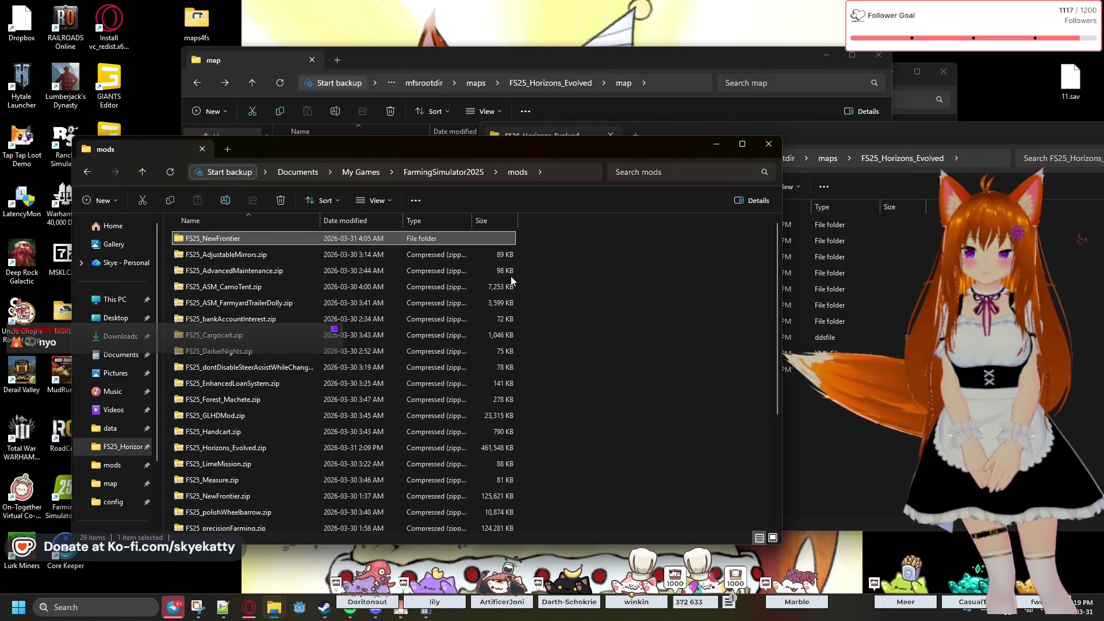
scroll(524, 259, down, 4)
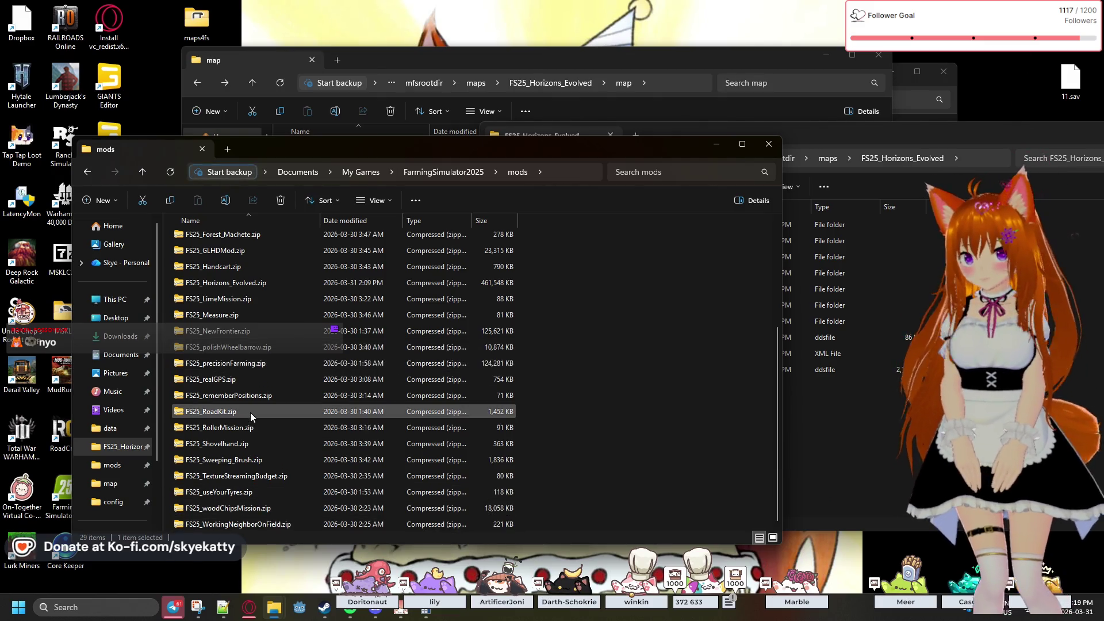
click(253, 282)
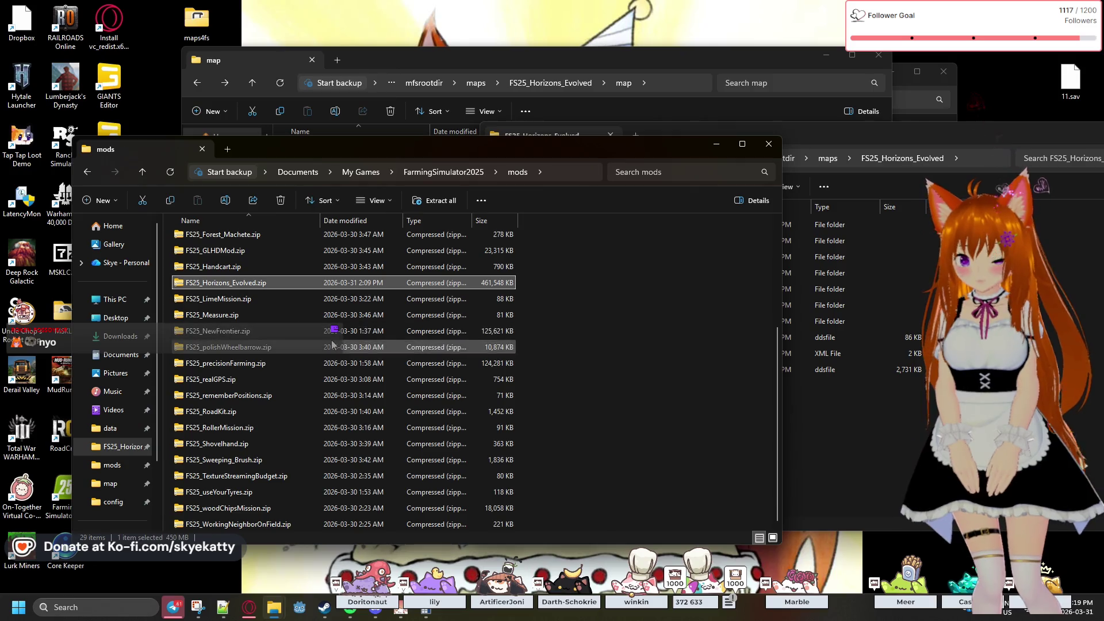
key(Delete)
- Move the unpacked FS25_Horizons_Evolved folder from maps into mods, then launch Farming Simulator 25
click(866, 433)
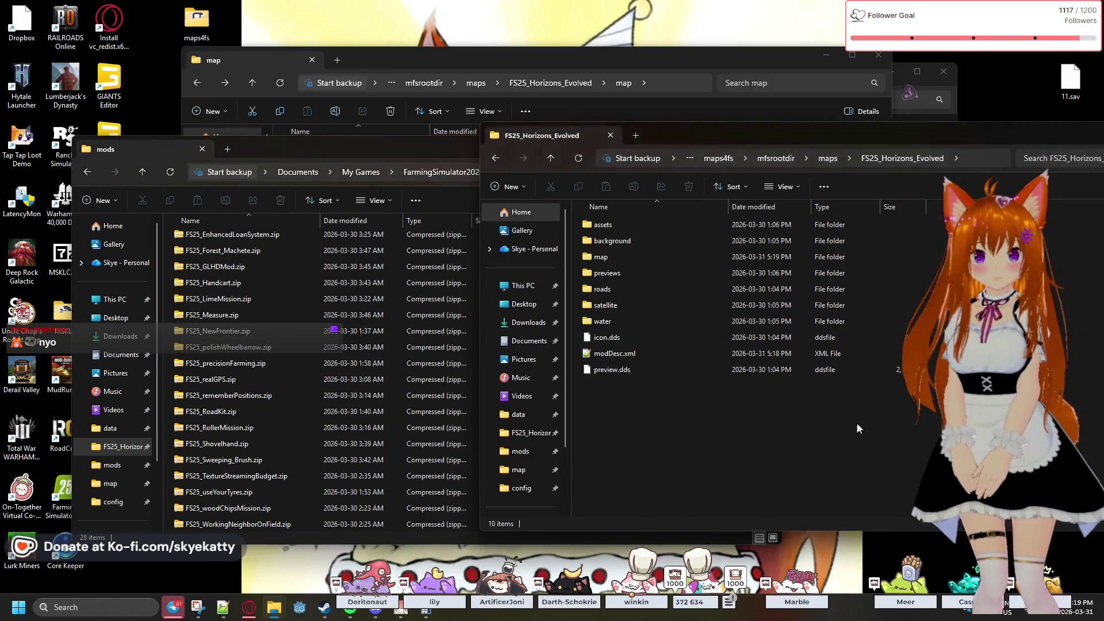
click(828, 161)
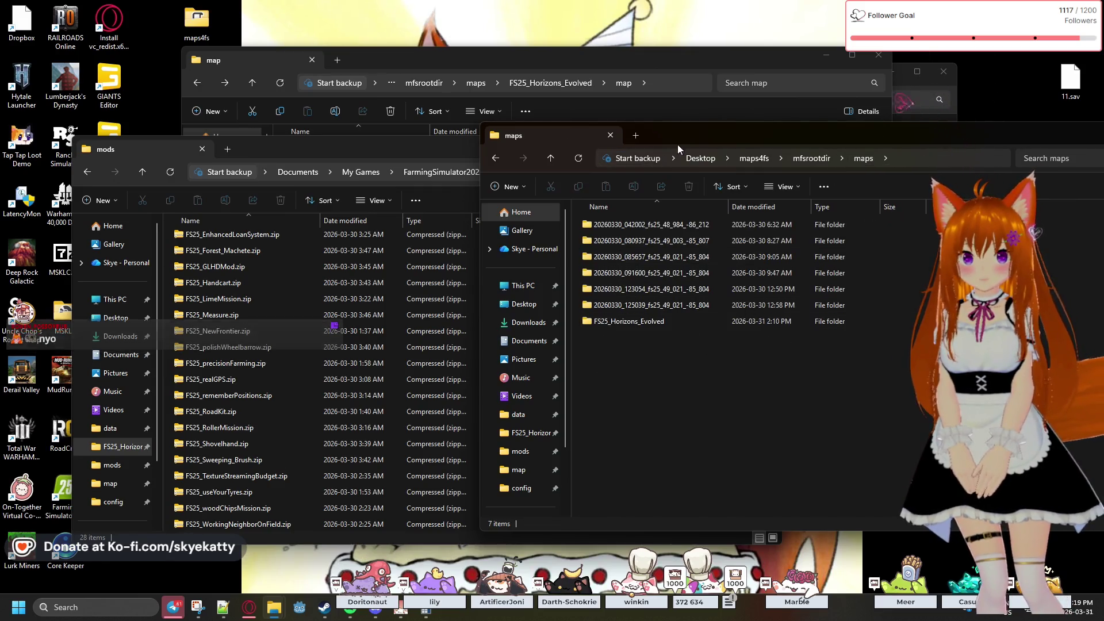
drag(675, 144, 888, 163)
drag(823, 343, 659, 339)
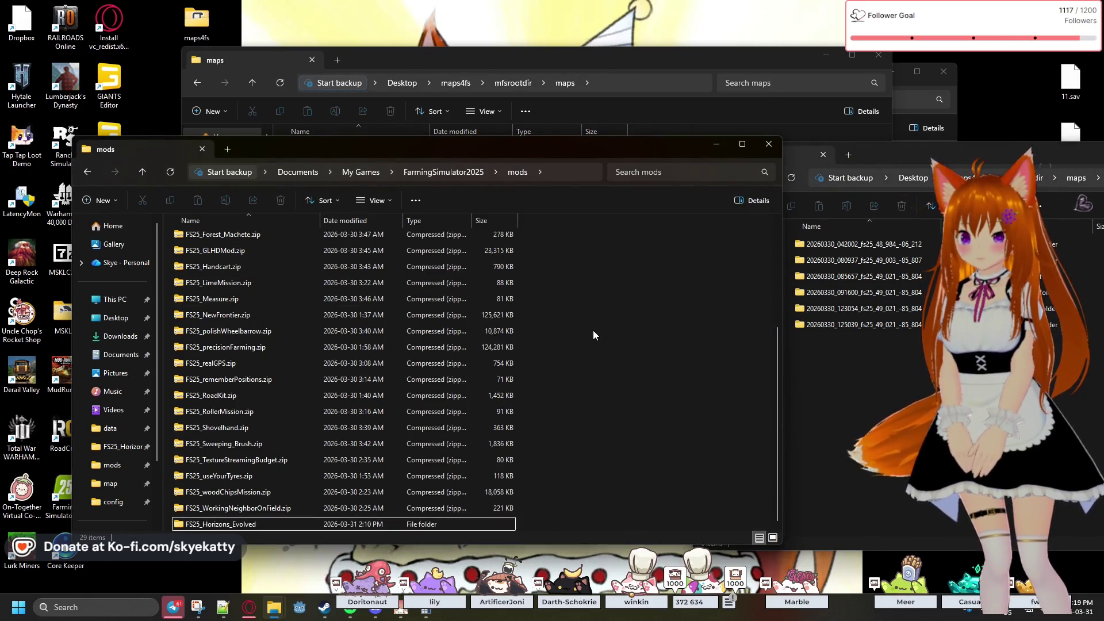
drag(272, 145, 439, 140)
click(138, 184)
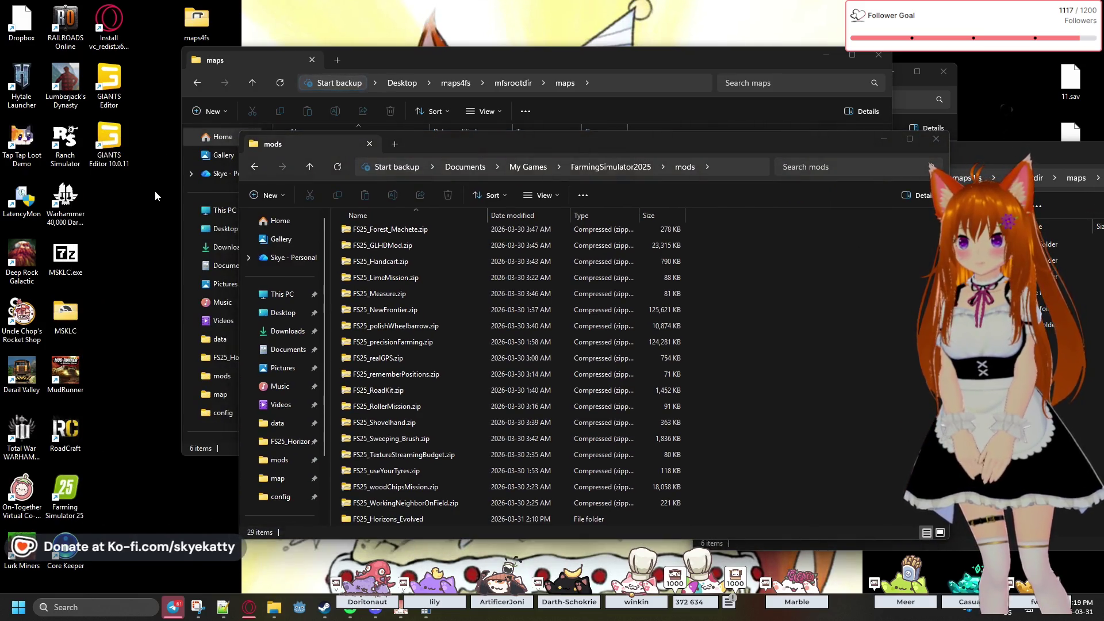
double_click(65, 488)
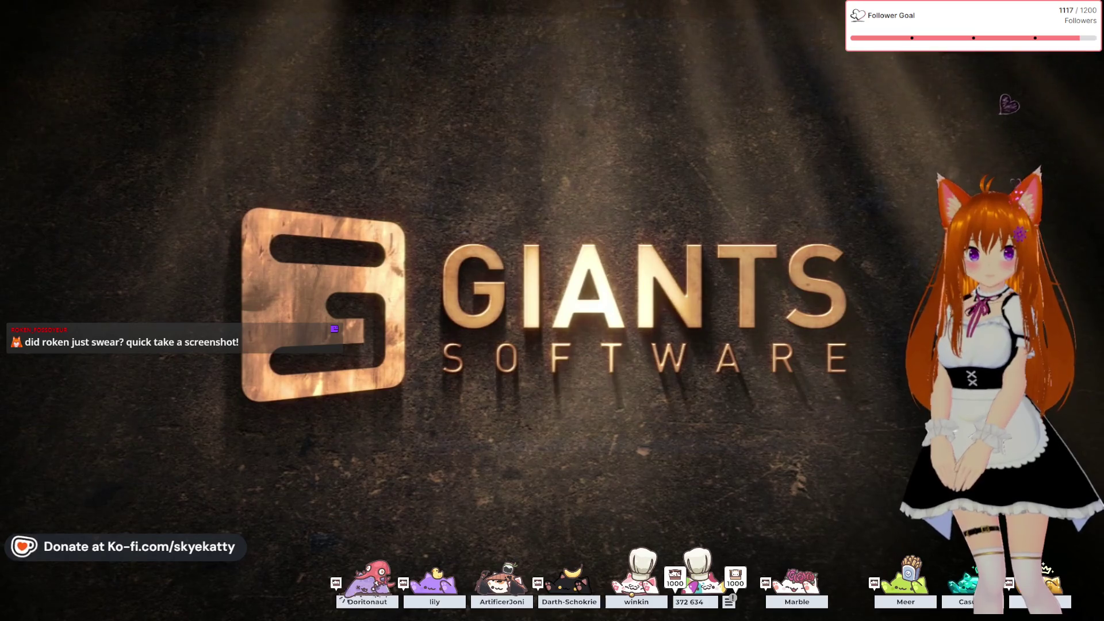
- Once the game reaches its intro, cancel a screen capture and switch back to the desktop
key(super+shift+s)
key(Escape)
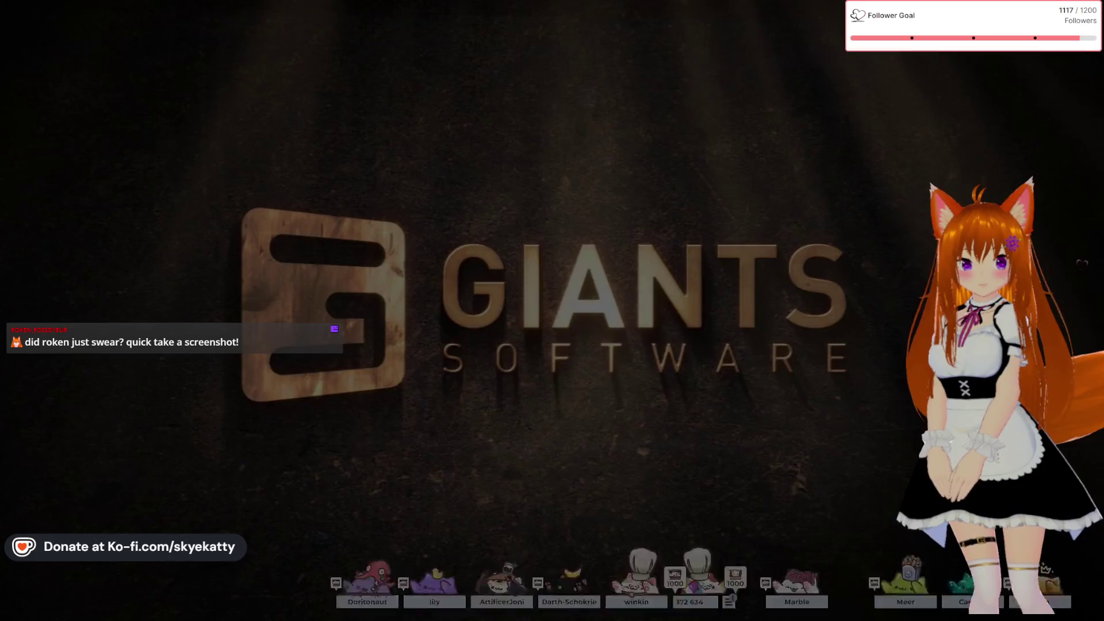
key(alt+Tab)
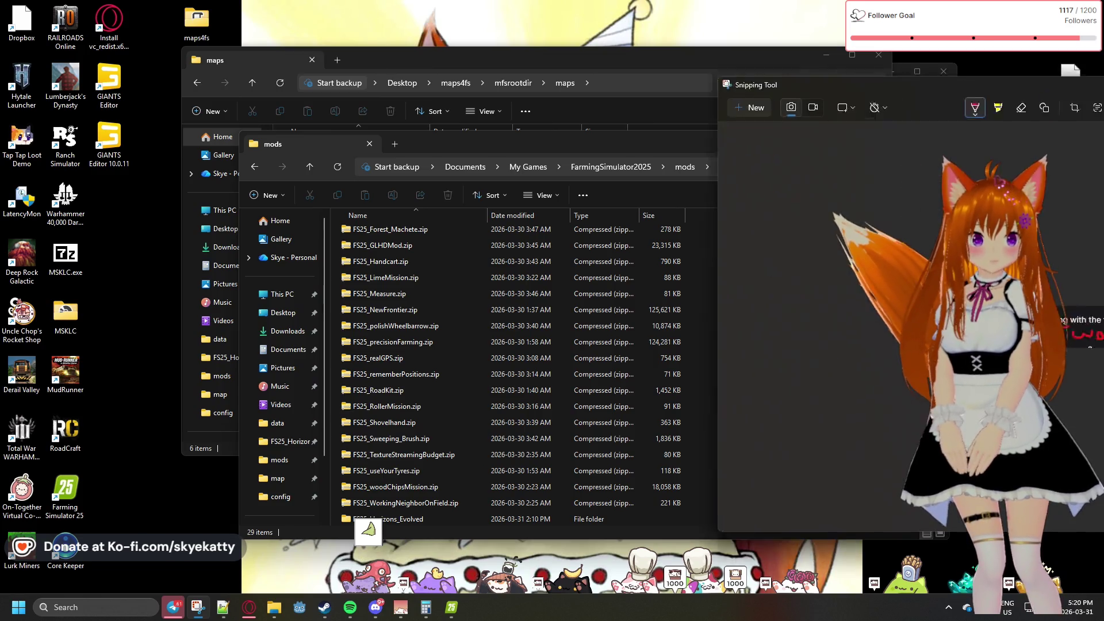
click(747, 86)
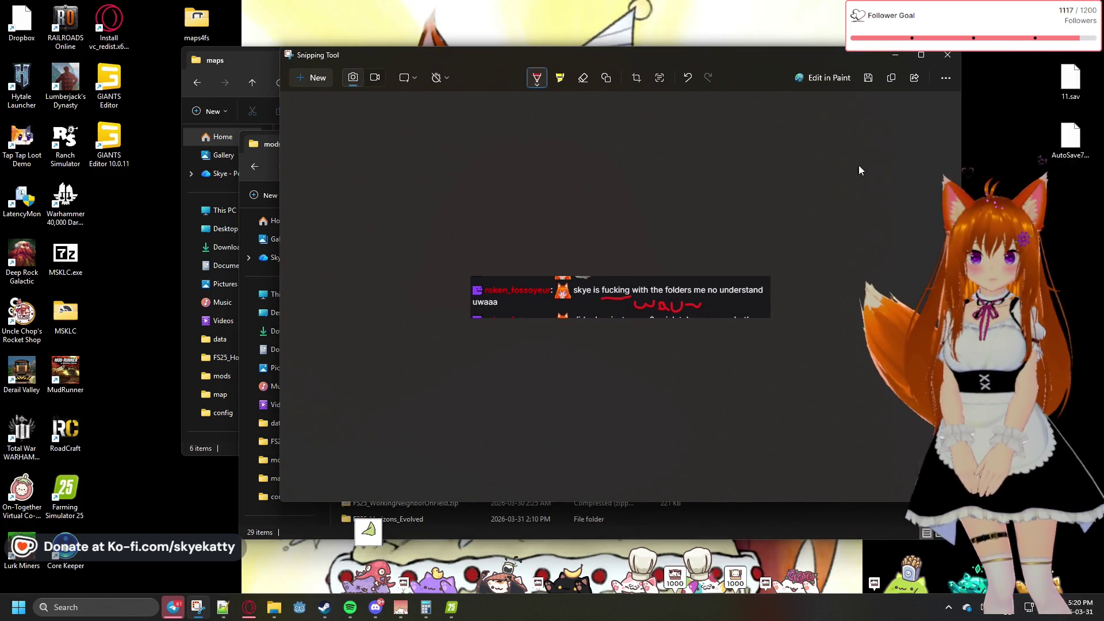
click(923, 57)
scroll(468, 389, up, 5)
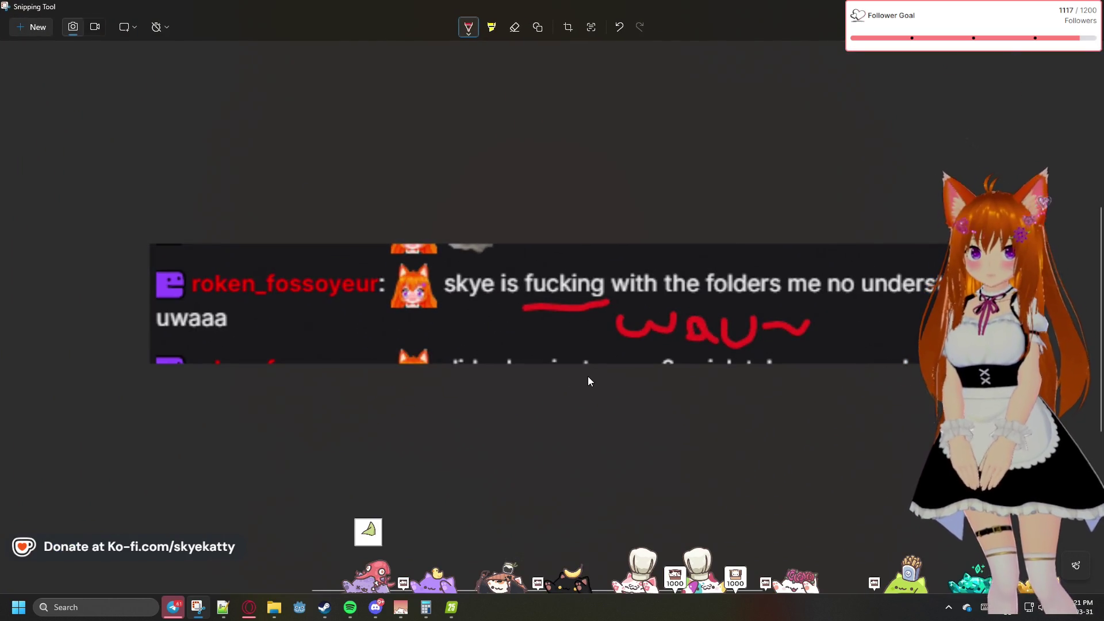
scroll(570, 354, up, 1)
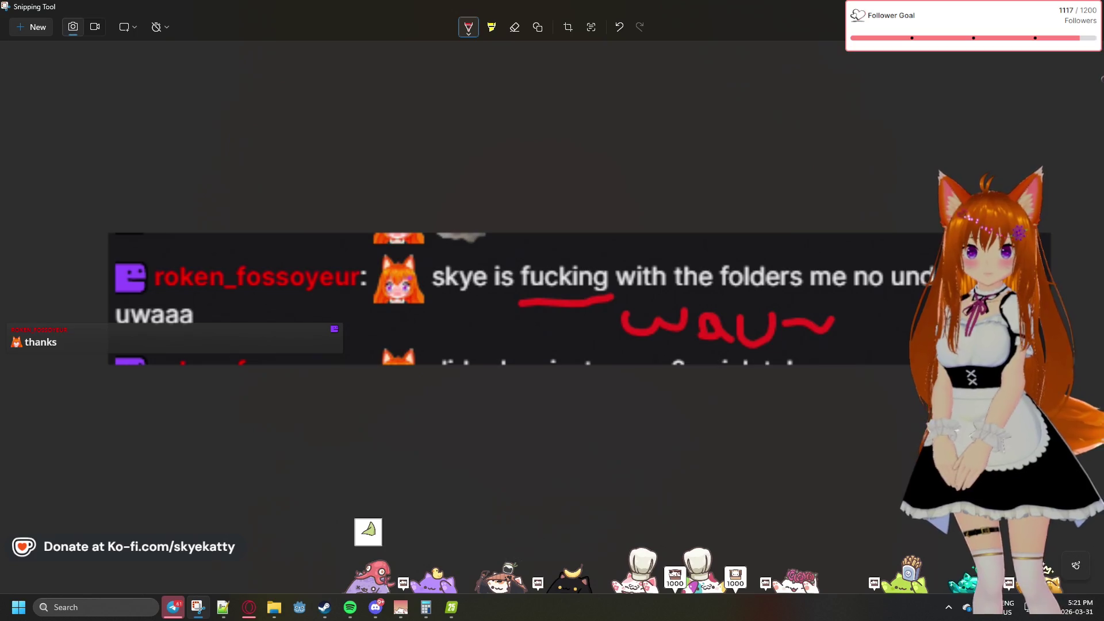
key(alt+Tab)
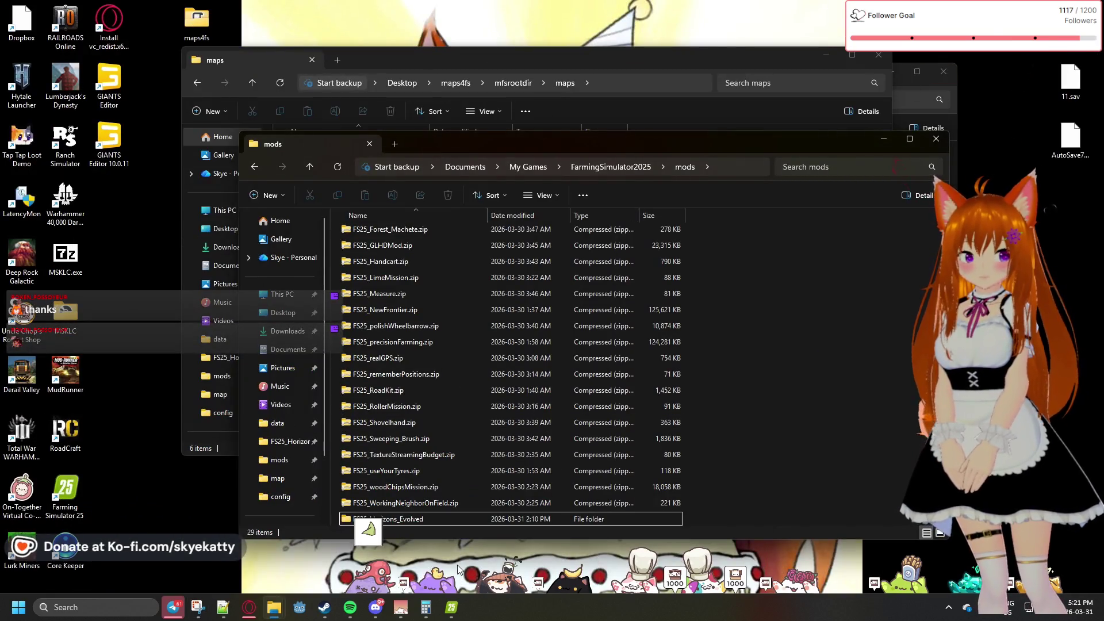
- Bring the game forward, skip the intro and start a new career in empty slot 3
click(452, 608)
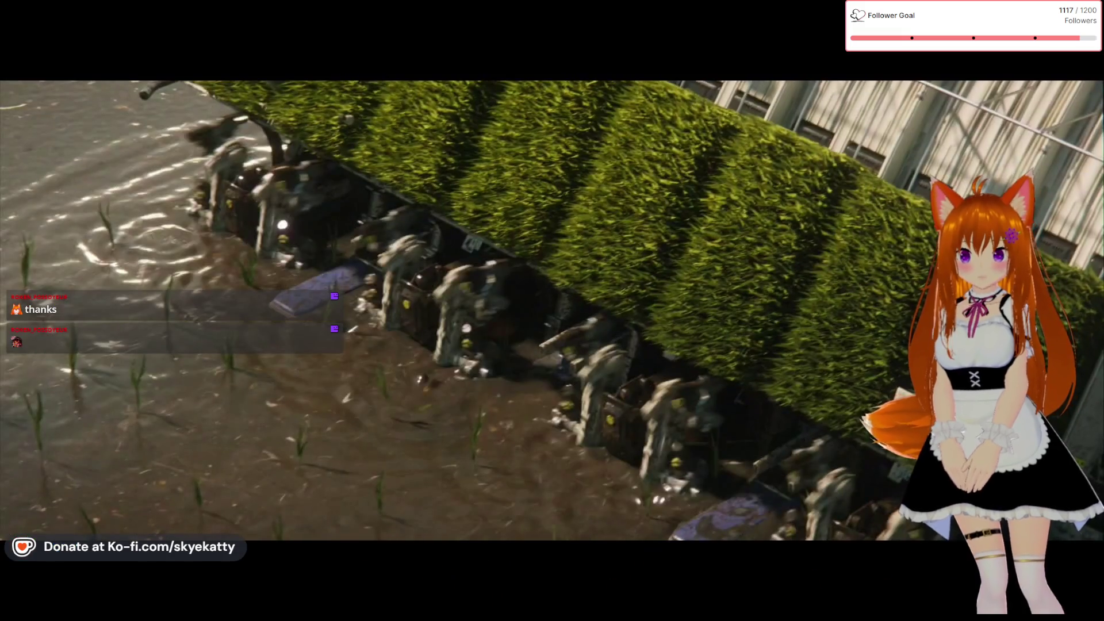
click(600, 306)
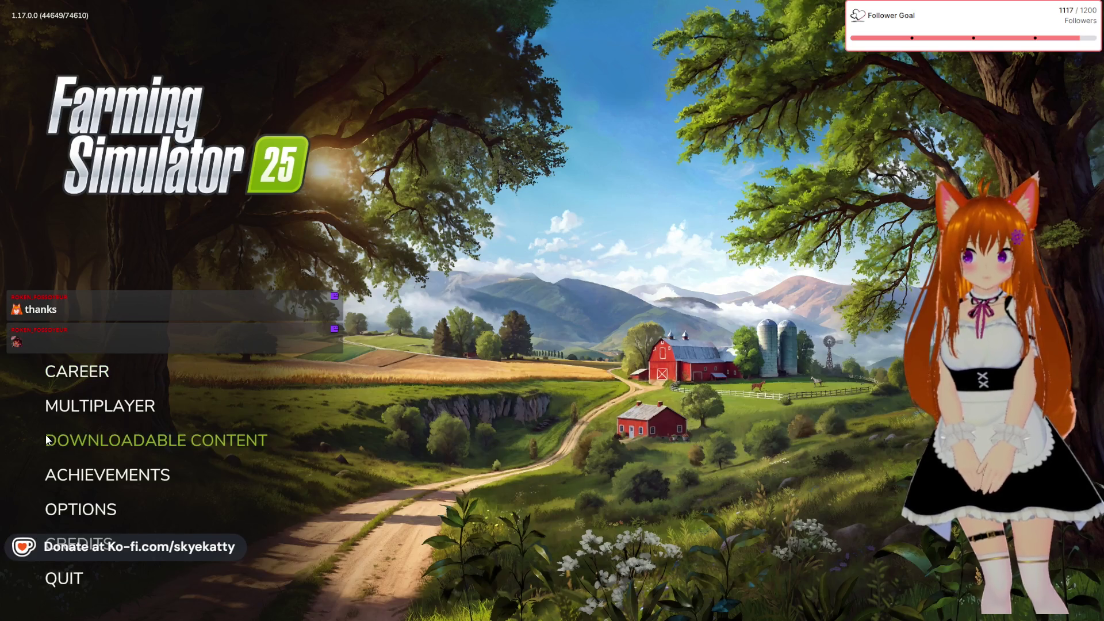
click(69, 372)
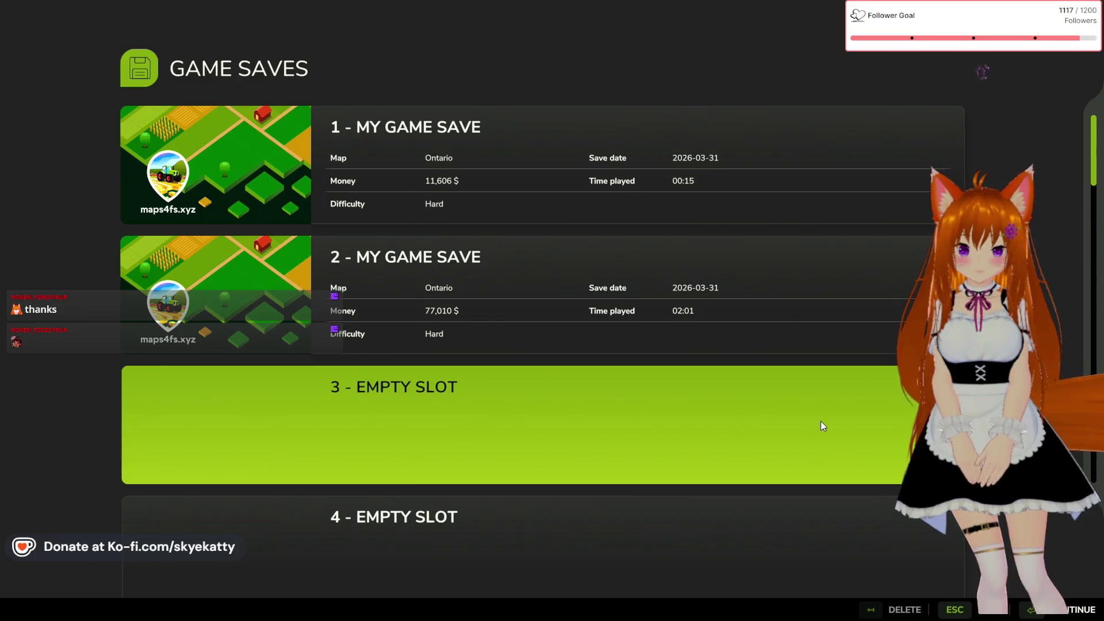
click(799, 409)
- Choose the Ontario map, Start From Scratch preset, $1,000,000 start money and $500,000 loan
click(306, 133)
click(306, 132)
click(306, 132)
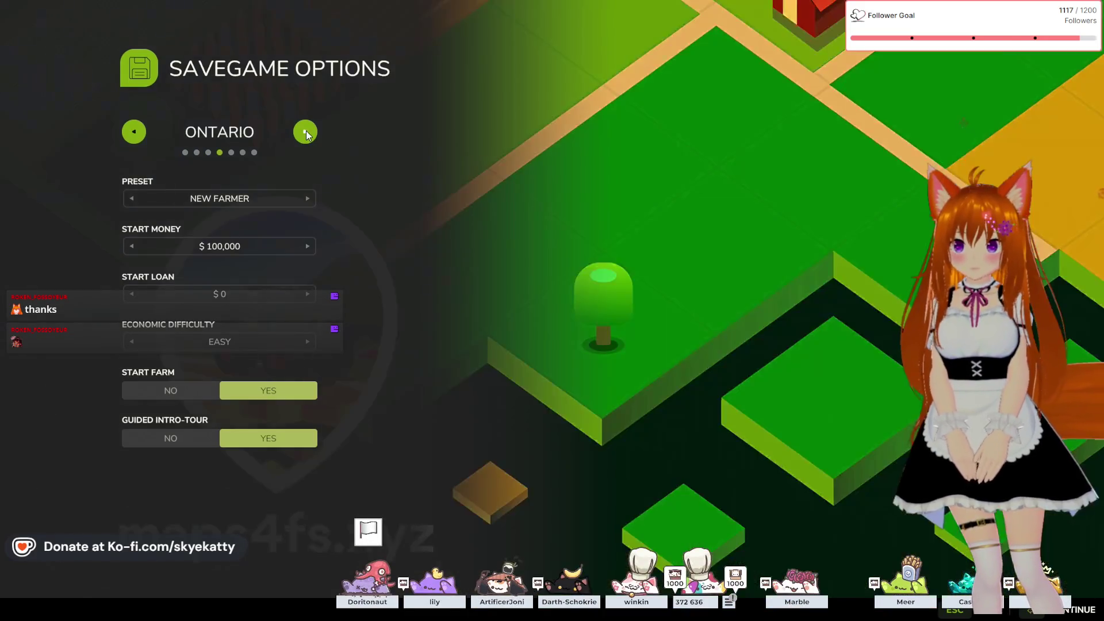
click(307, 198)
click(307, 198)
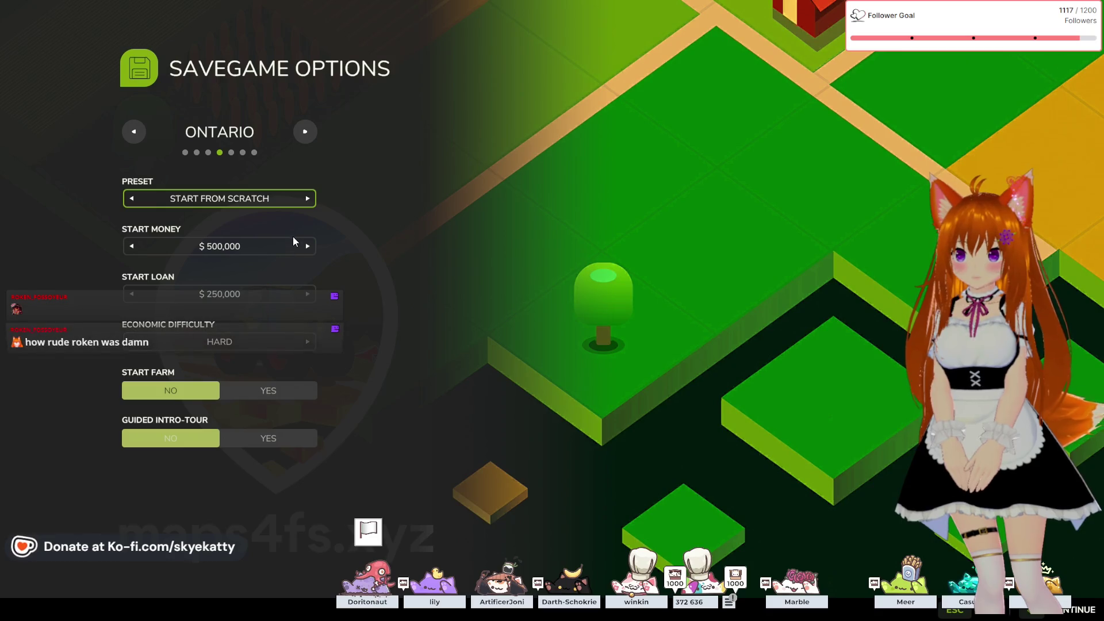
click(308, 246)
click(308, 248)
click(309, 293)
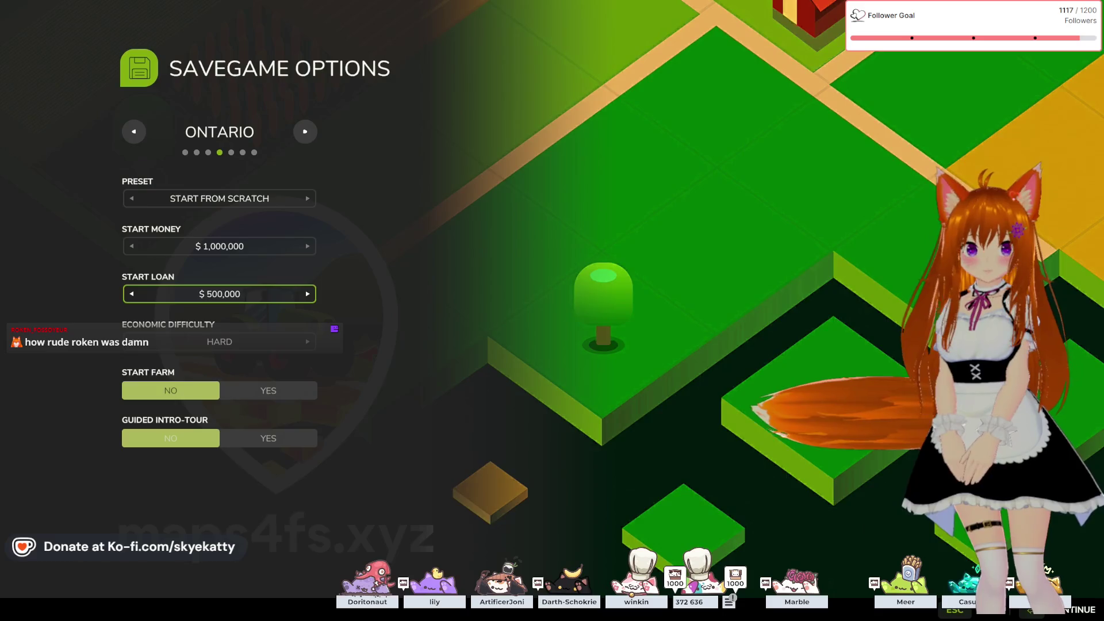
- Confirm the savegame options and start the new game with all 29 mods
key(alt+Tab)
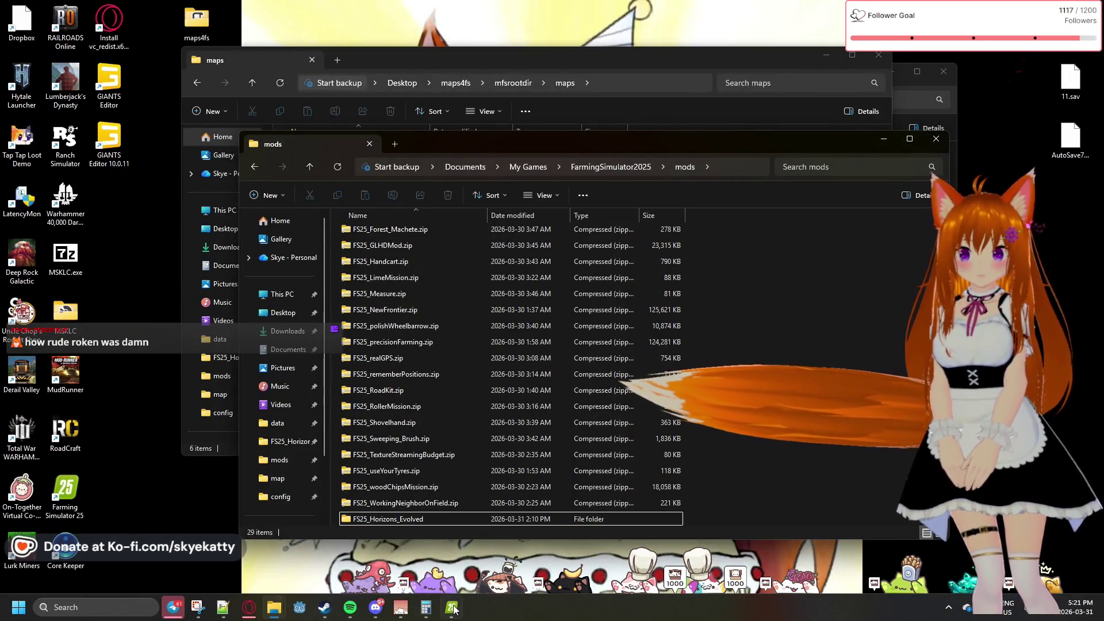
click(452, 607)
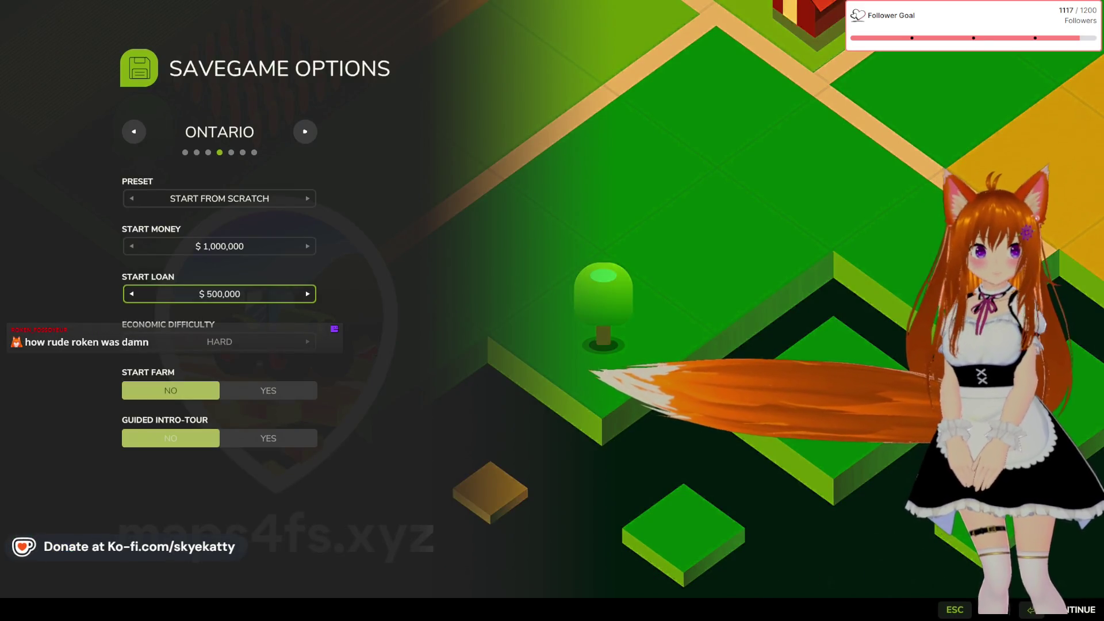
key(Return)
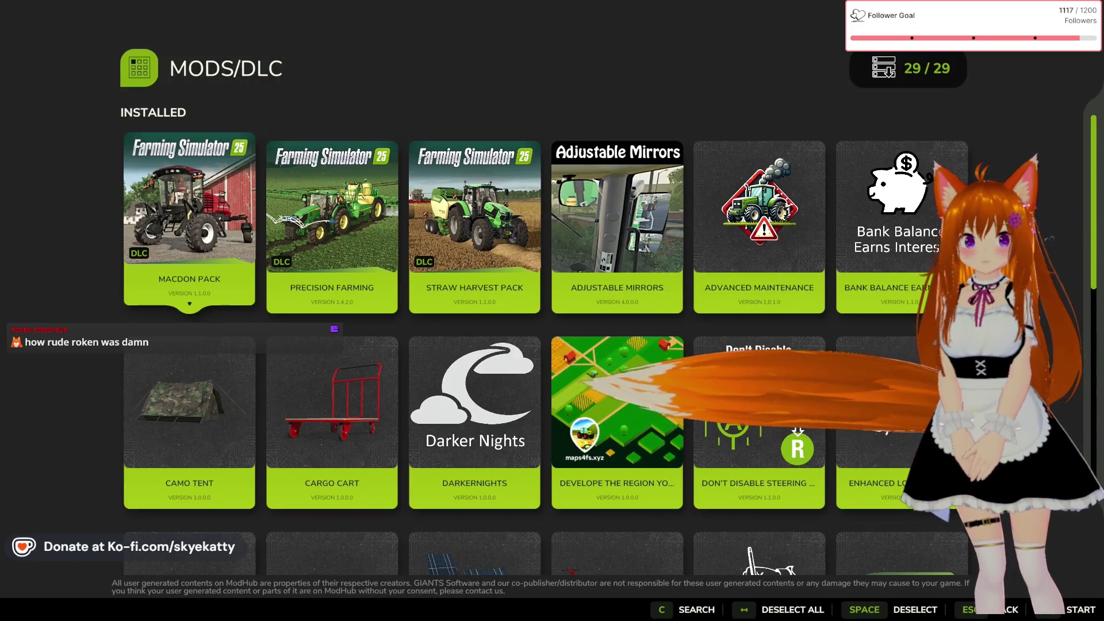
key(Return)
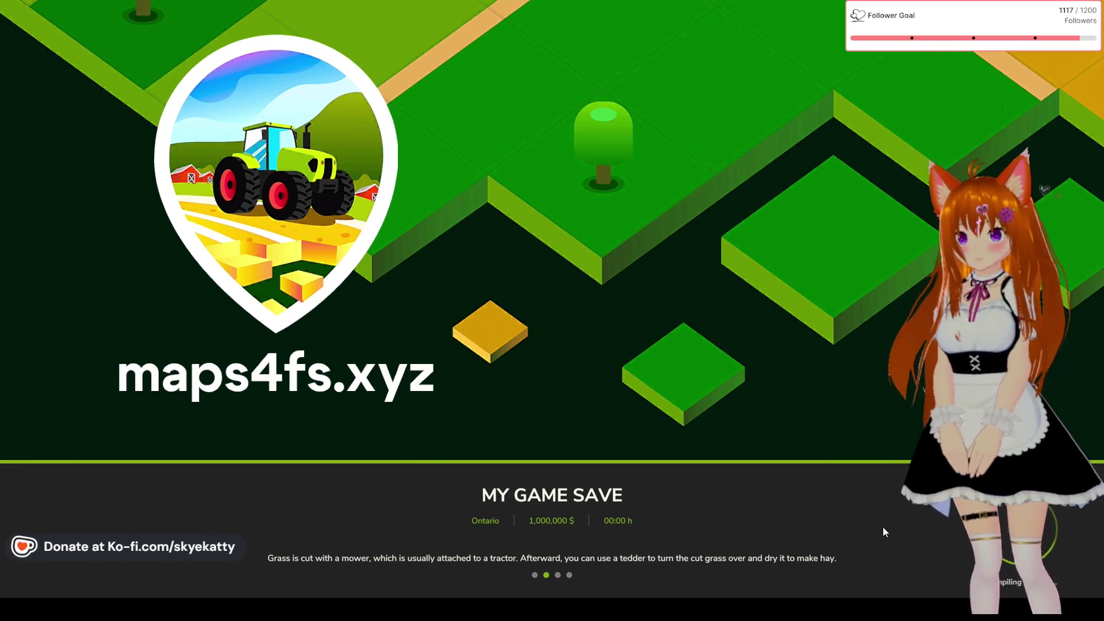
- Start the Ontario save once it finishes loading
key(Return)
key(Return)
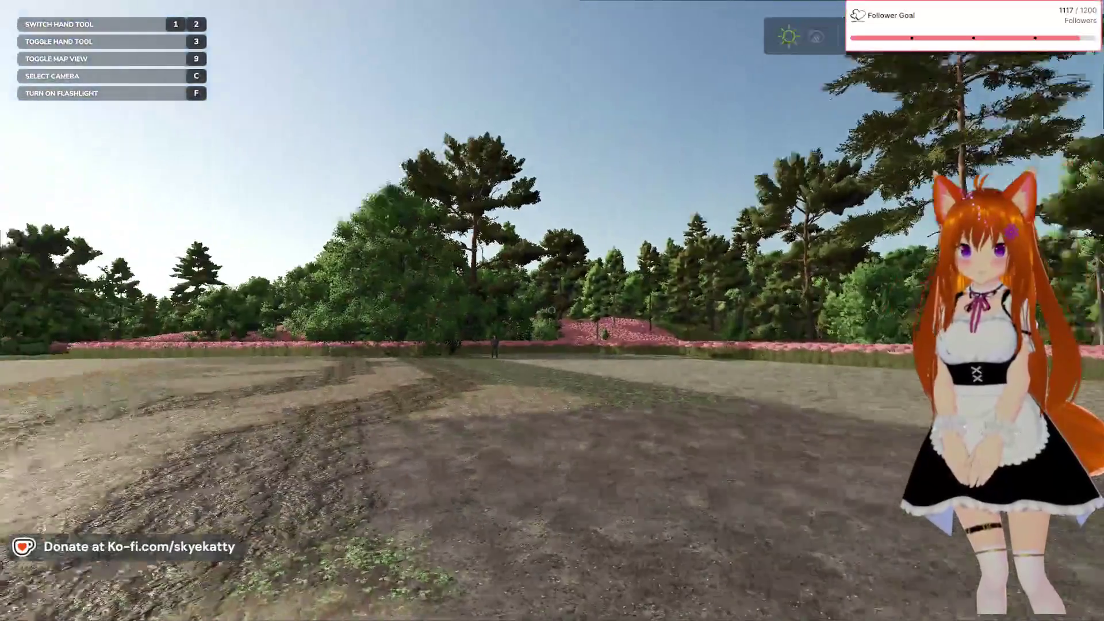
- Walk toward the standing figure by the pond, then bring up the Loan System page
mouse_move(551, 310)
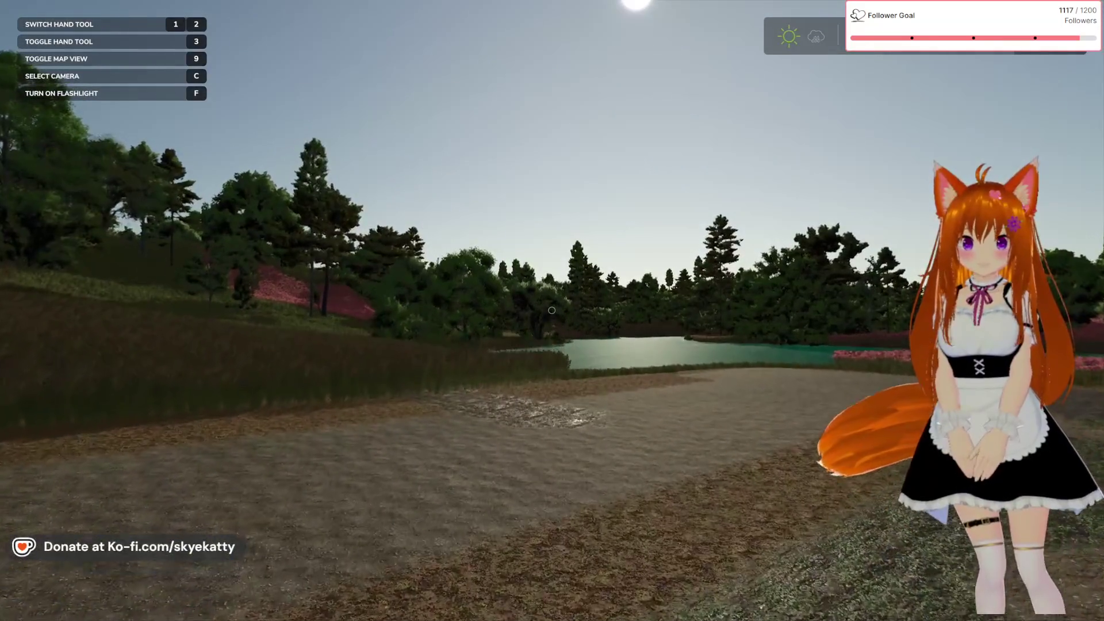
key(w)
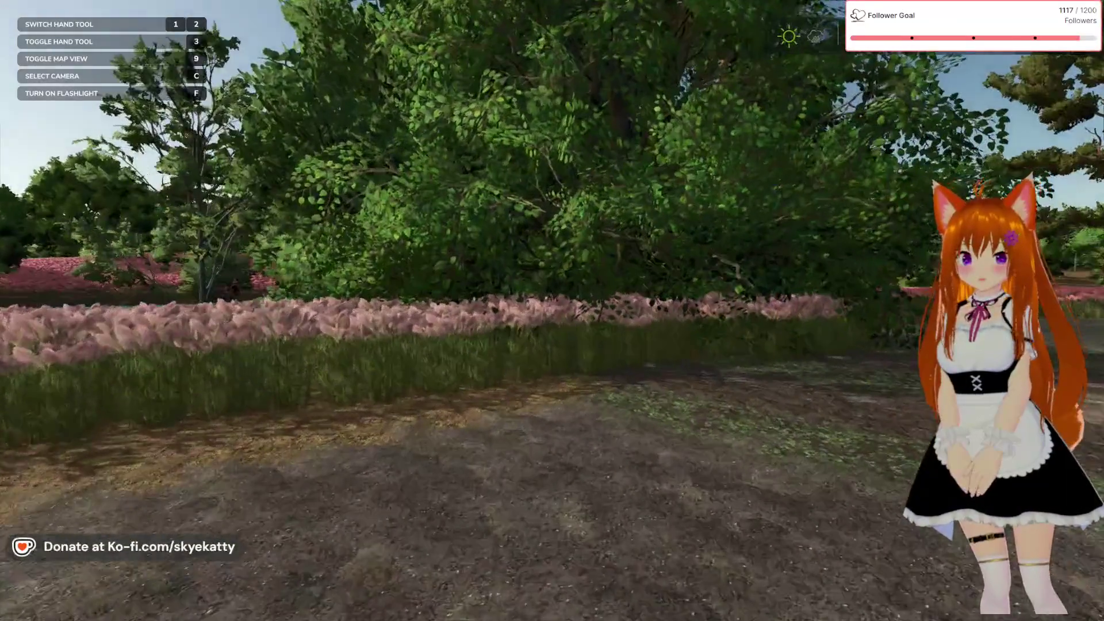
key(w)
key(Escape)
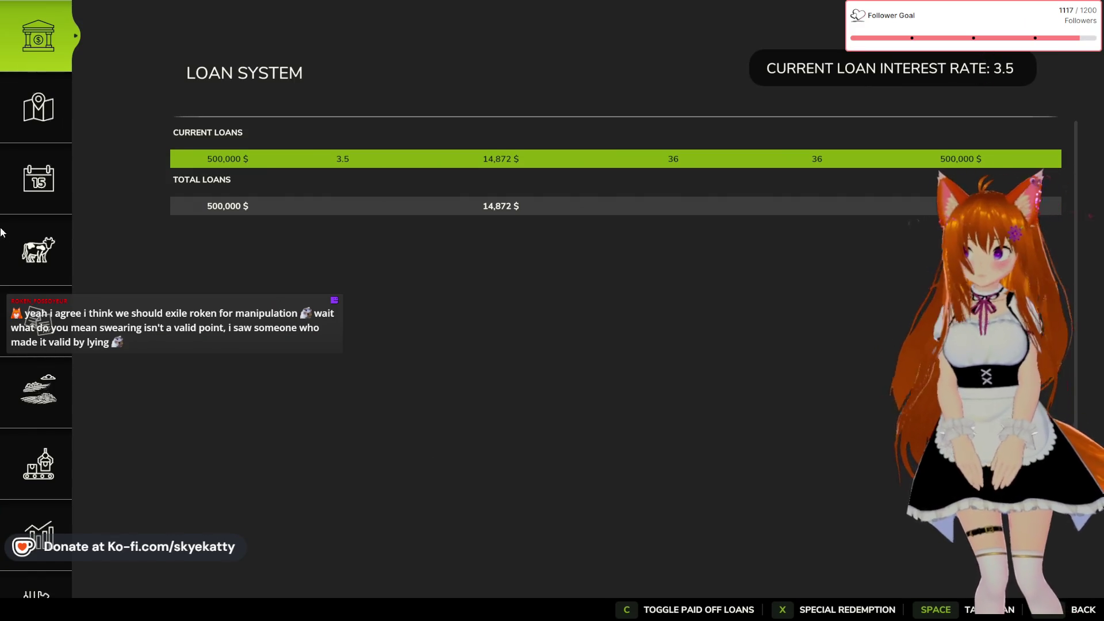
- Switch the in-game menu to the Map page and zoom around the player's location
click(39, 112)
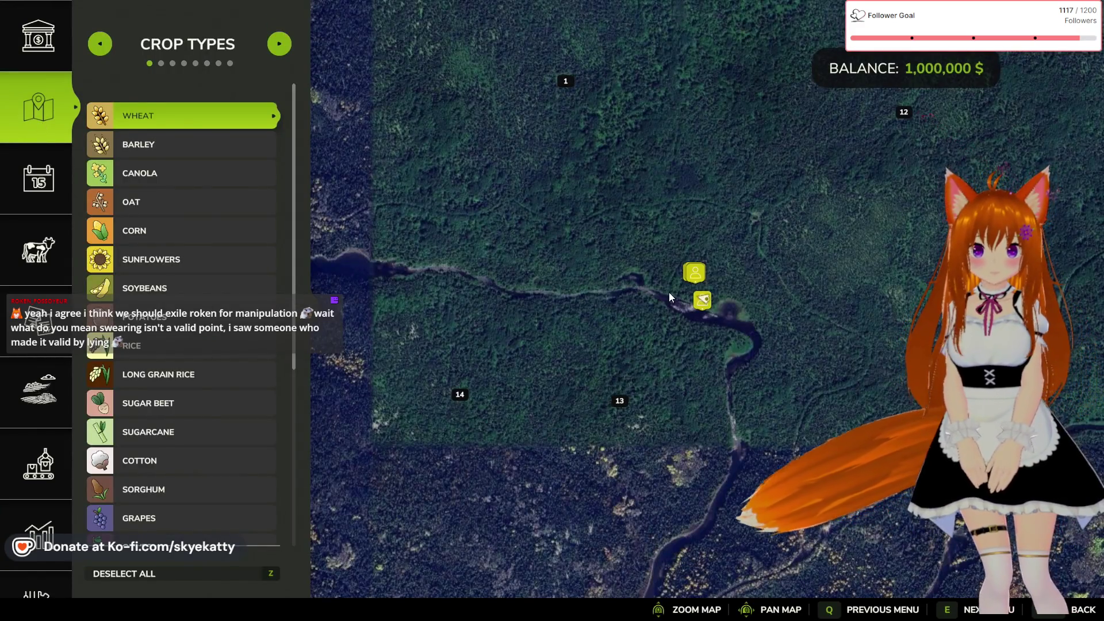
scroll(667, 292, up, 3)
scroll(652, 284, up, 3)
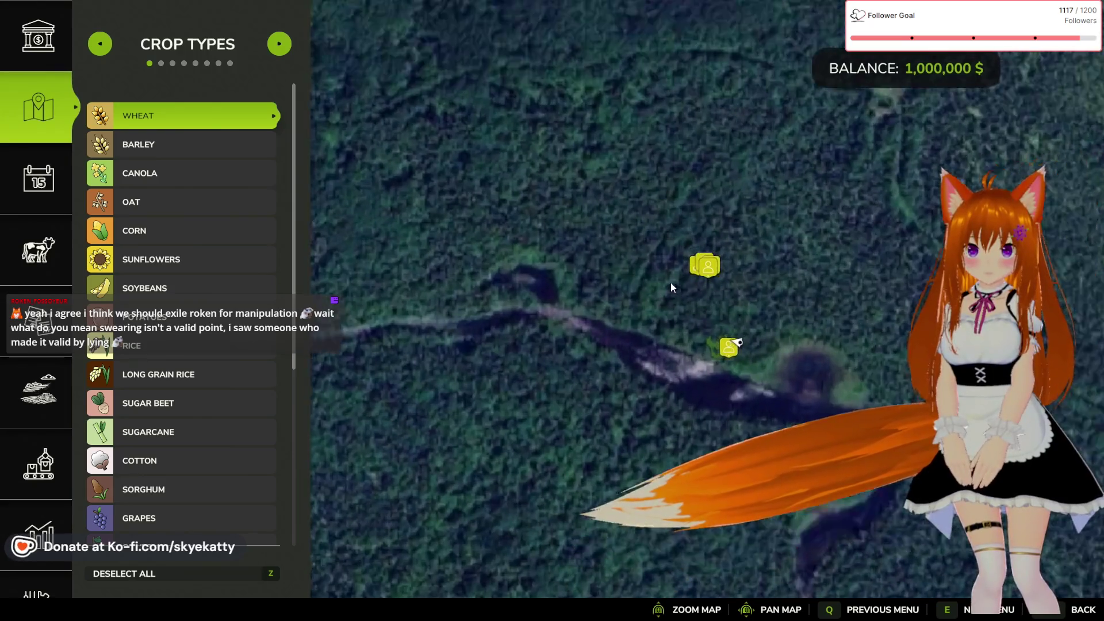
scroll(708, 276, down, 4)
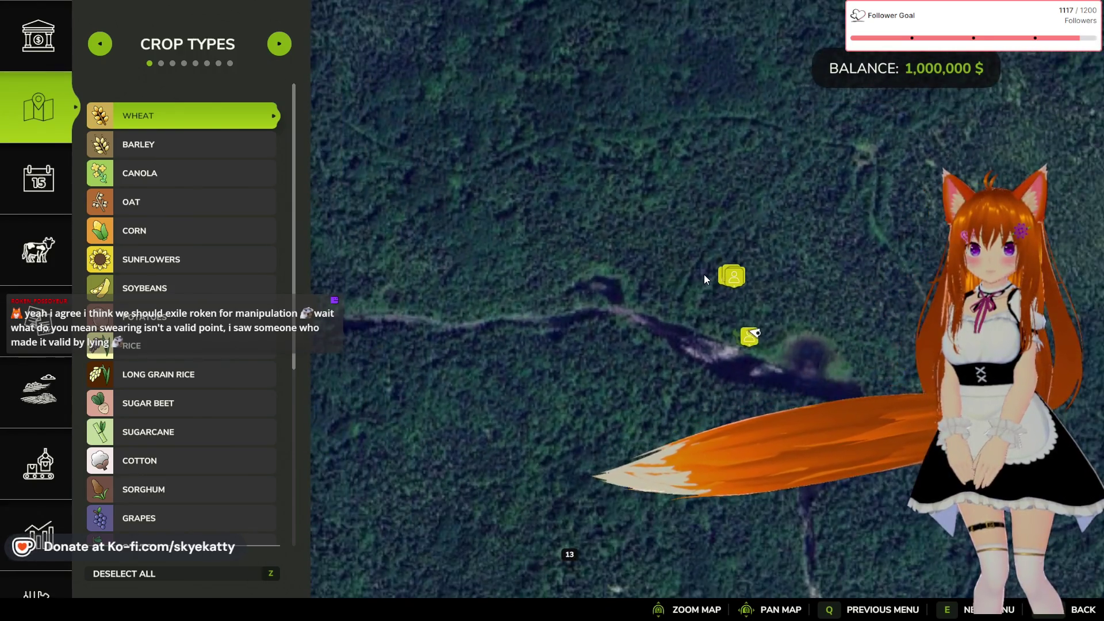
scroll(693, 276, down, 5)
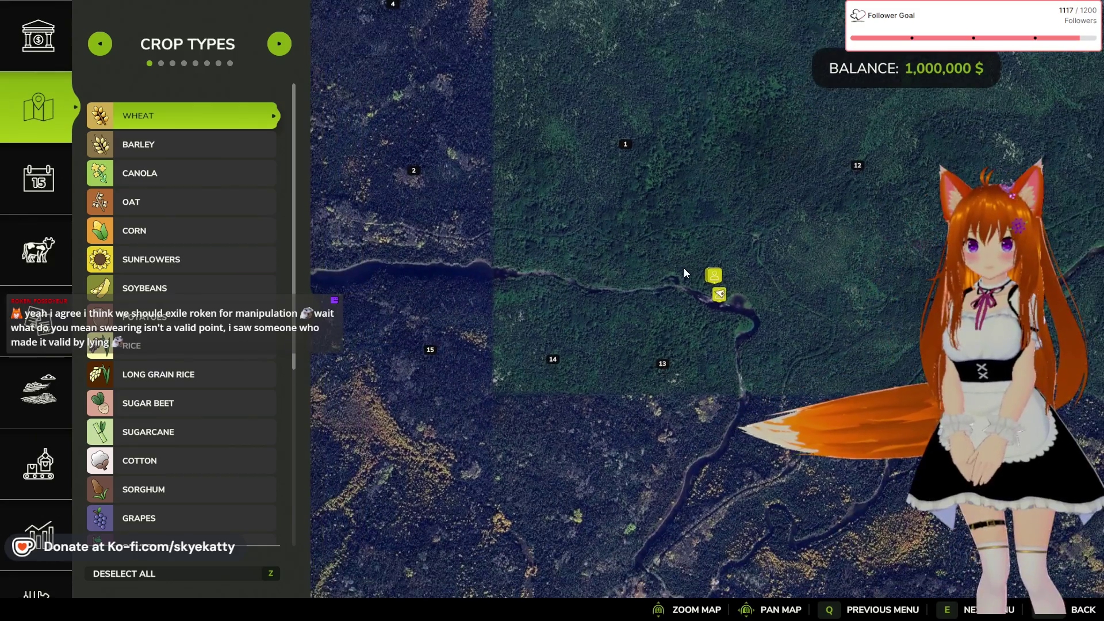
- Pan the overview map across the terrain to its top-left edge, then return to the field
key(a)
key(s)
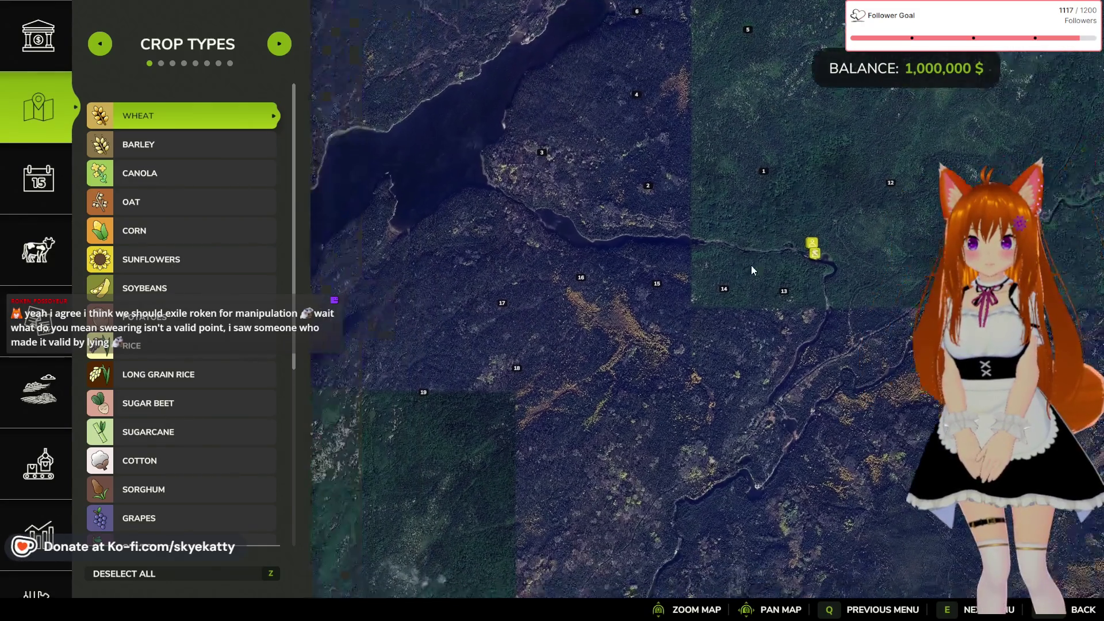
key(s)
key(d)
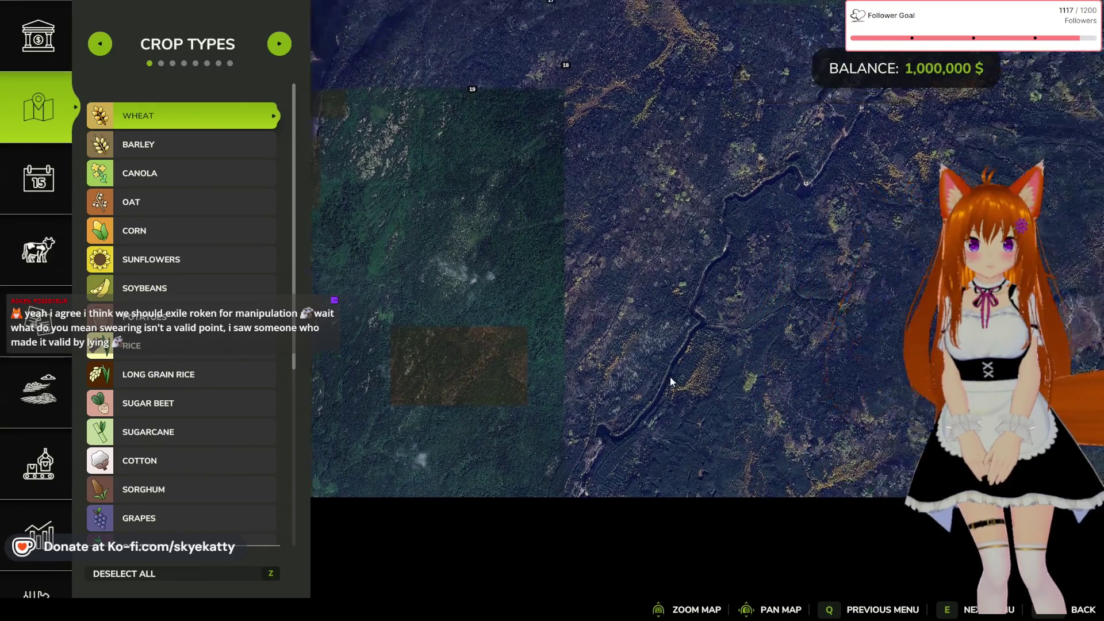
key(w)
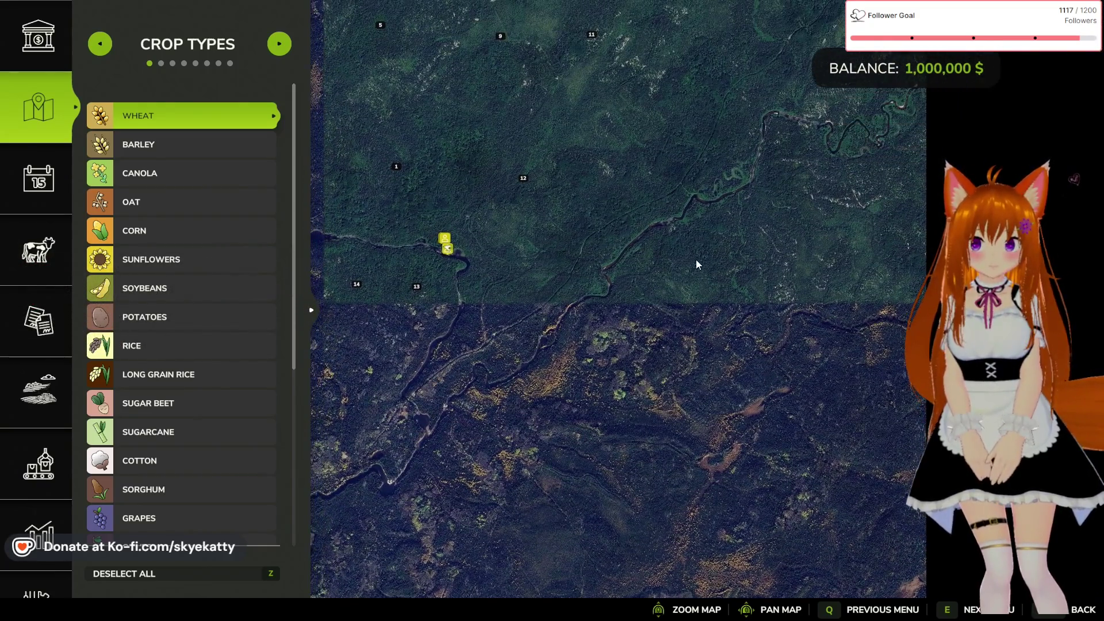
key(a)
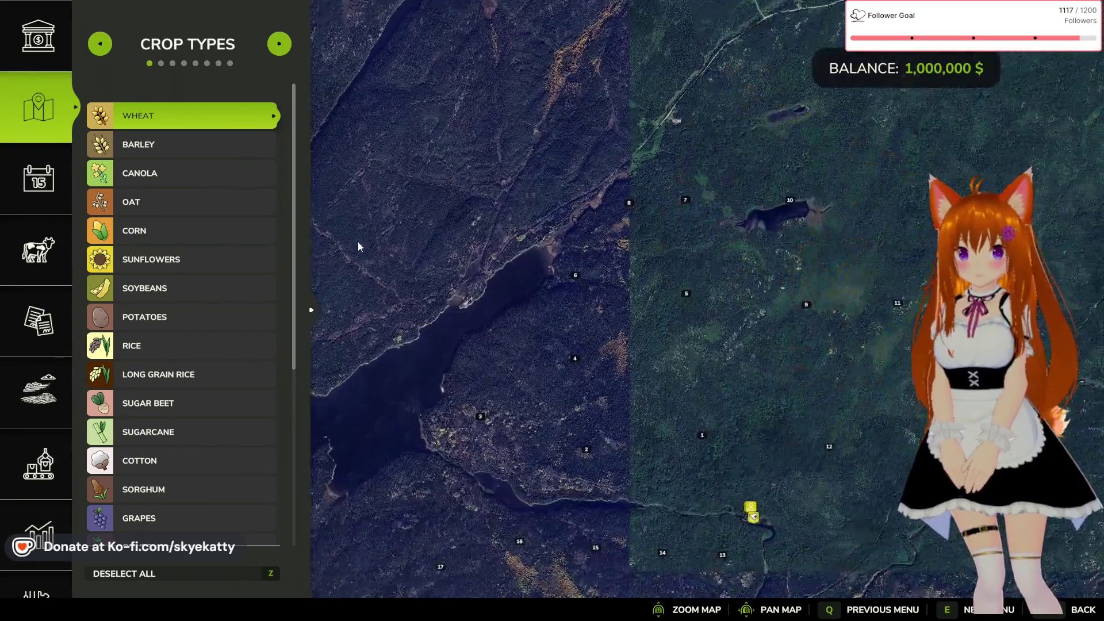
key(Escape)
mouse_move(551, 310)
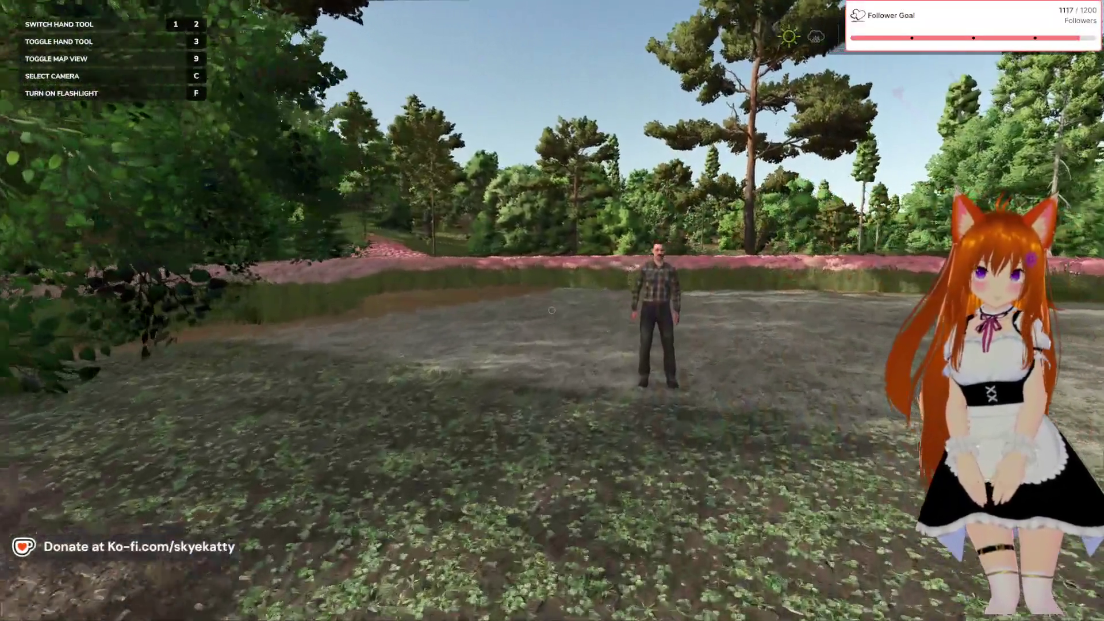
- Walk through the pink flower field and across the dirt clearing, then switch to the desktop
key(w)
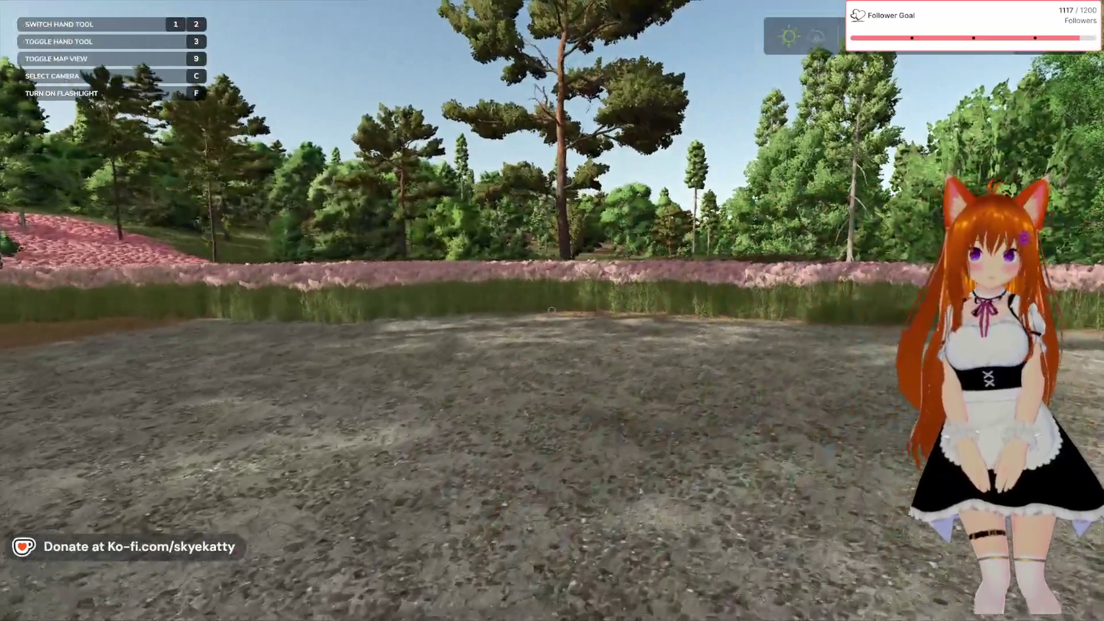
key(w)
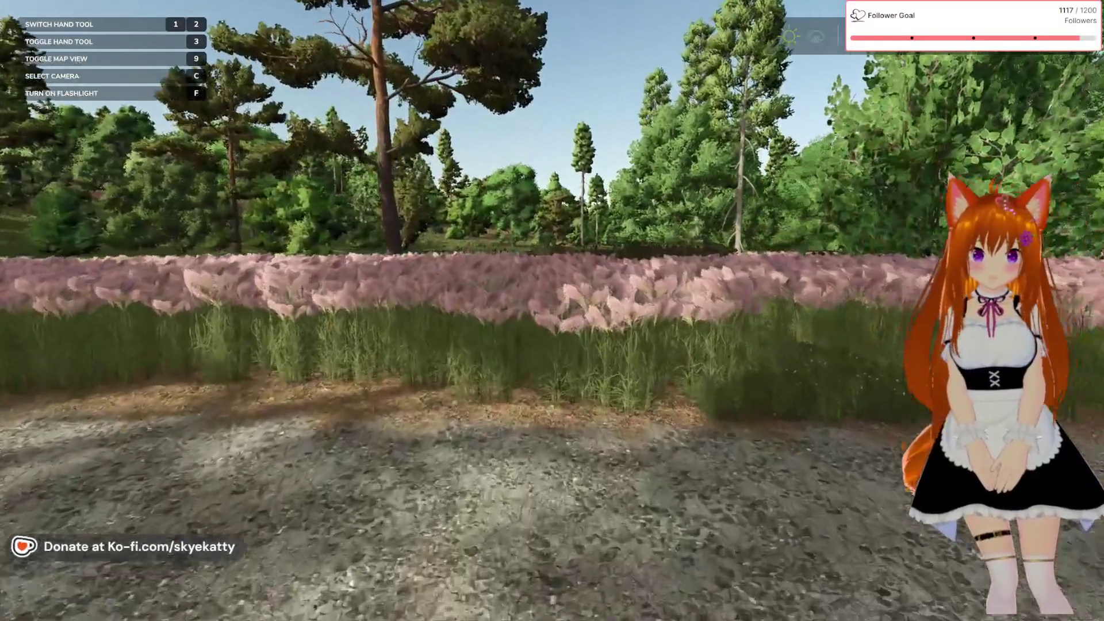
key(w)
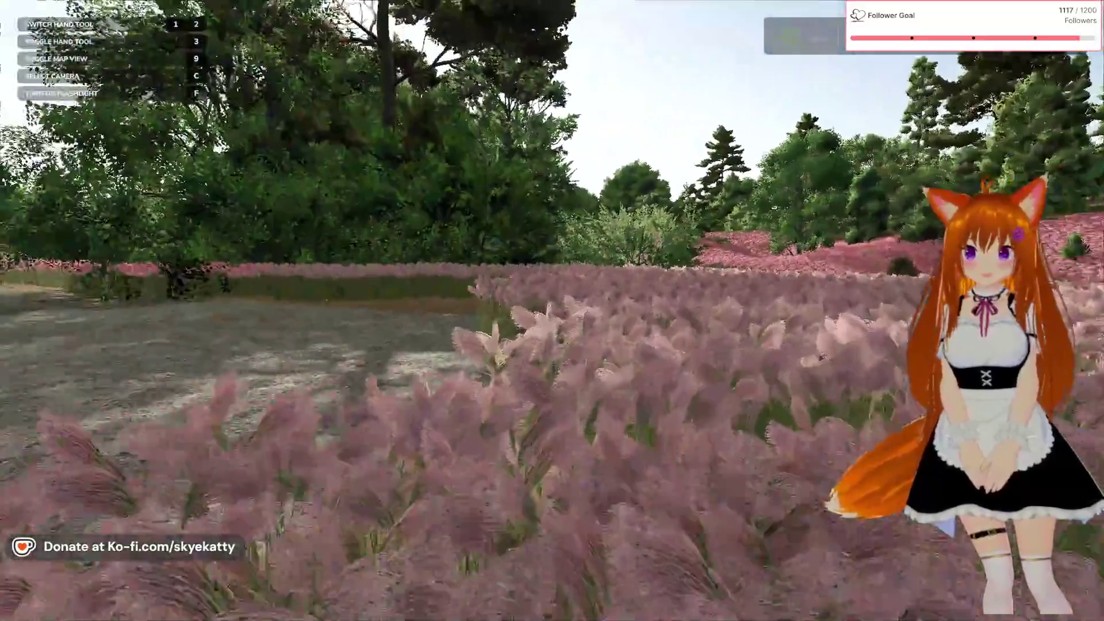
key(w)
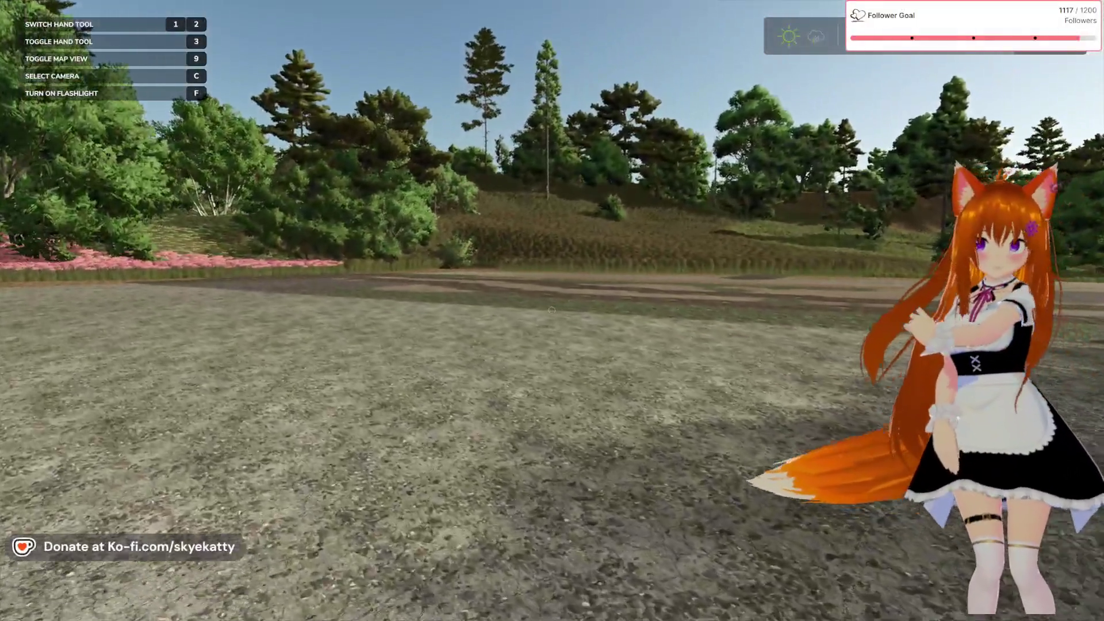
key(w)
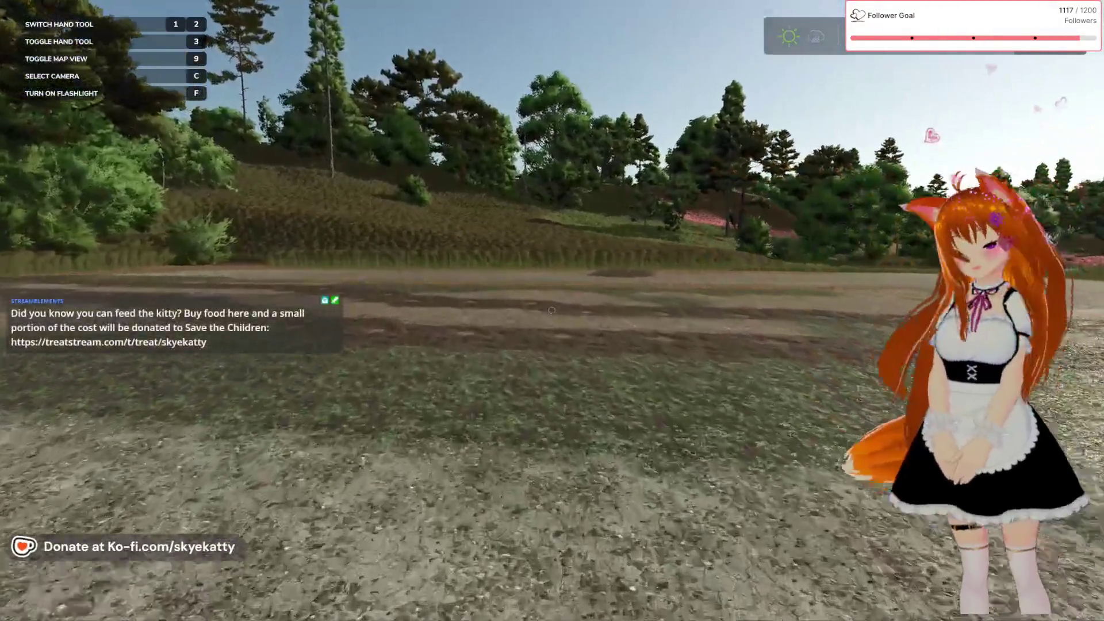
key(w)
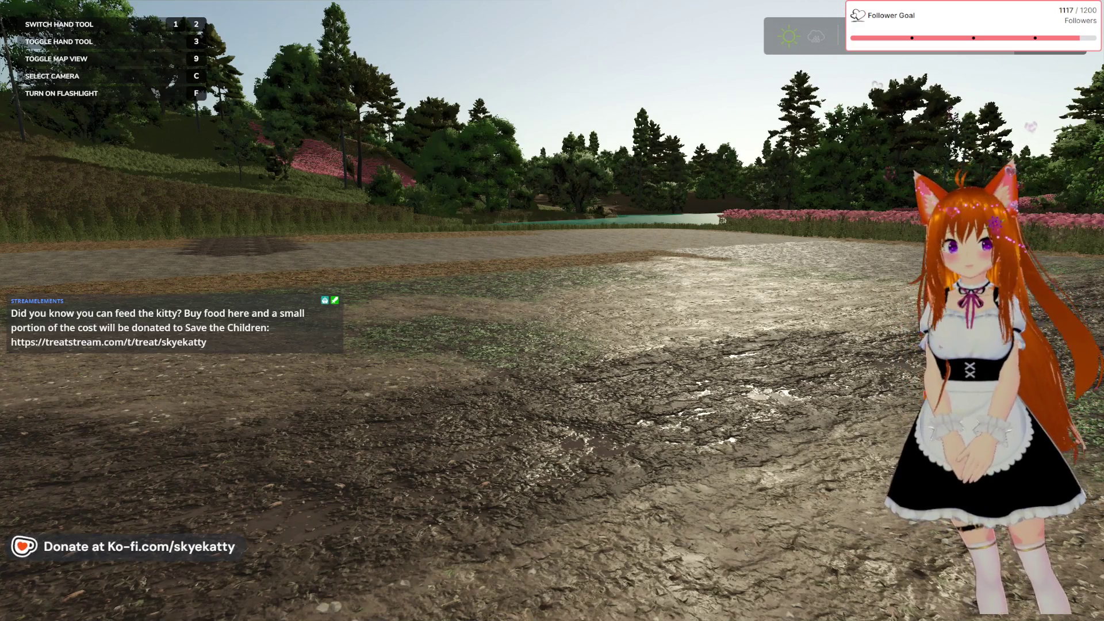
key(alt+Tab)
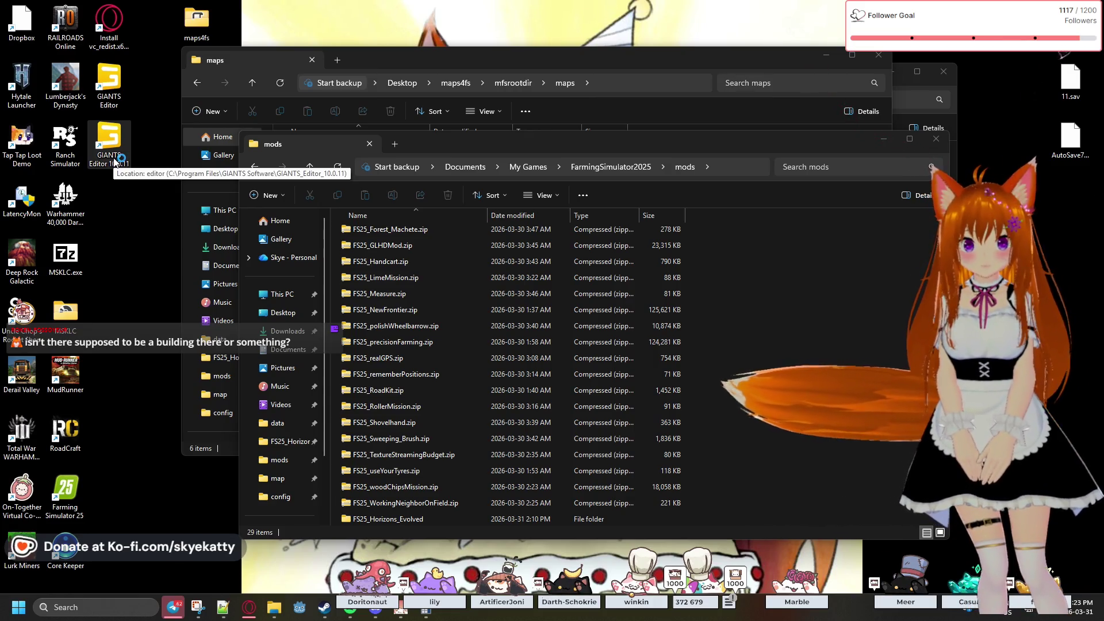
- Move the mods window and open the FS25_NewFrontier mod folder
drag(482, 147, 558, 123)
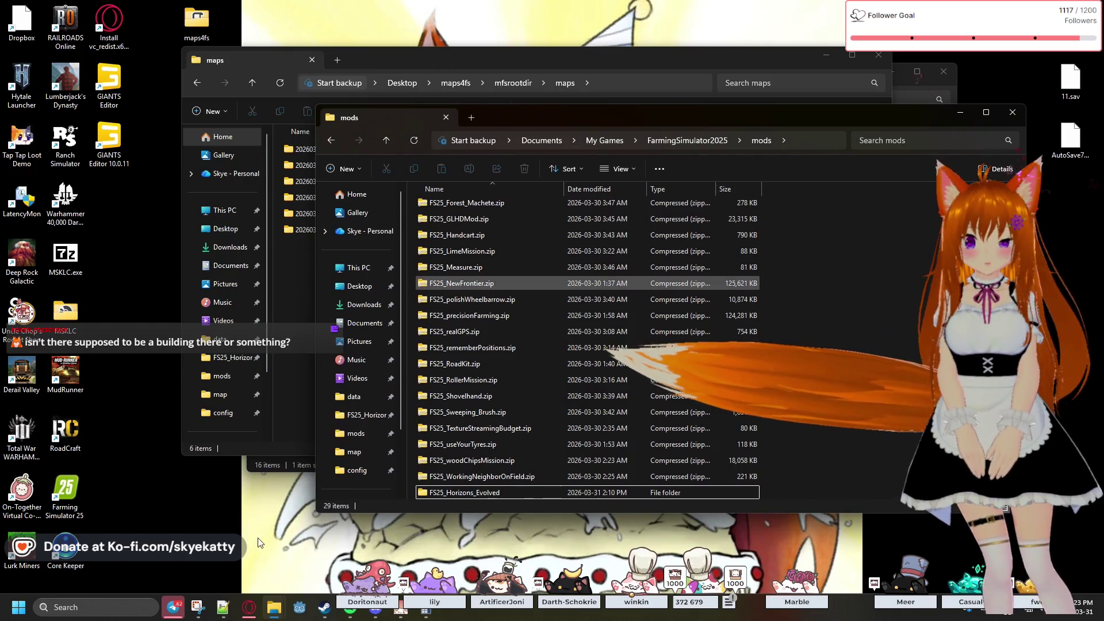
scroll(506, 240, up, 4)
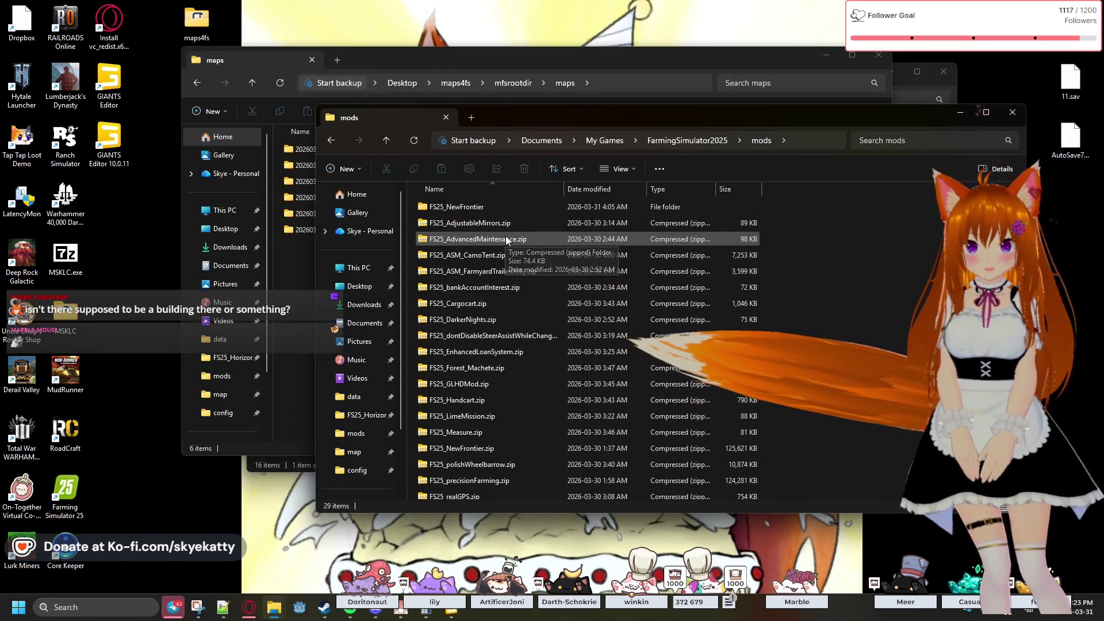
double_click(474, 208)
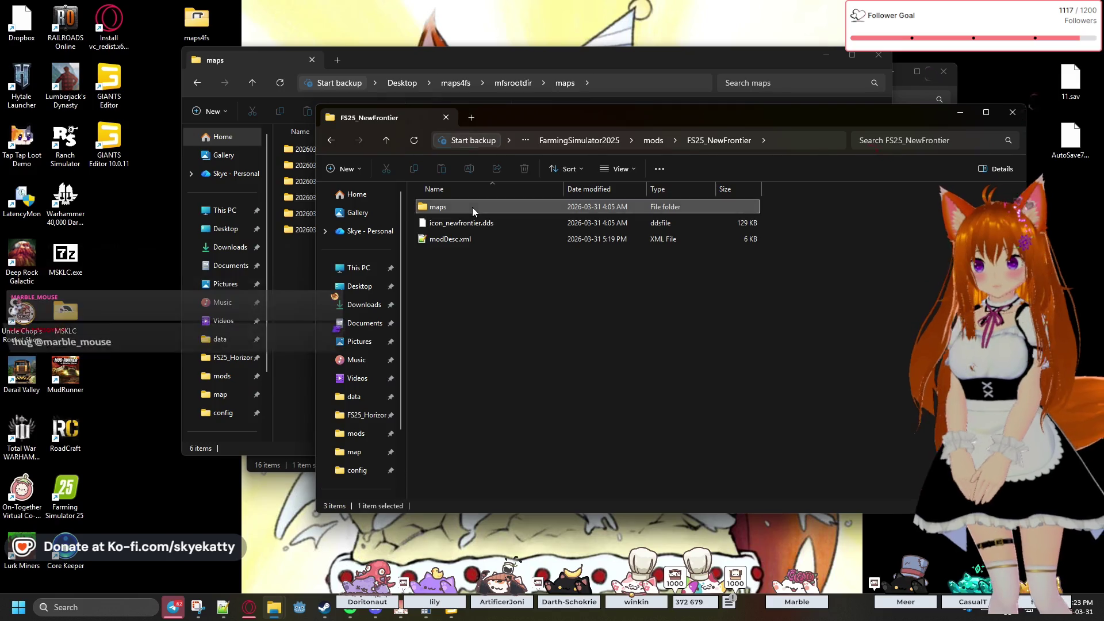
double_click(472, 207)
click(331, 143)
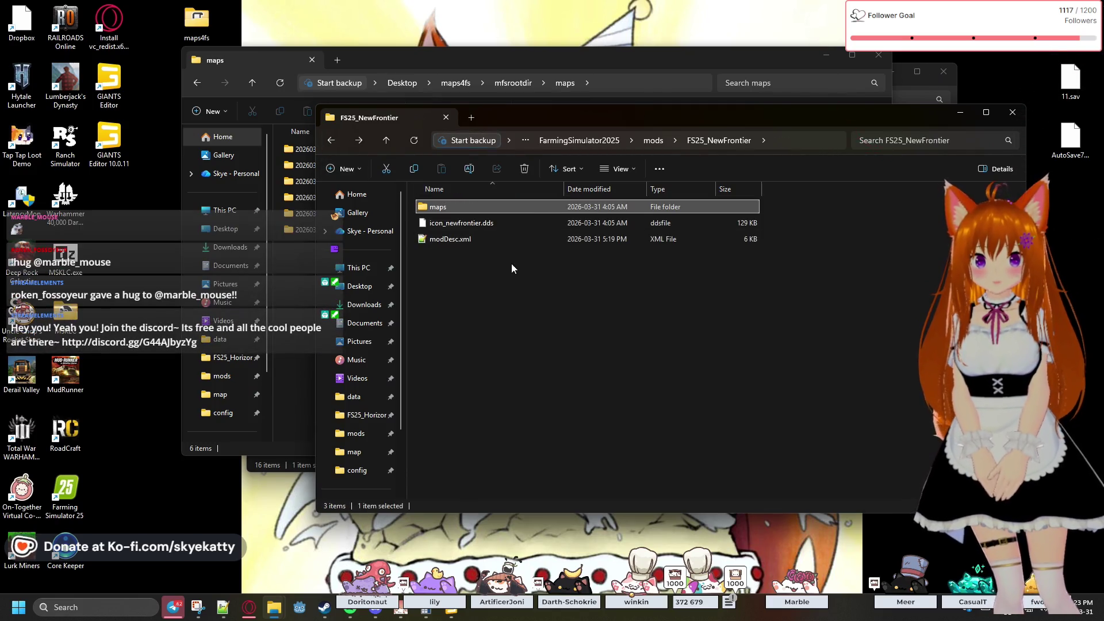
click(479, 240)
- Browse into maps\newfrontier\config and look over its 21 XML files
right_click(461, 240)
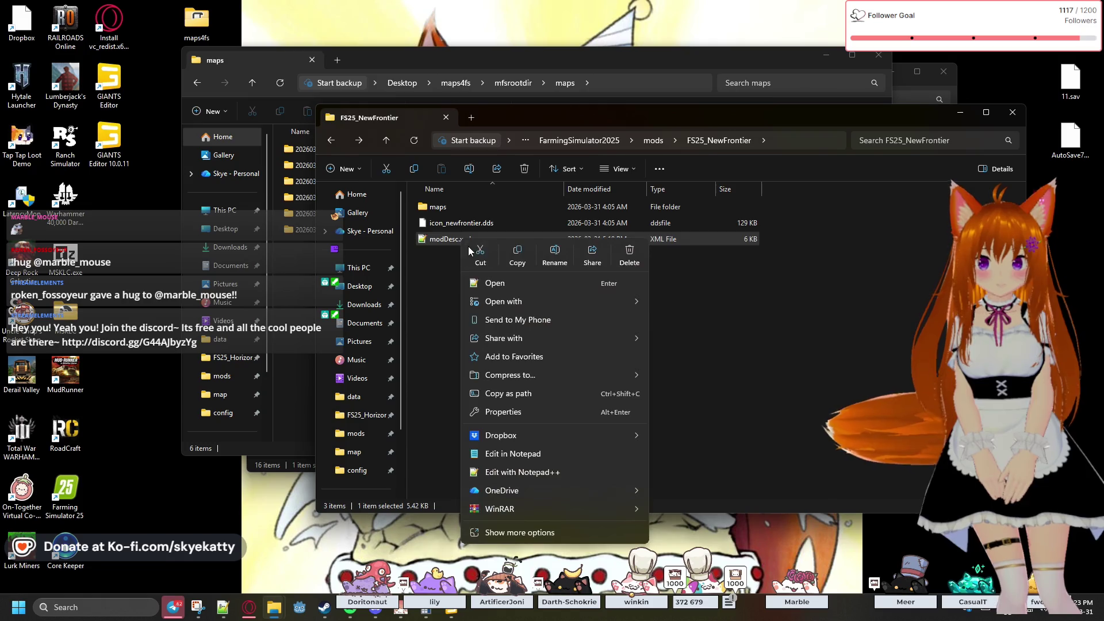
click(427, 281)
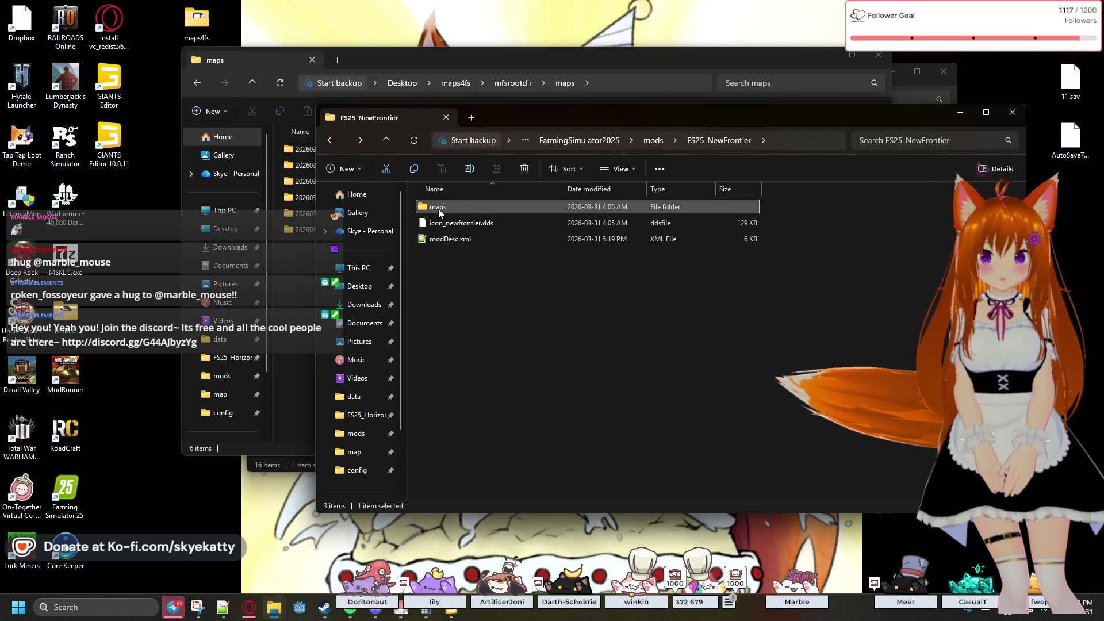
double_click(439, 208)
double_click(458, 208)
double_click(459, 222)
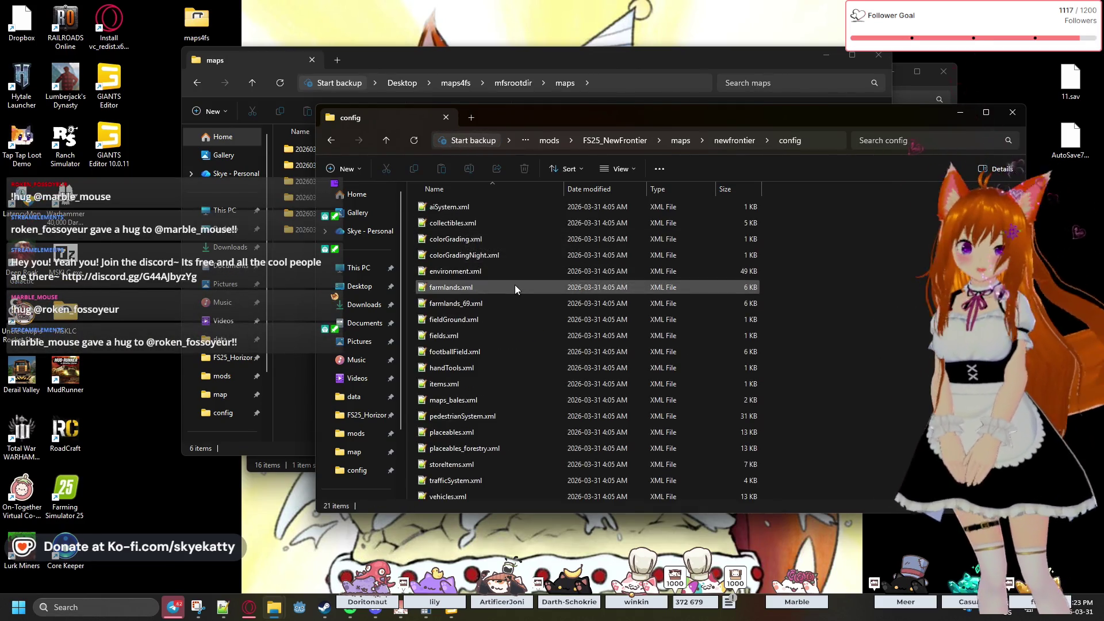
scroll(506, 361, down, 1)
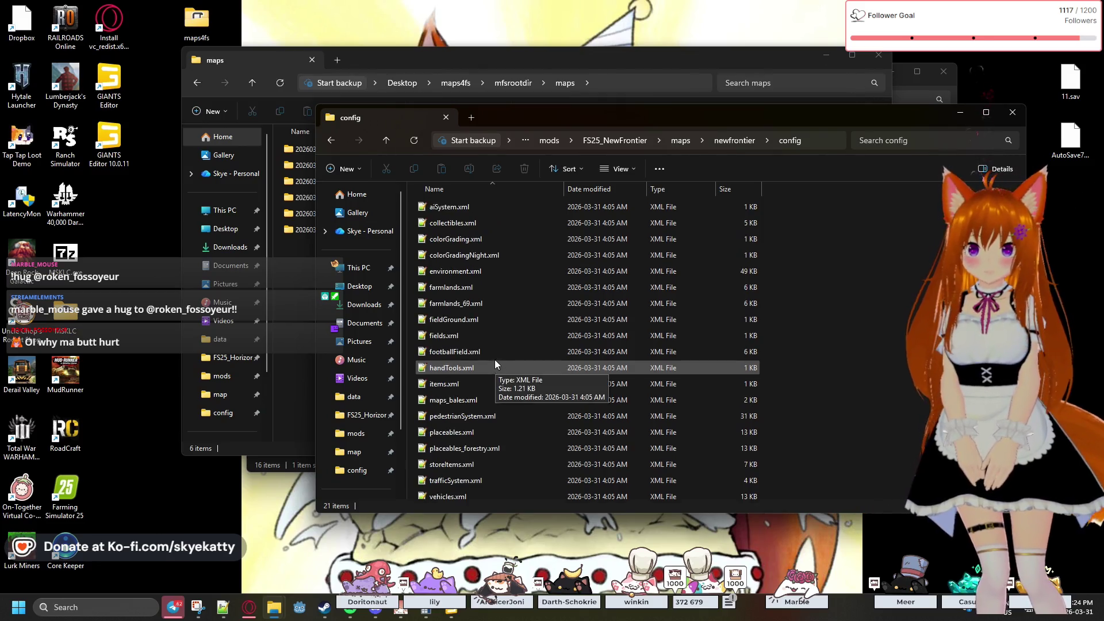
scroll(488, 299, up, 2)
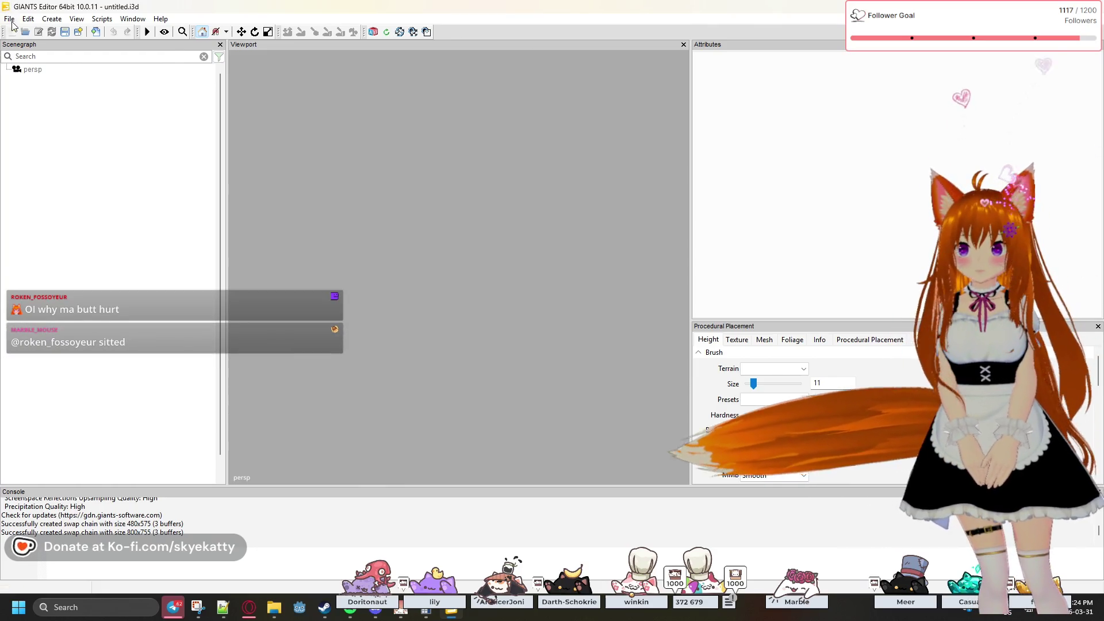
- Open FS25_Horizons_Evolved's modDesc.xml as a mod and load its Map: Ontario map
click(10, 18)
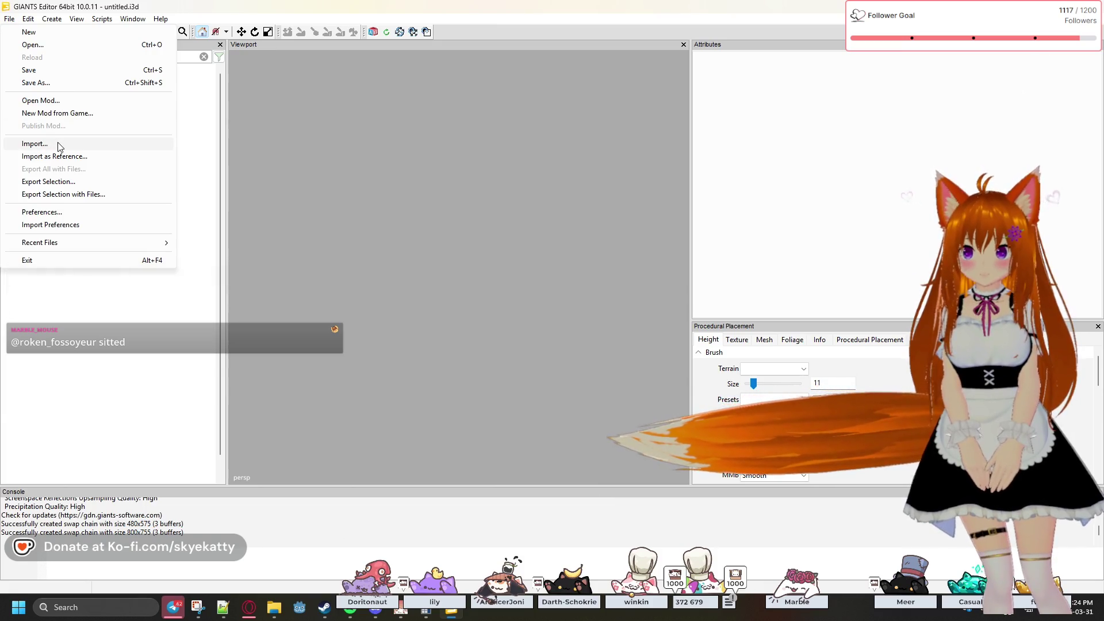
click(46, 102)
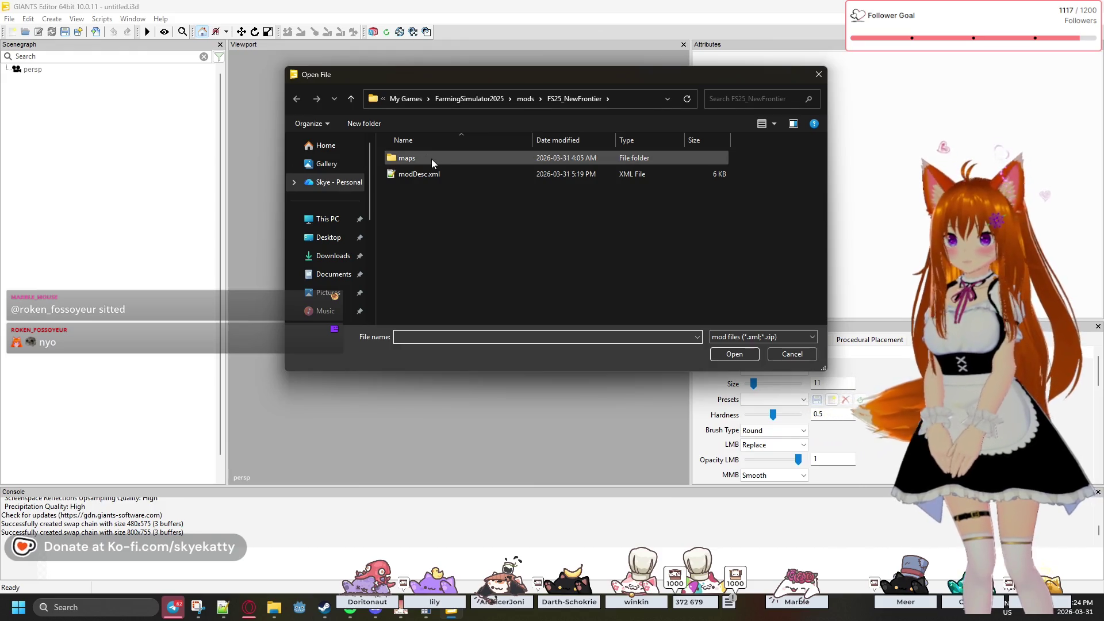
click(525, 98)
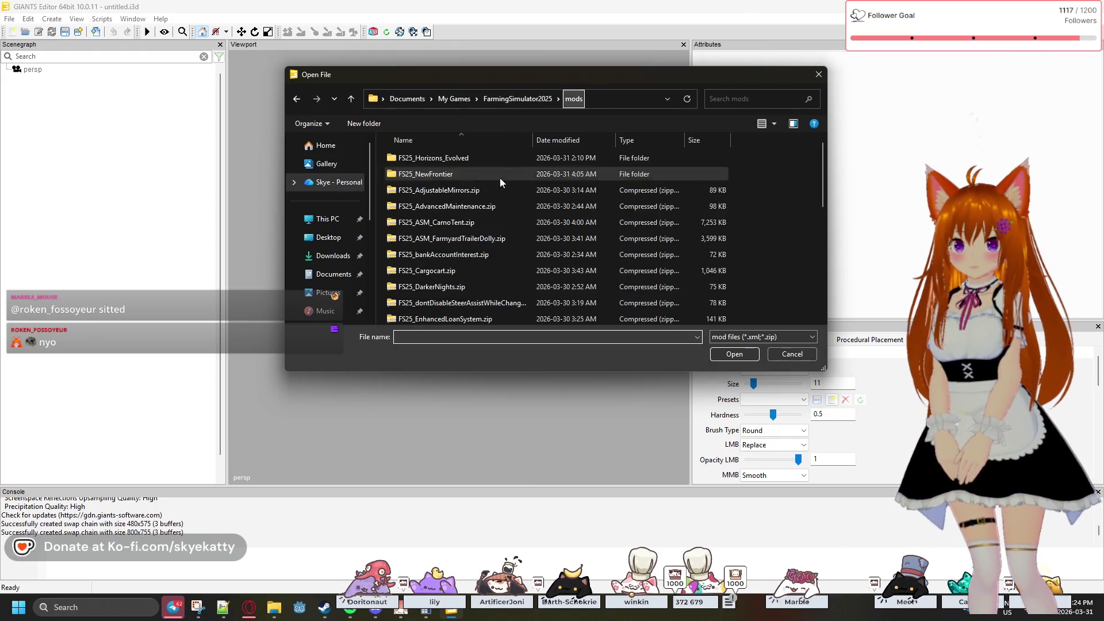
scroll(477, 205, down, 3)
scroll(477, 205, up, 3)
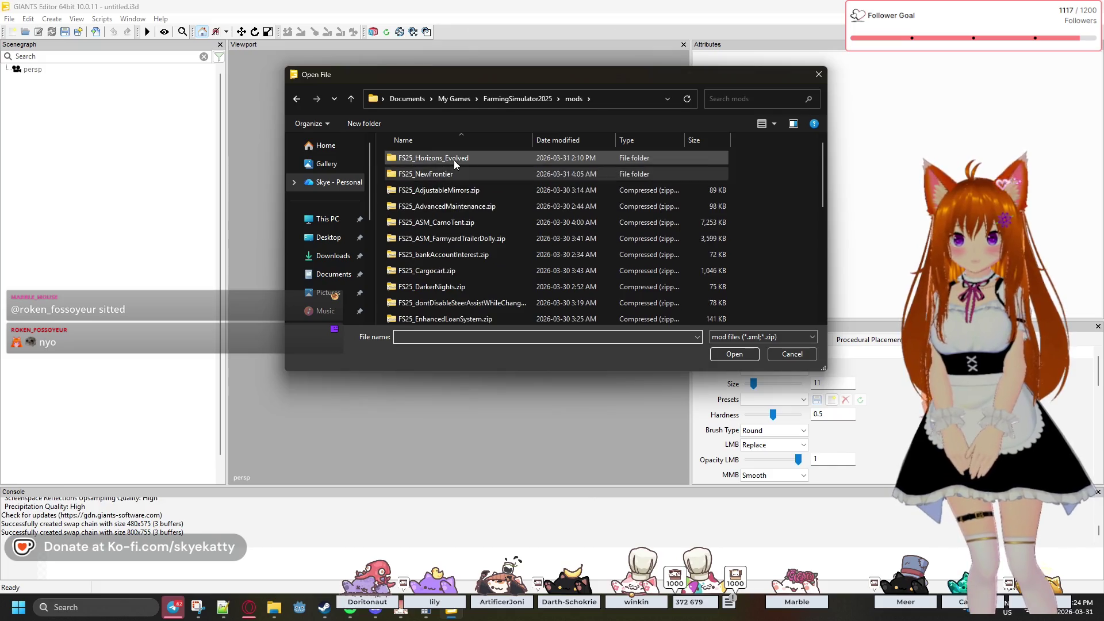
click(453, 161)
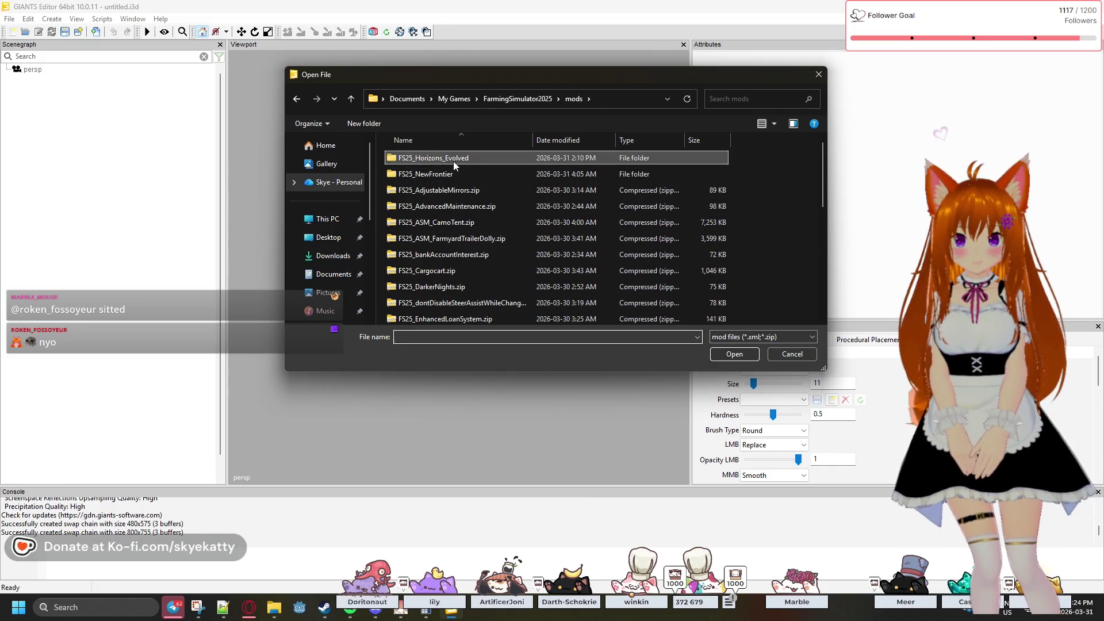
double_click(453, 161)
click(448, 271)
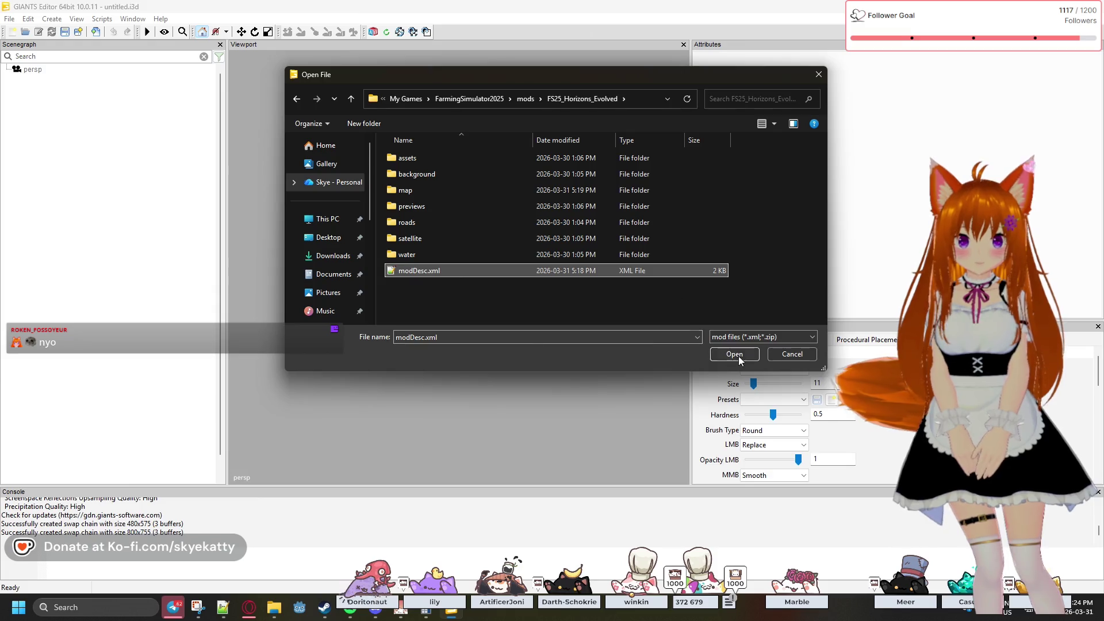
click(734, 353)
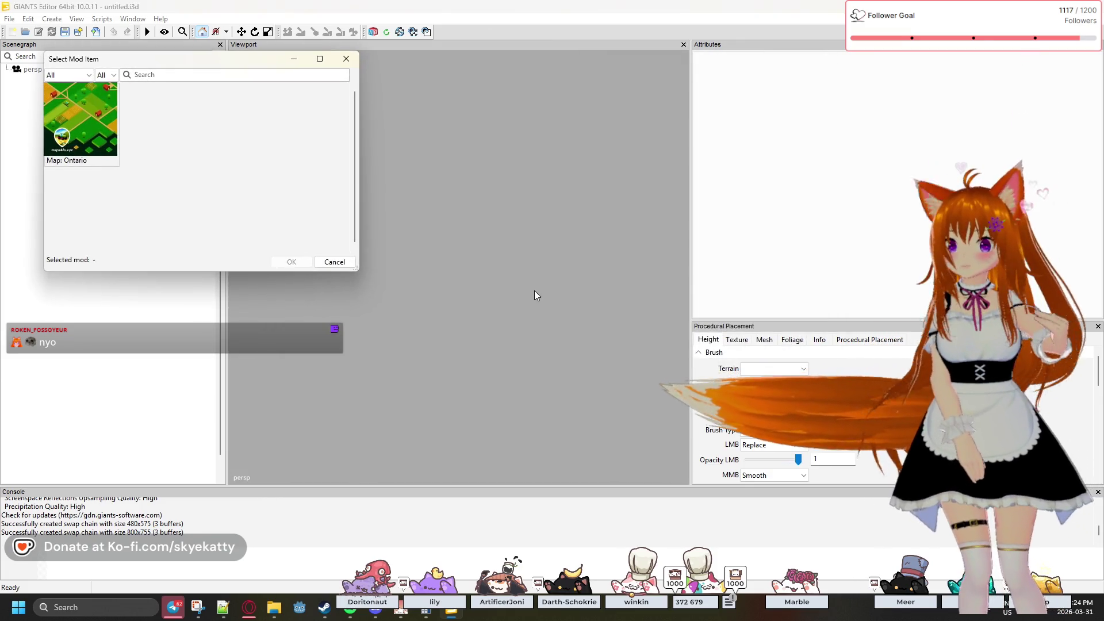
click(102, 123)
click(288, 262)
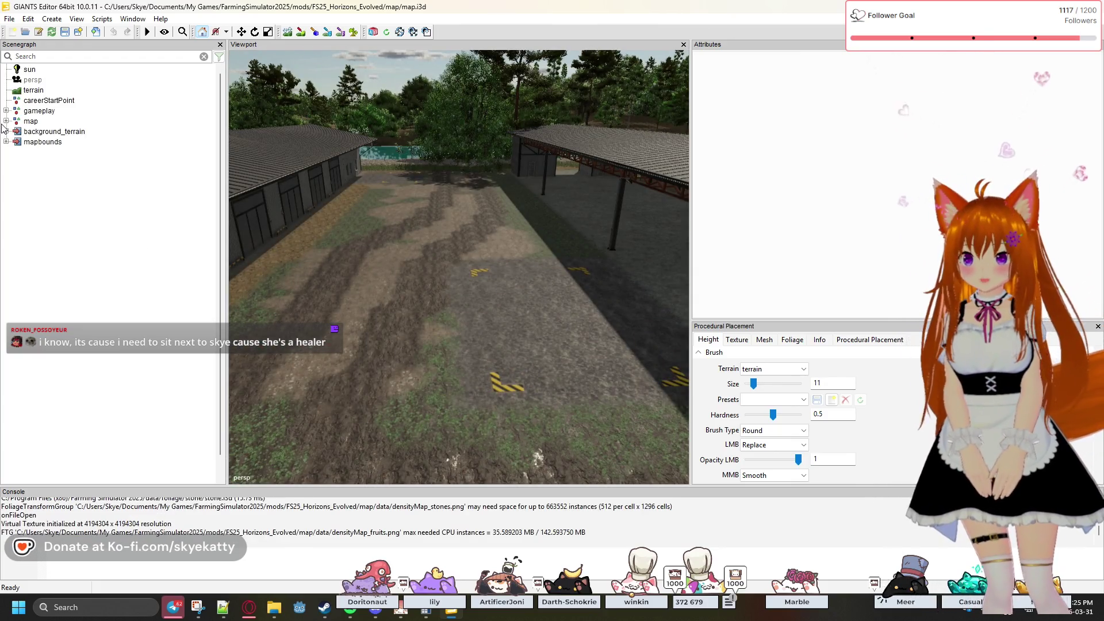
- Raise the camera over the yard and widen the 3D viewport by narrowing the side panels
mouse_move(384, 225)
mouse_down()
mouse_move(326, 234)
mouse_move(261, 187)
mouse_move(409, 215)
mouse_move(427, 146)
mouse_move(350, 267)
mouse_move(362, 309)
mouse_move(443, 354)
mouse_move(533, 351)
mouse_move(528, 311)
mouse_move(343, 254)
mouse_move(446, 275)
mouse_move(385, 262)
mouse_up()
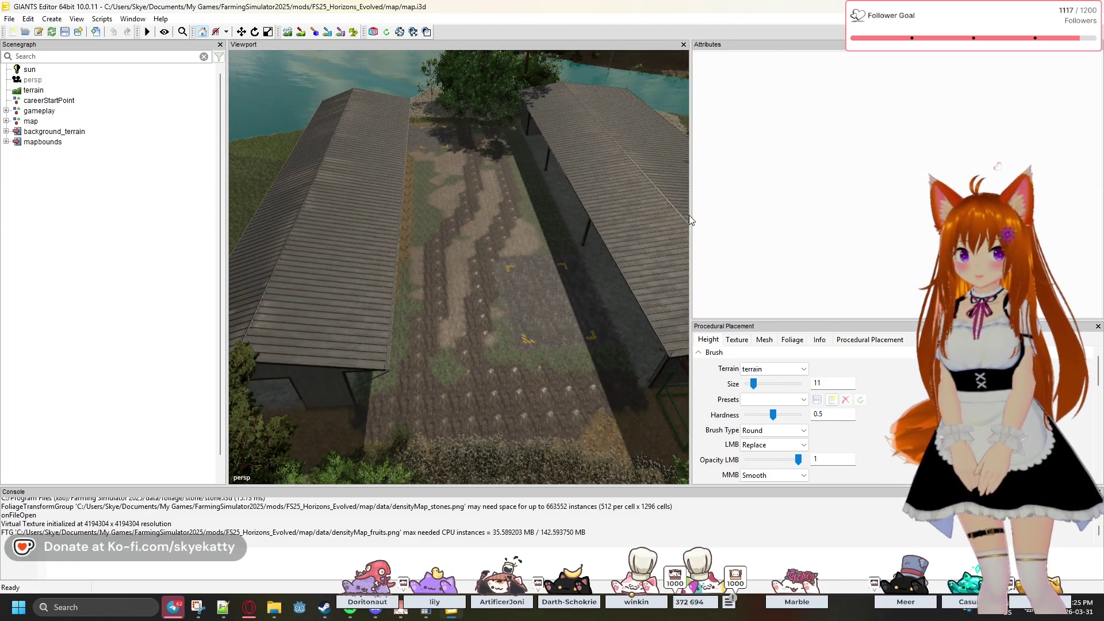
drag(691, 221, 840, 220)
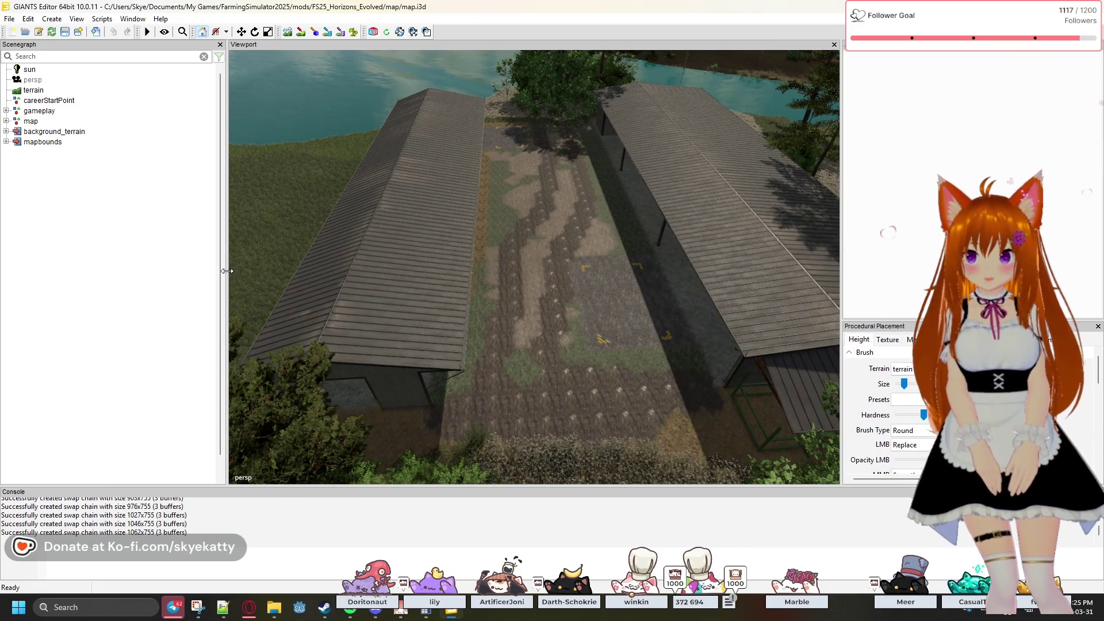
mouse_move(227, 256)
mouse_down()
mouse_move(144, 259)
mouse_move(179, 262)
mouse_up()
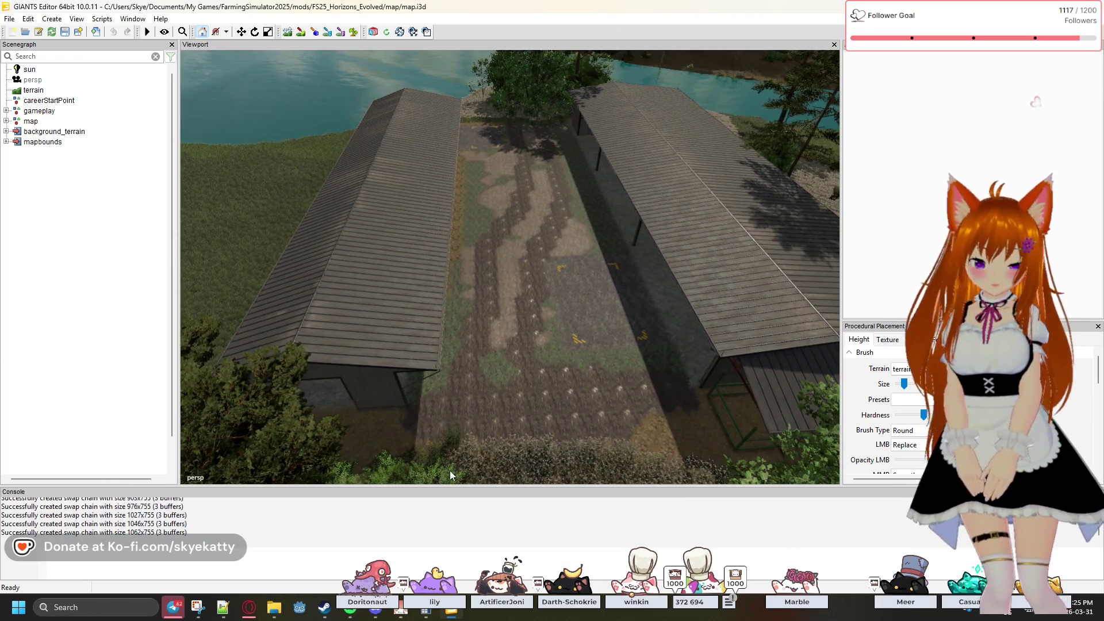
- Minimize all windows to reveal the Windows desktop
mouse_move(379, 614)
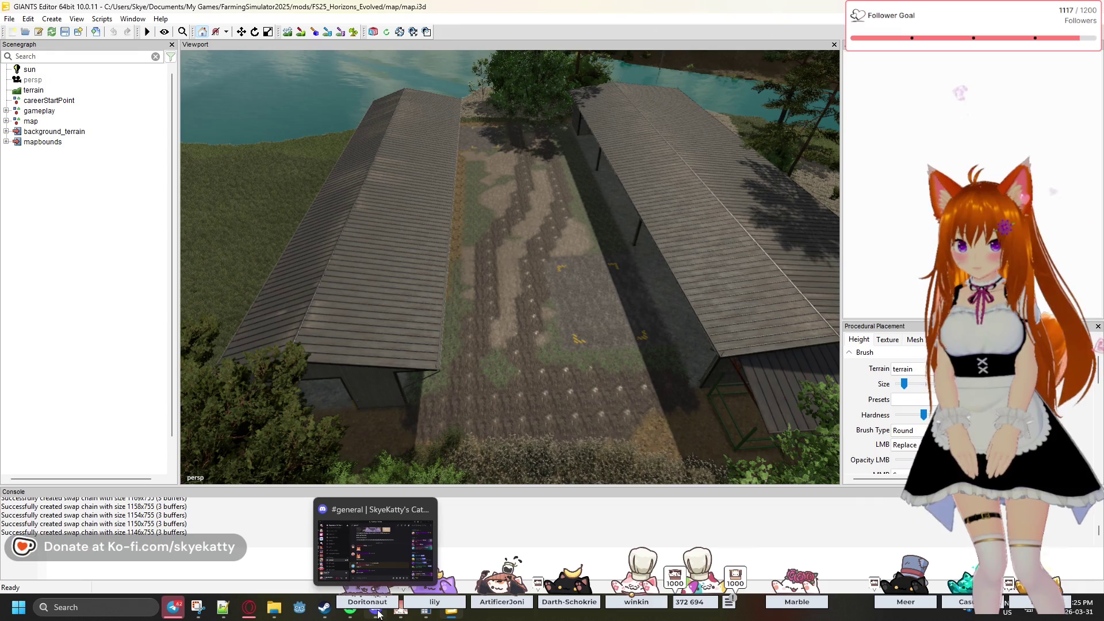
mouse_move(323, 617)
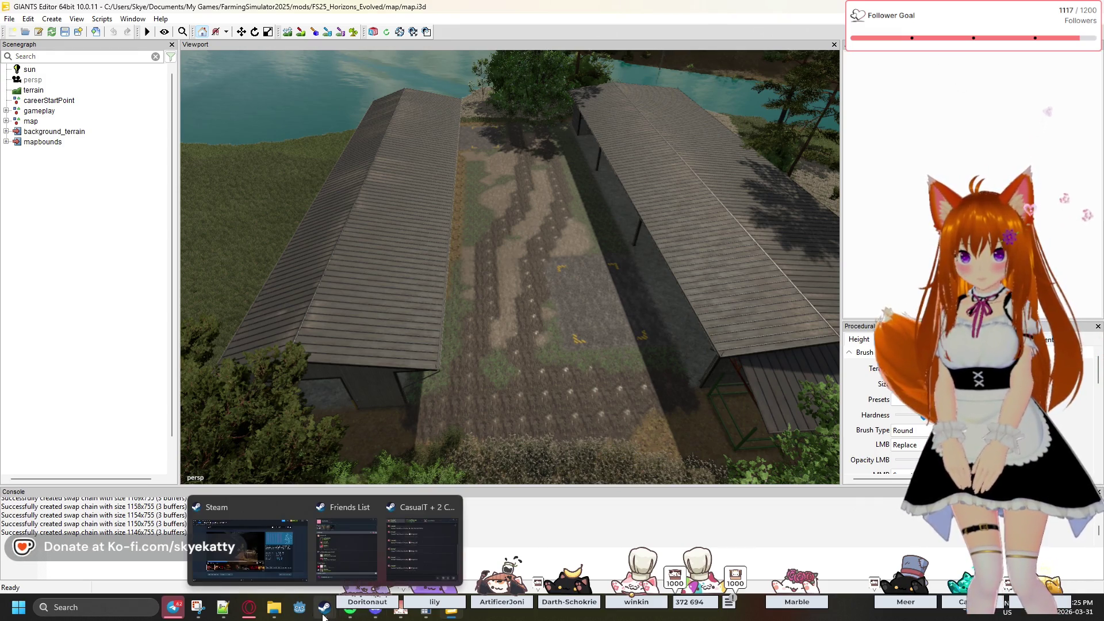
mouse_move(273, 611)
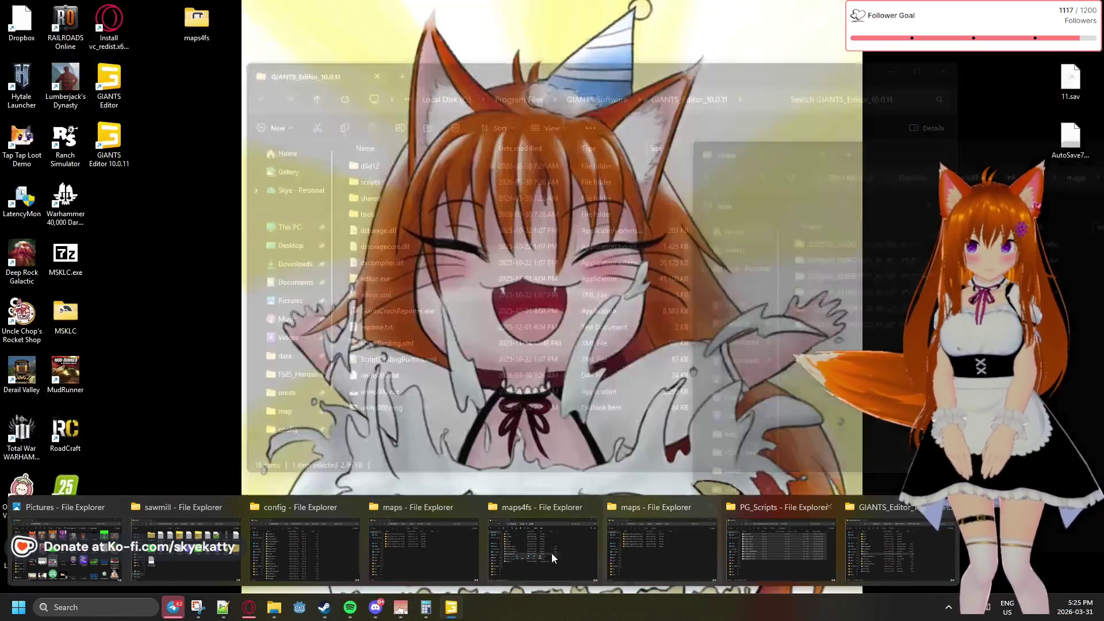
mouse_move(426, 556)
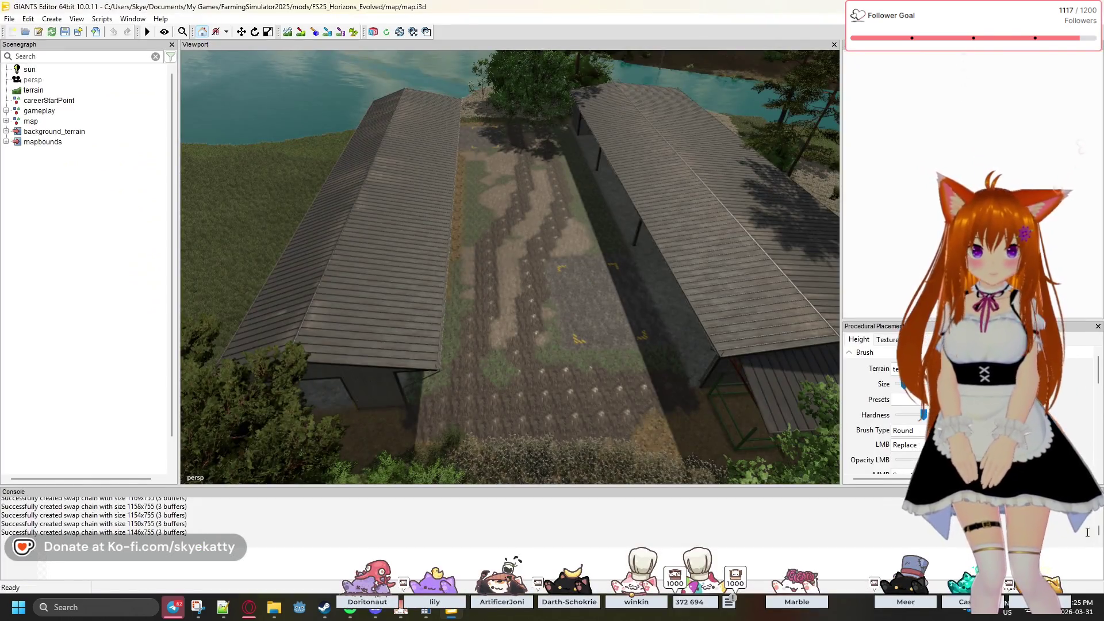
click(1101, 605)
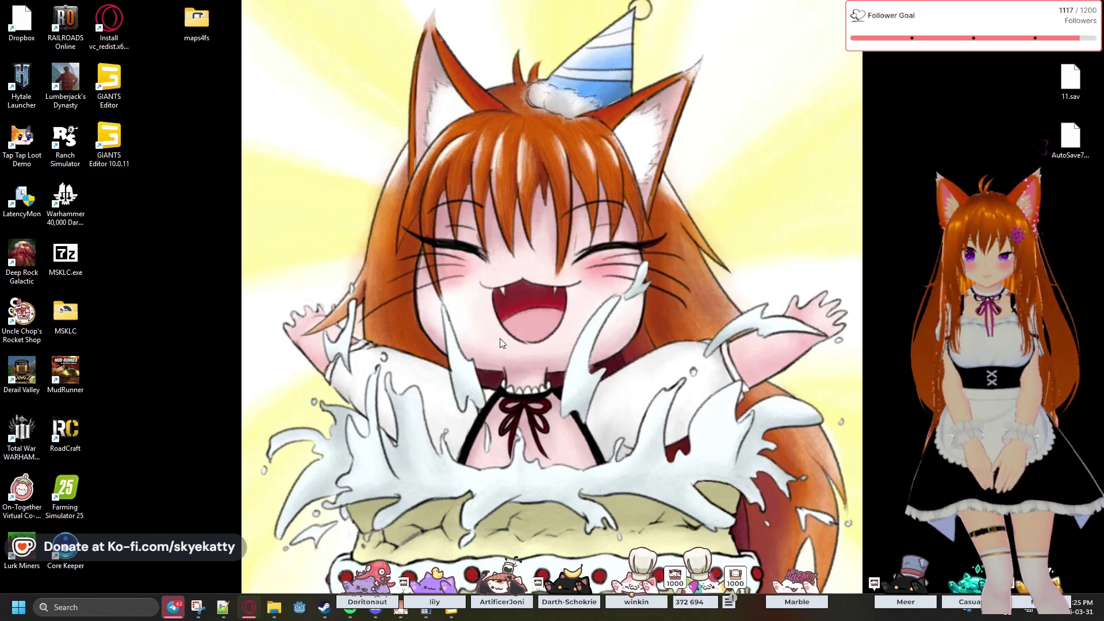
- Restore the untitled.i3d GIANTS Editor window and maximize it to fill the screen
mouse_move(270, 607)
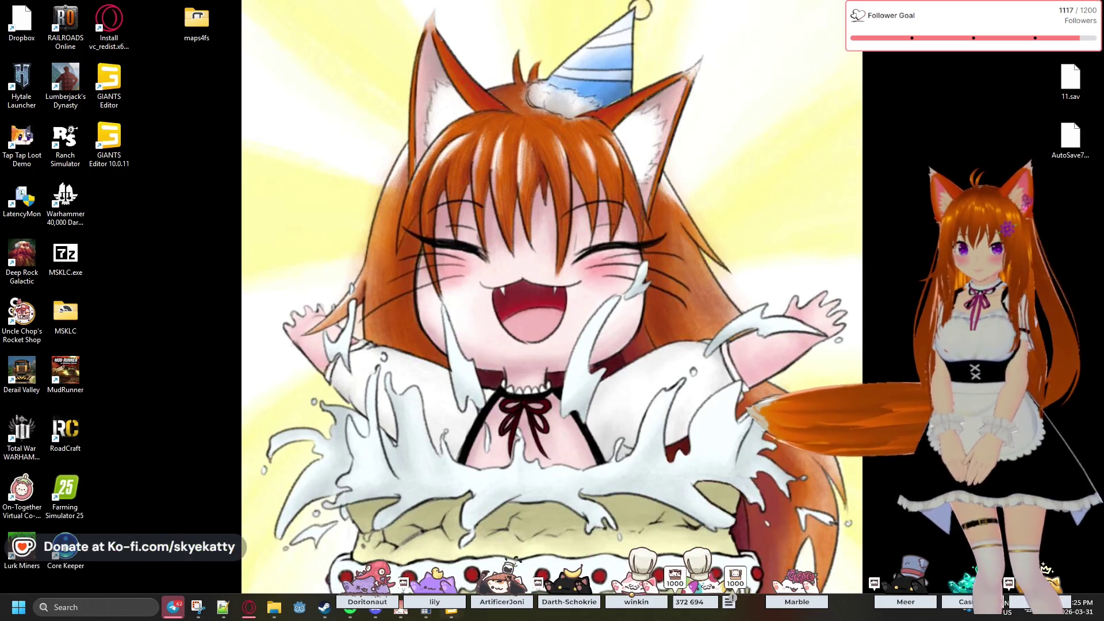
mouse_move(452, 609)
click(514, 560)
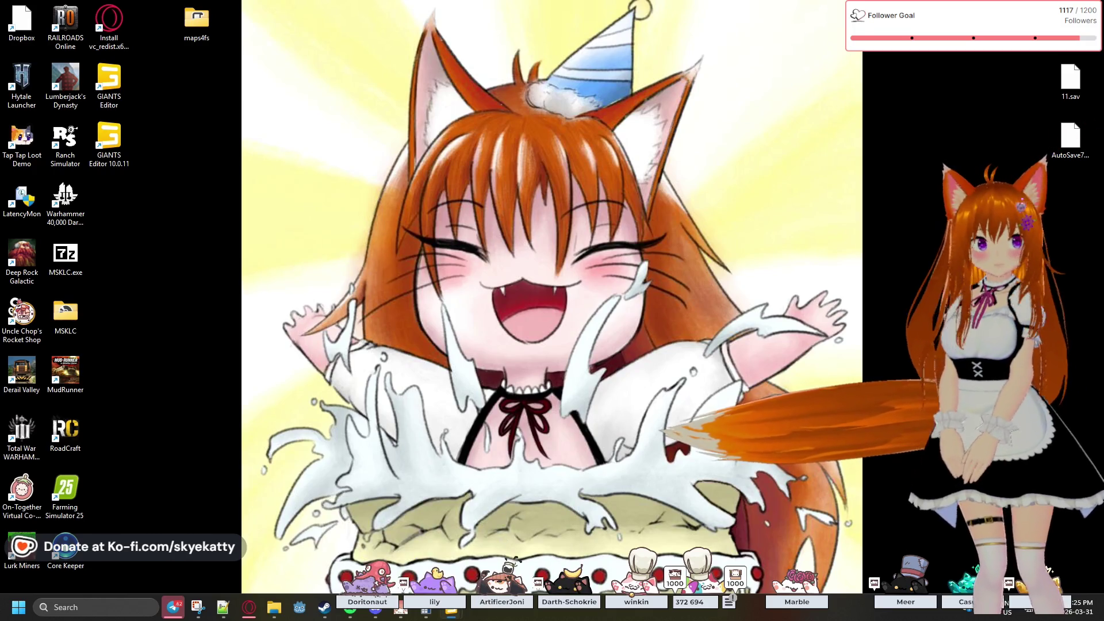
drag(1023, 105, 351, 3)
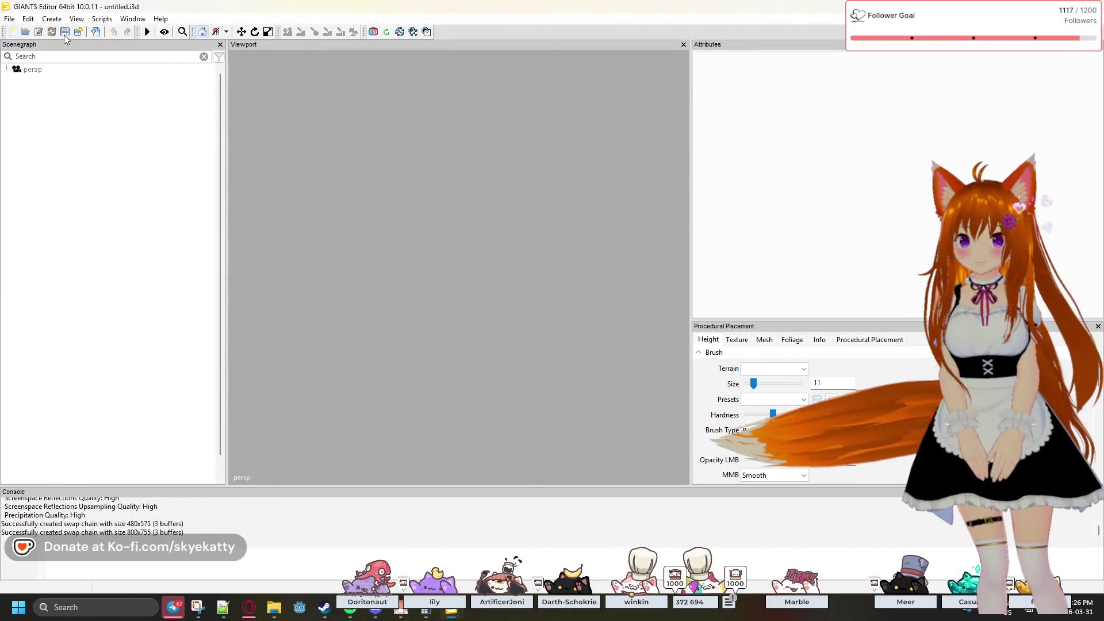
click(10, 19)
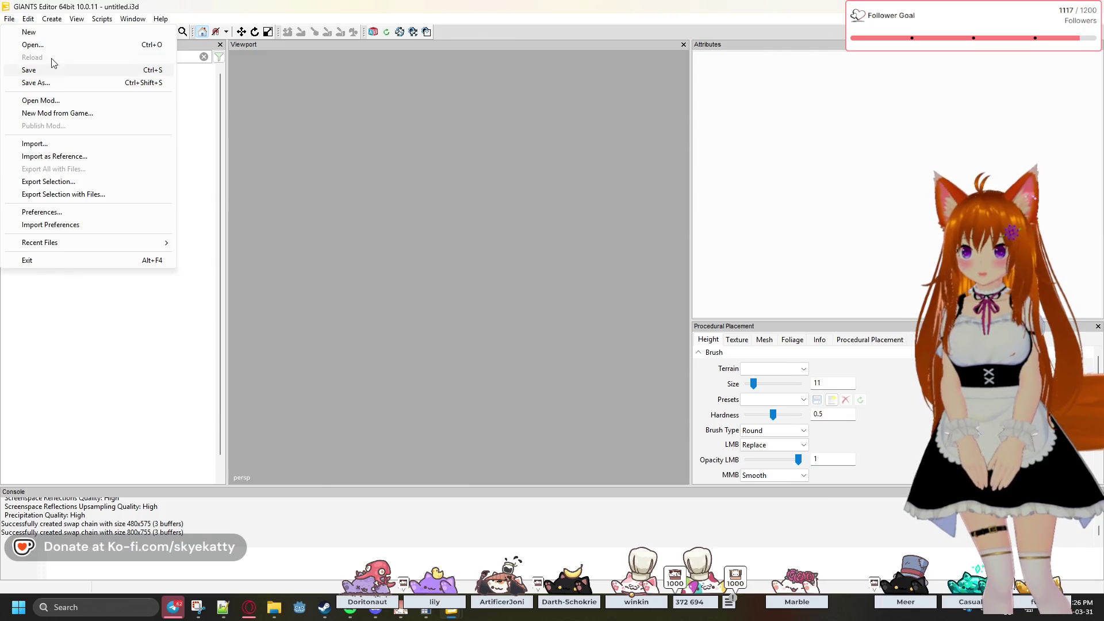
- Open FS25_NewFrontier's modDesc.xml as a mod and load its first map, newfrontier
click(56, 103)
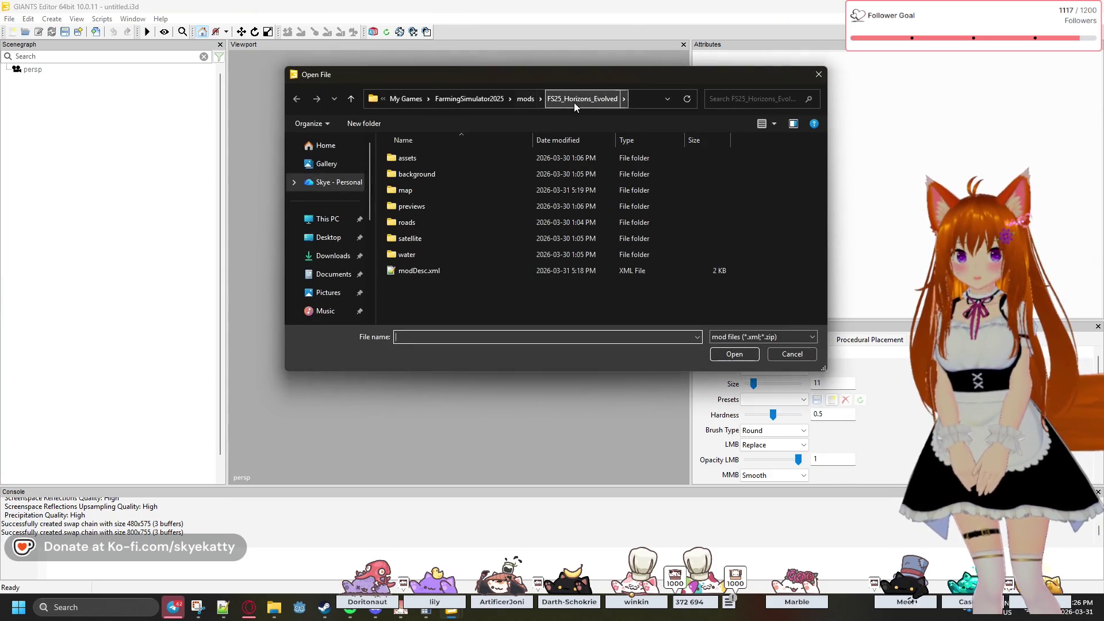
click(526, 100)
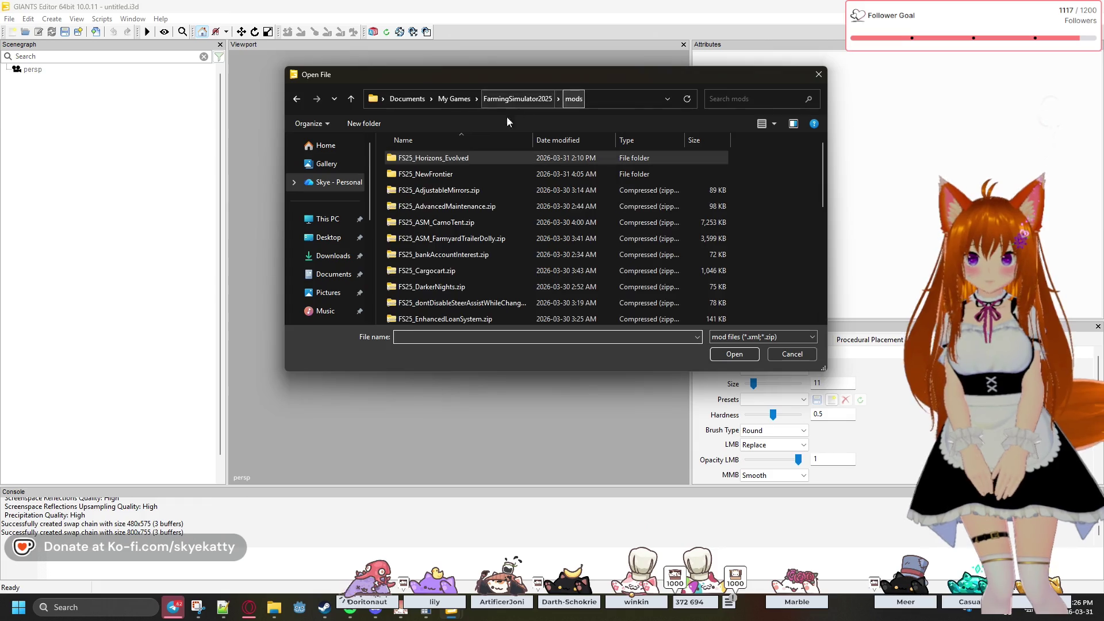
double_click(459, 171)
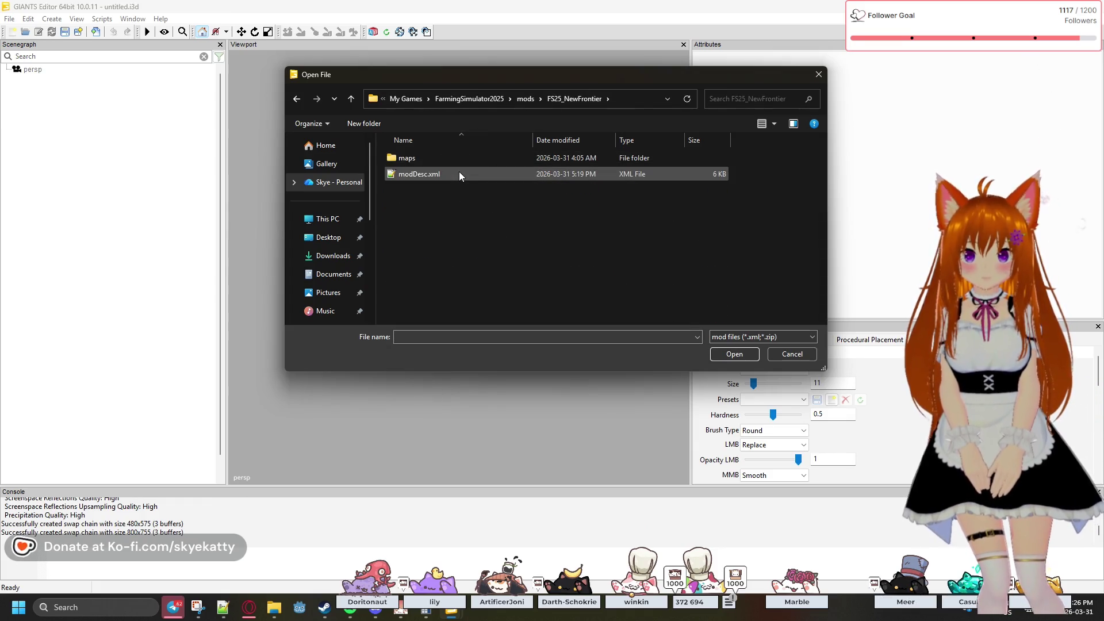
click(449, 173)
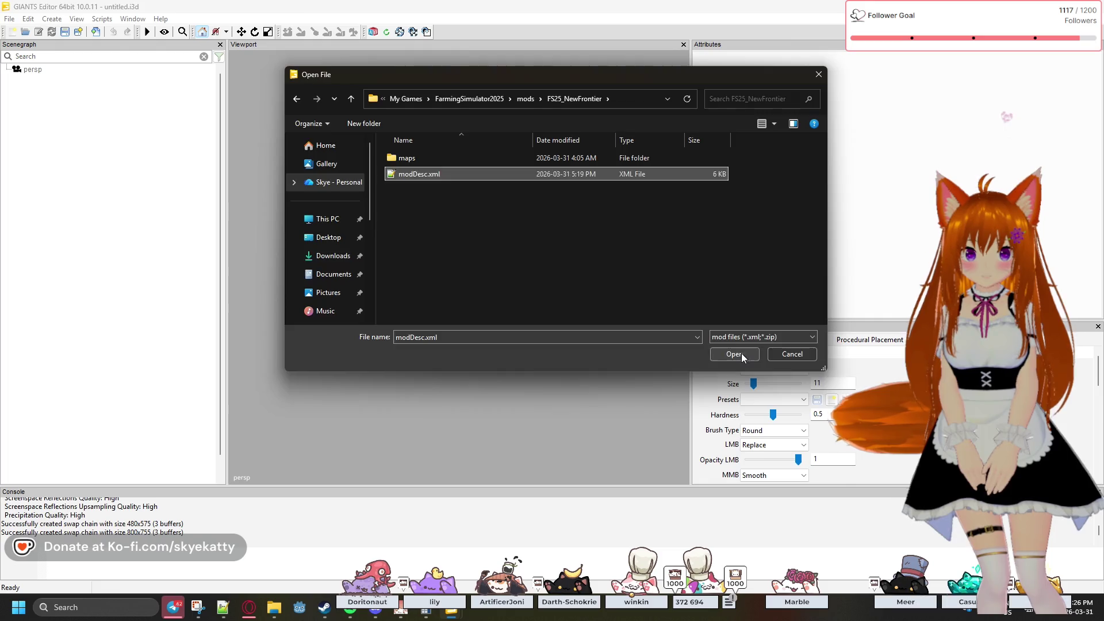
click(740, 354)
click(179, 153)
click(73, 143)
click(302, 262)
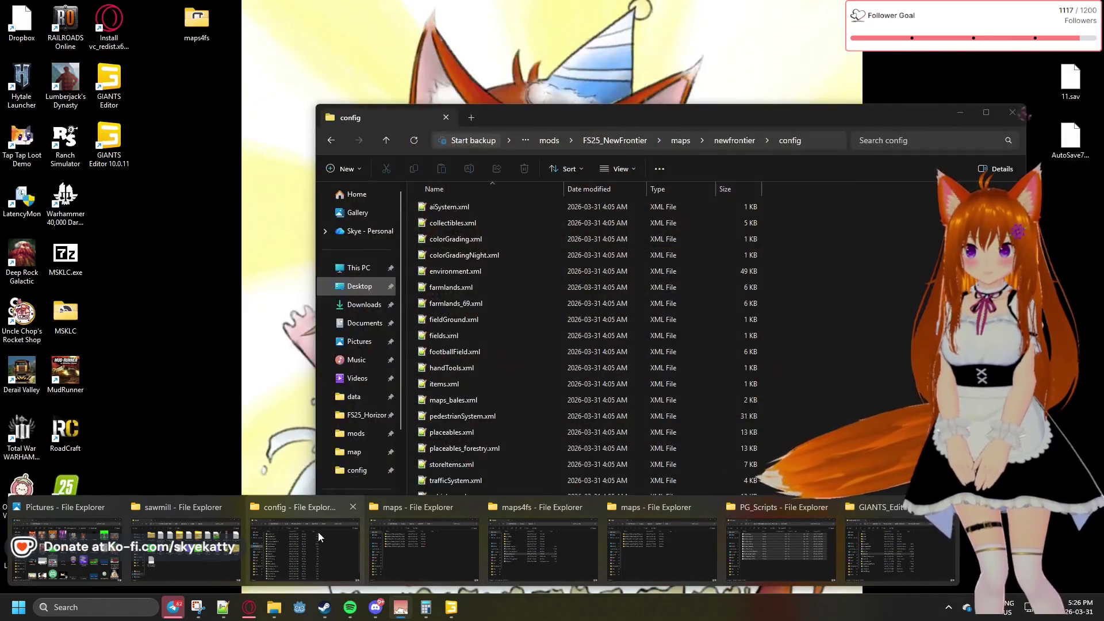
- Go to the FS25_NewFrontier maps\newfrontier folder and open newfrontier.xml in Notepad++
click(316, 533)
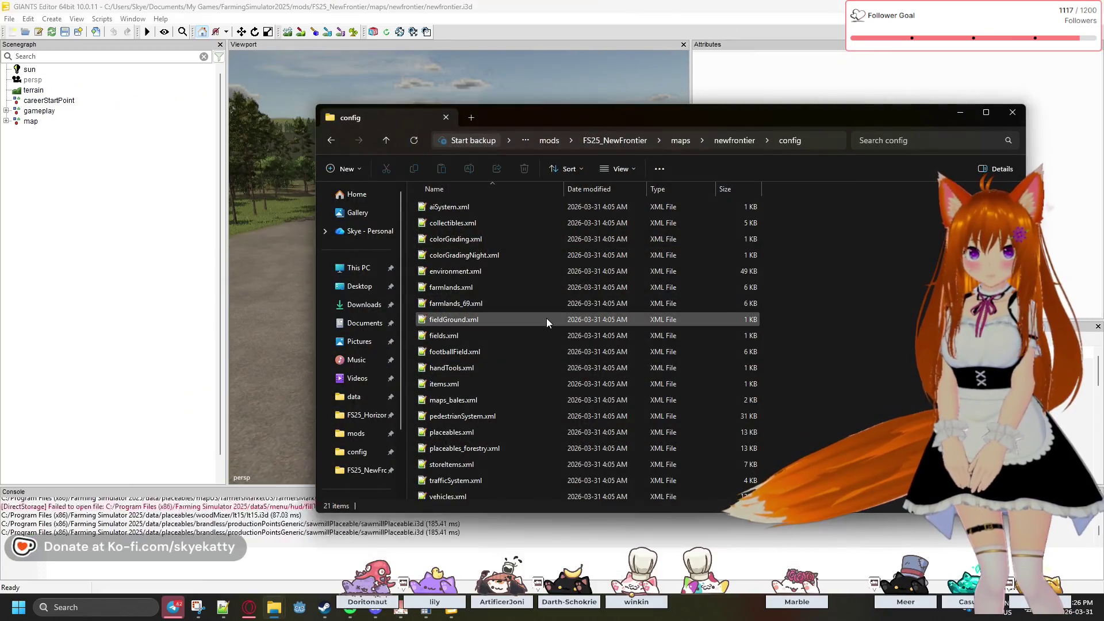
drag(486, 124, 552, 64)
click(747, 81)
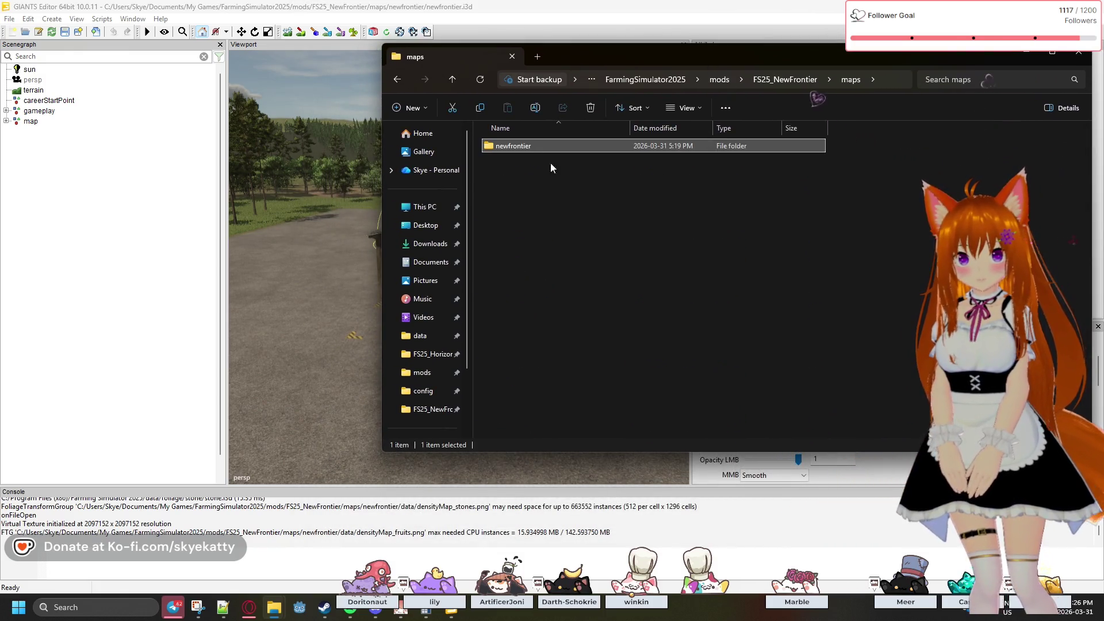
double_click(527, 145)
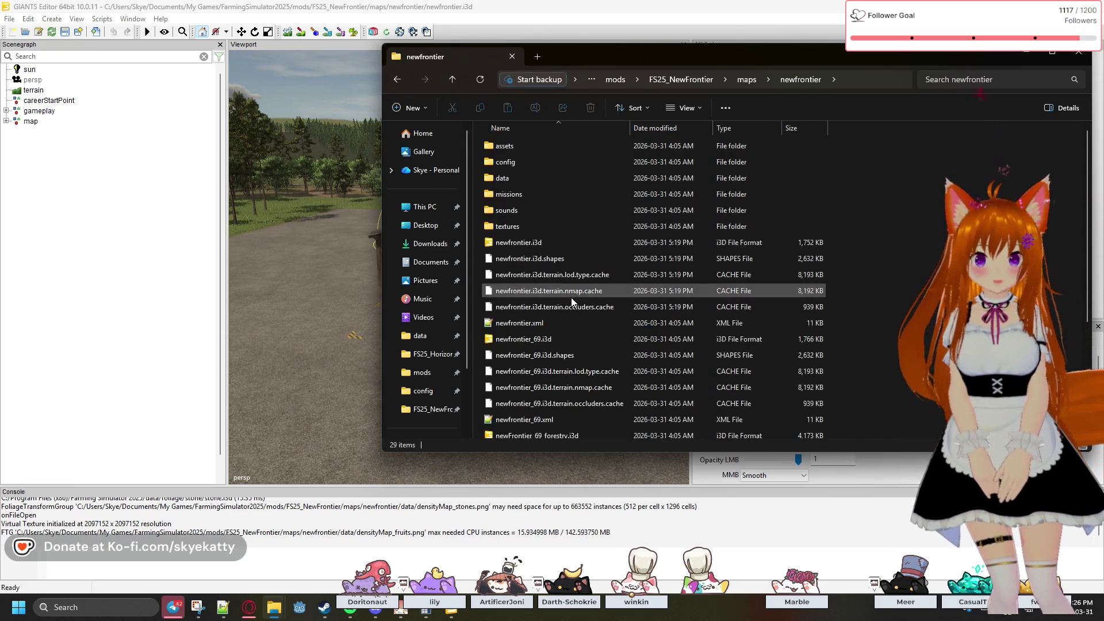
scroll(571, 299, down, 3)
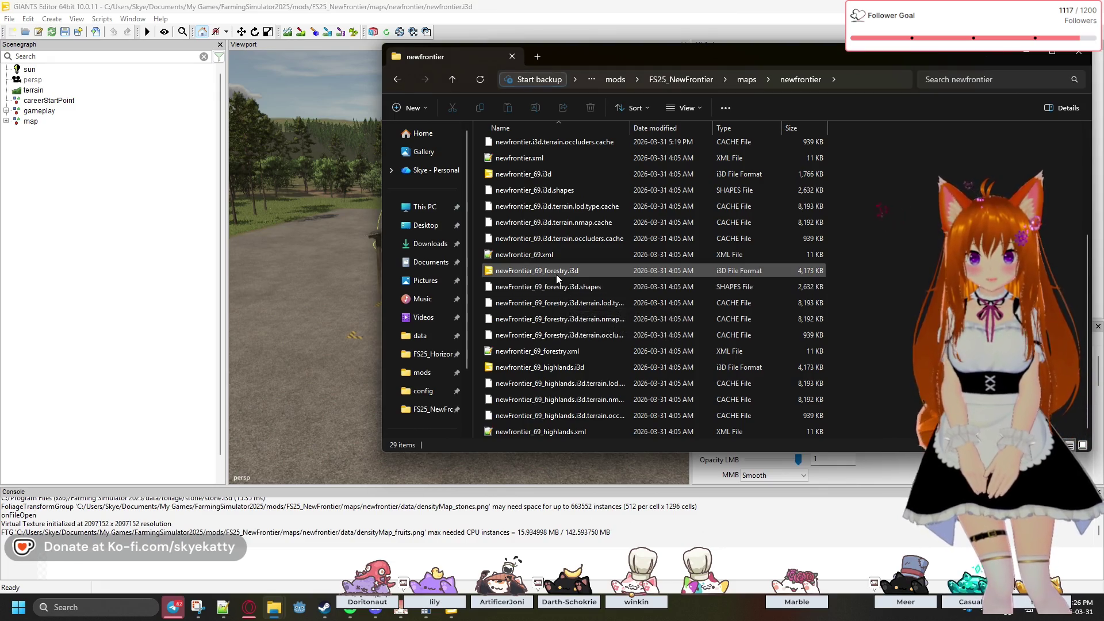
scroll(554, 203, up, 3)
click(542, 239)
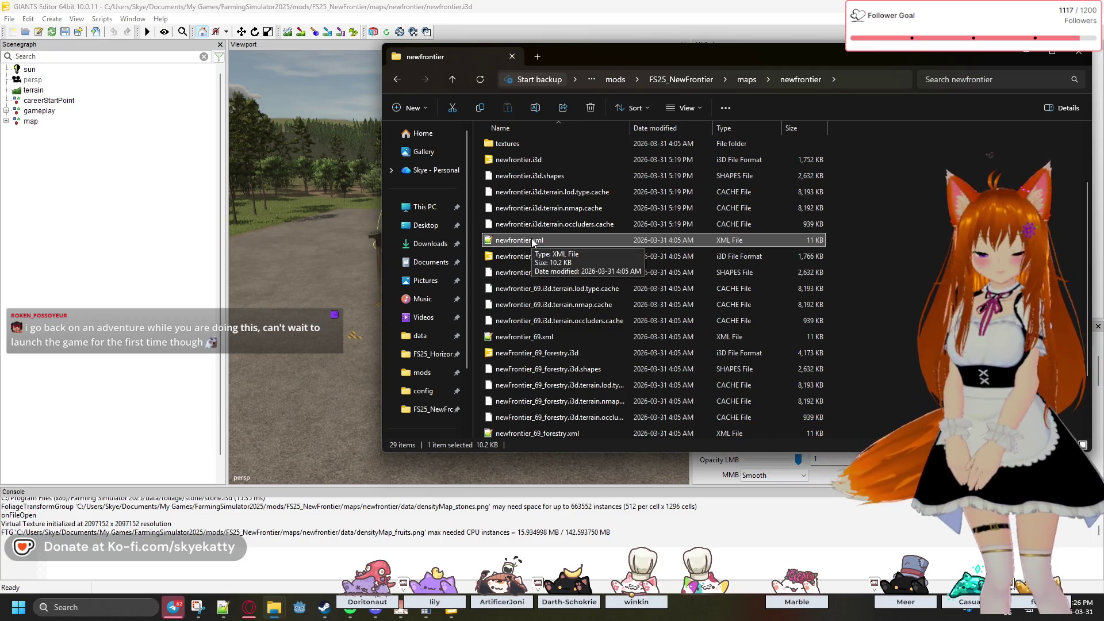
double_click(533, 240)
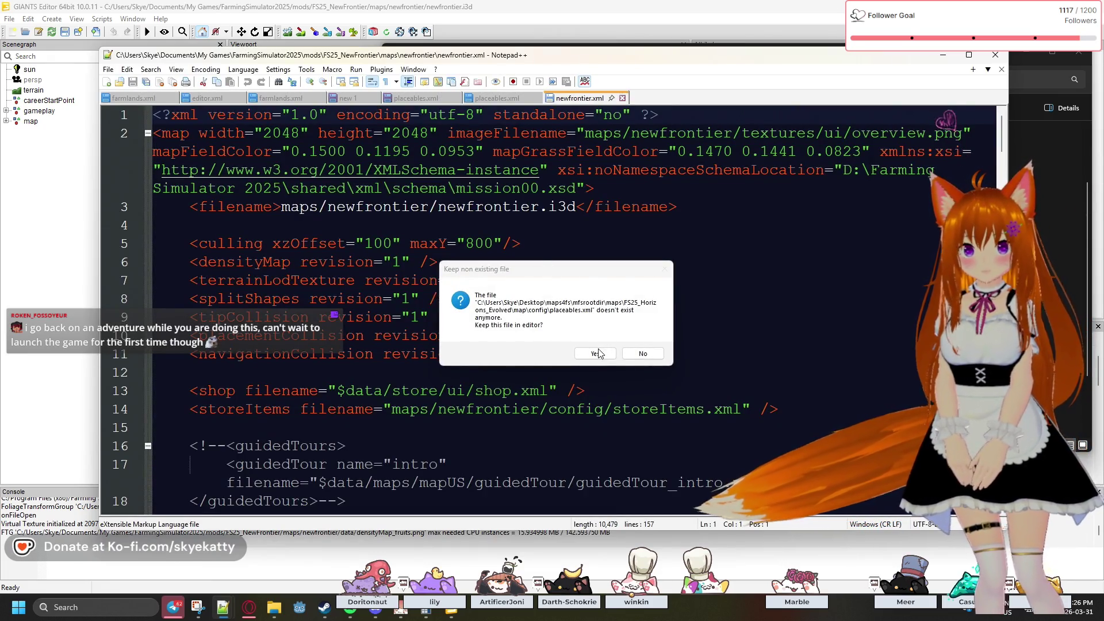
- Keep the missing placeables file open and scroll down through newfrontier.xml
click(595, 353)
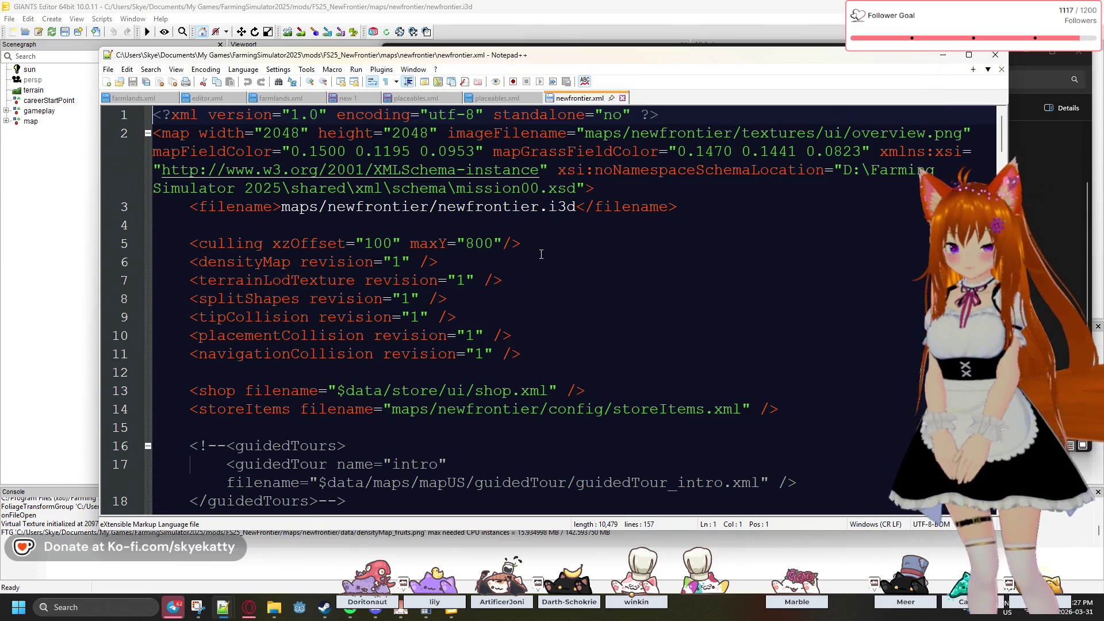
scroll(541, 254, down, 5)
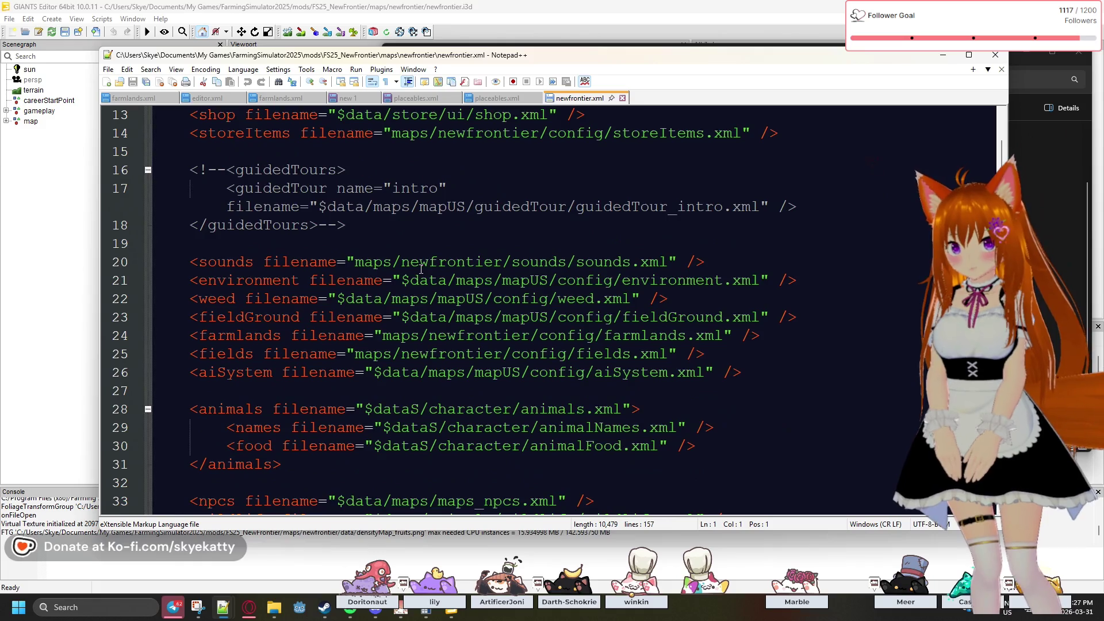
scroll(421, 268, down, 4)
scroll(421, 268, down, 3)
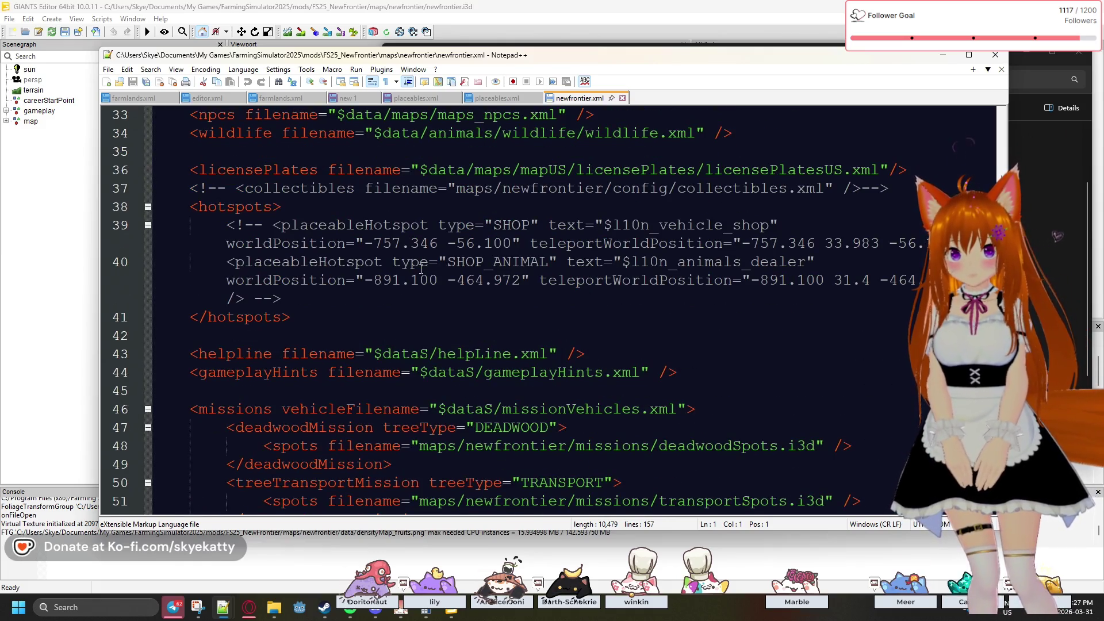
scroll(421, 269, down, 3)
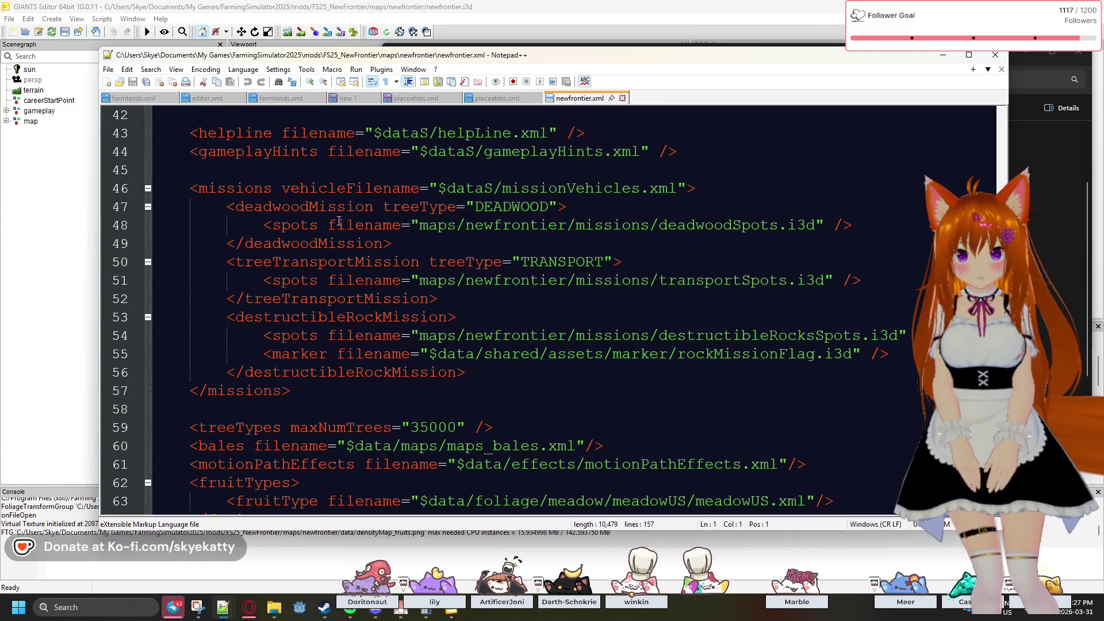
scroll(377, 231, down, 1)
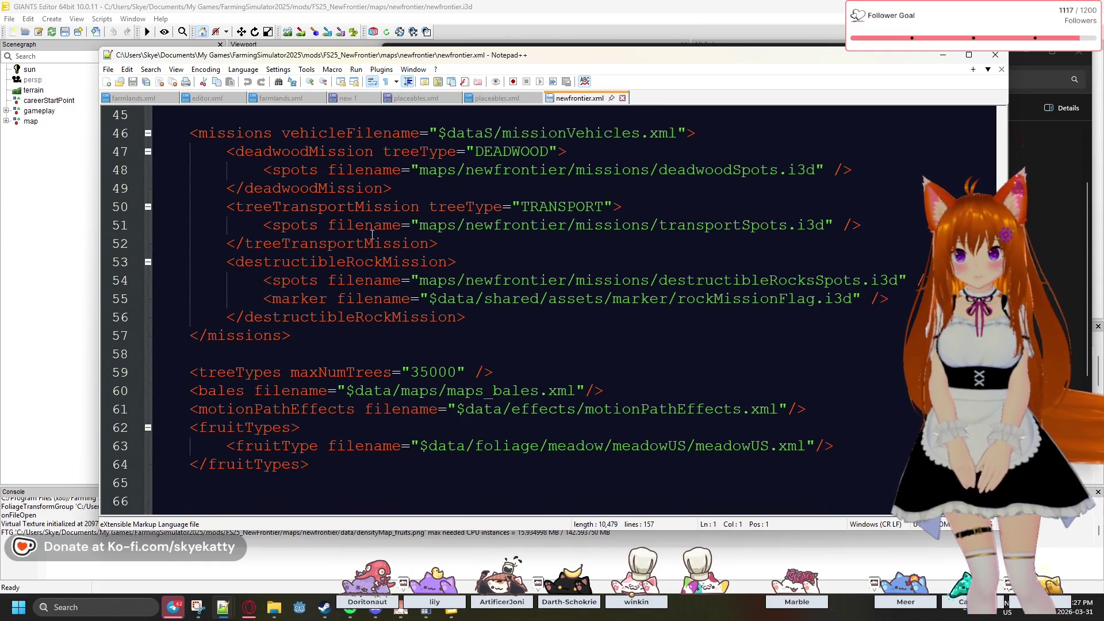
scroll(370, 236, down, 7)
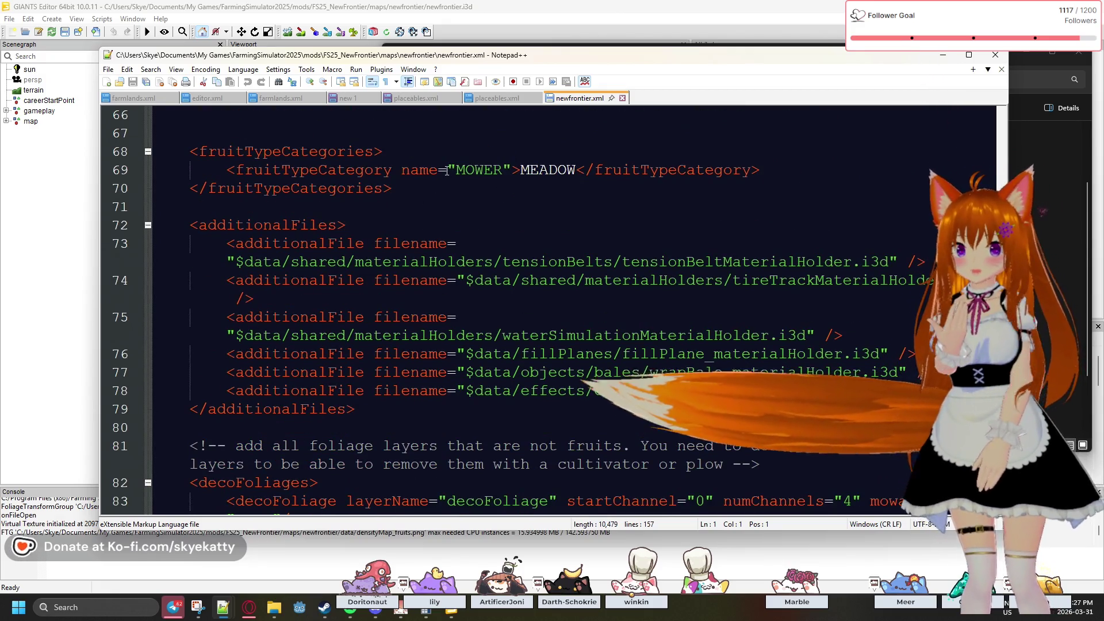
scroll(444, 178, down, 3)
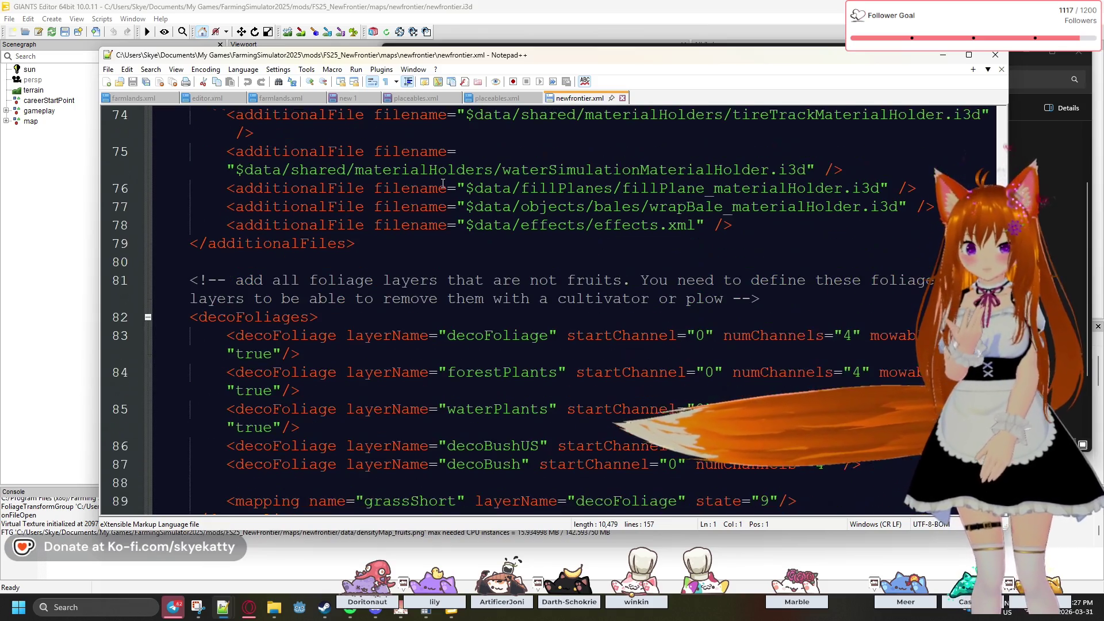
scroll(443, 183, down, 1)
scroll(443, 183, down, 4)
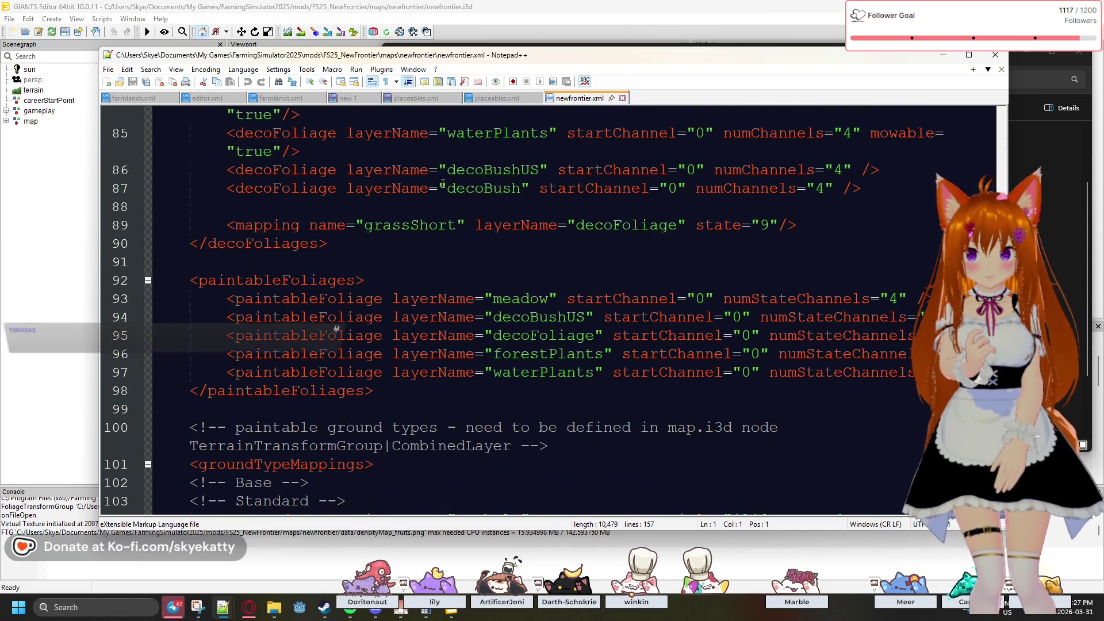
scroll(443, 182, down, 1)
scroll(443, 183, down, 2)
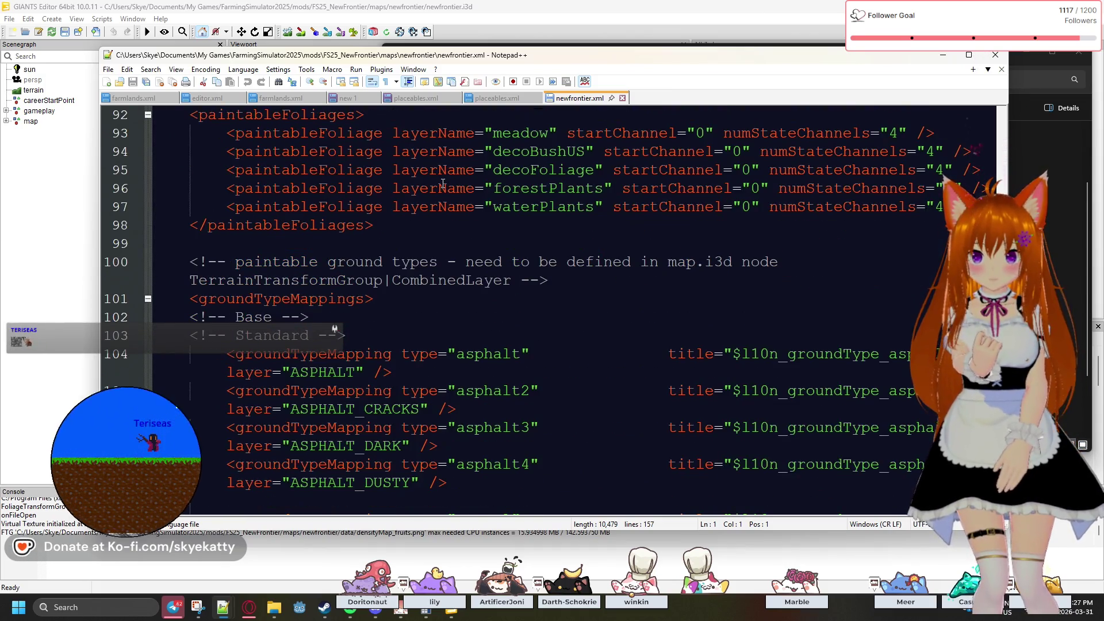
scroll(442, 183, up, 1)
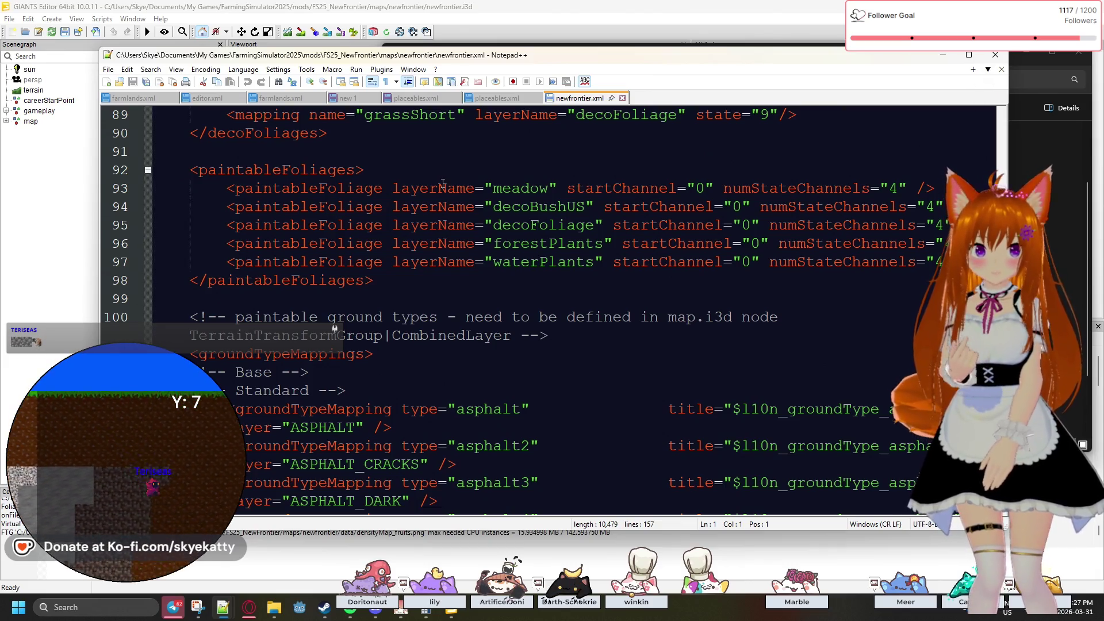
scroll(443, 183, down, 1)
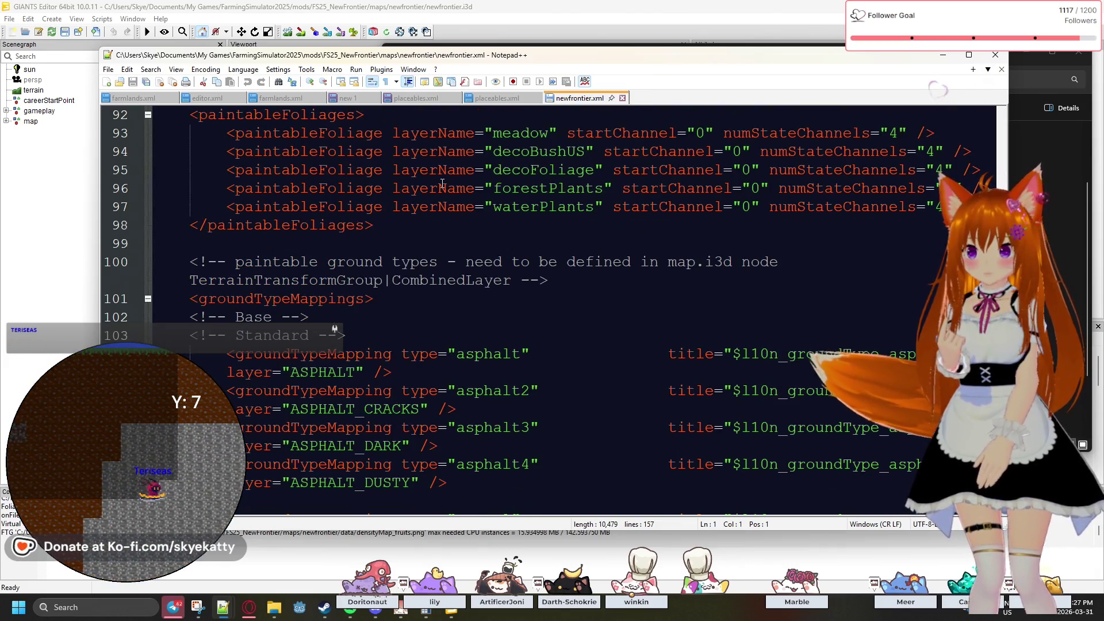
scroll(443, 183, down, 4)
scroll(443, 182, down, 3)
scroll(442, 183, down, 7)
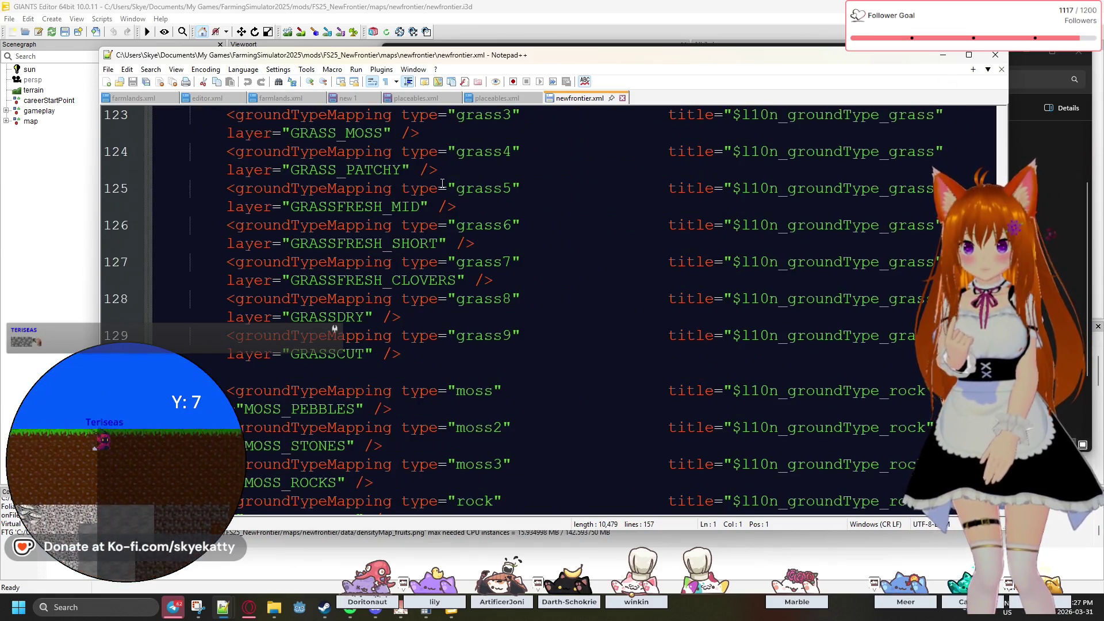
scroll(442, 184, down, 6)
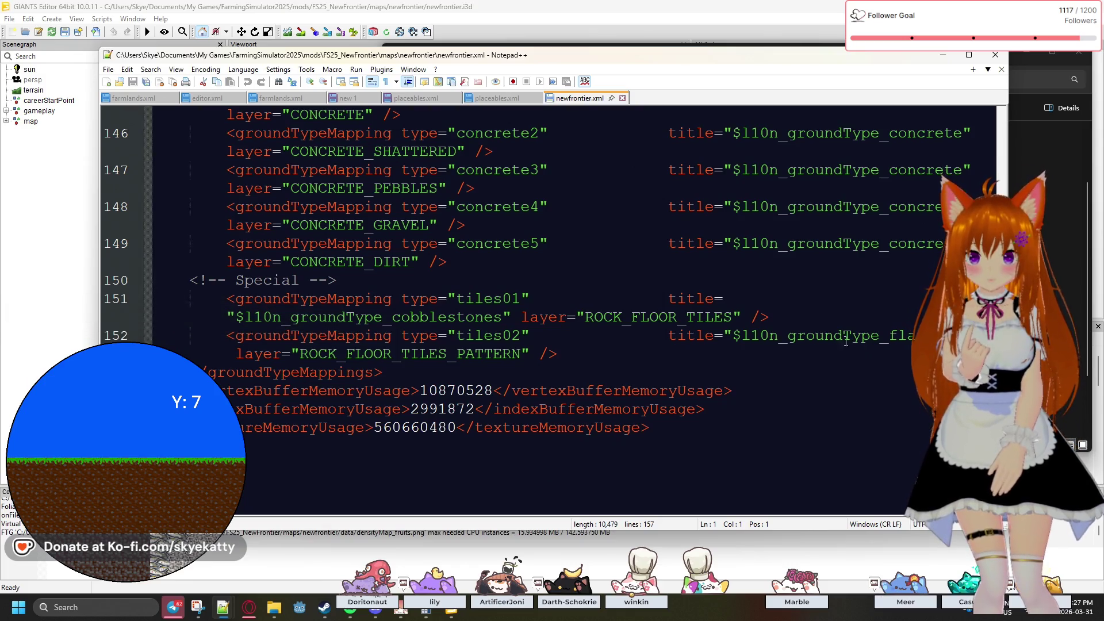
- Jump to the closing map tag and inspect the tiles02 and tiles01 cobblestones ground type mappings
click(294, 389)
key(Down)
key(Down)
key(Down)
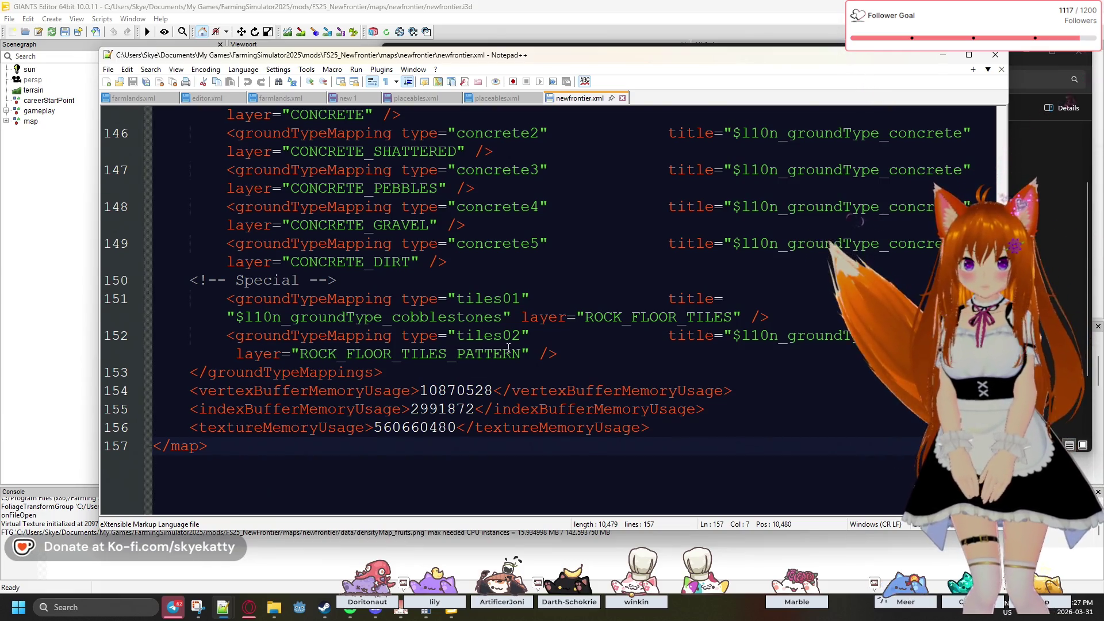
click(629, 351)
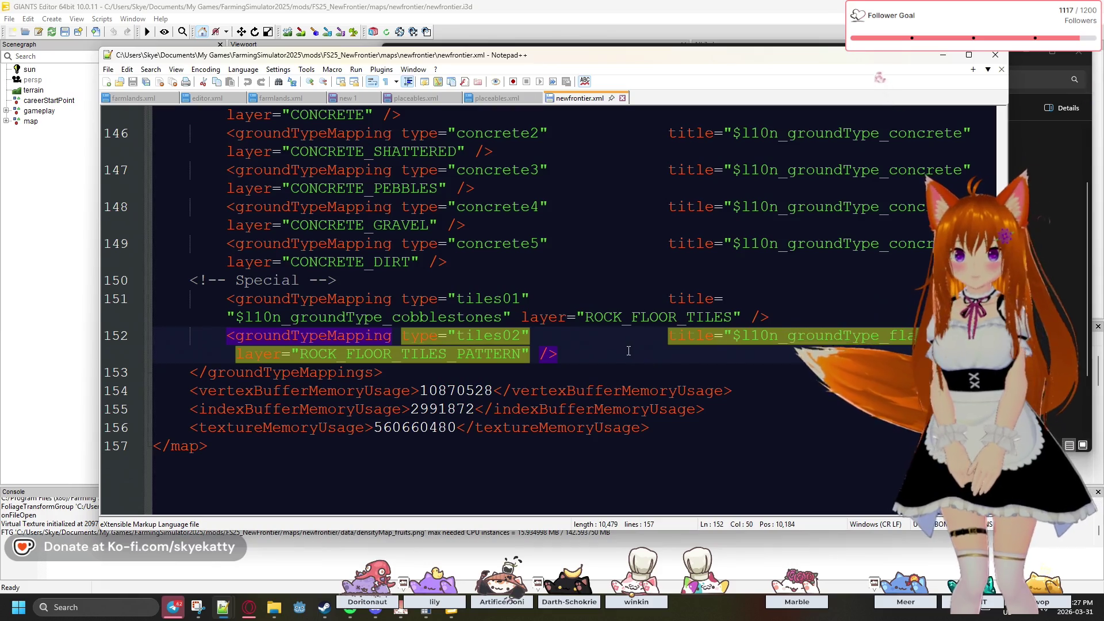
click(573, 317)
scroll(572, 316, up, 8)
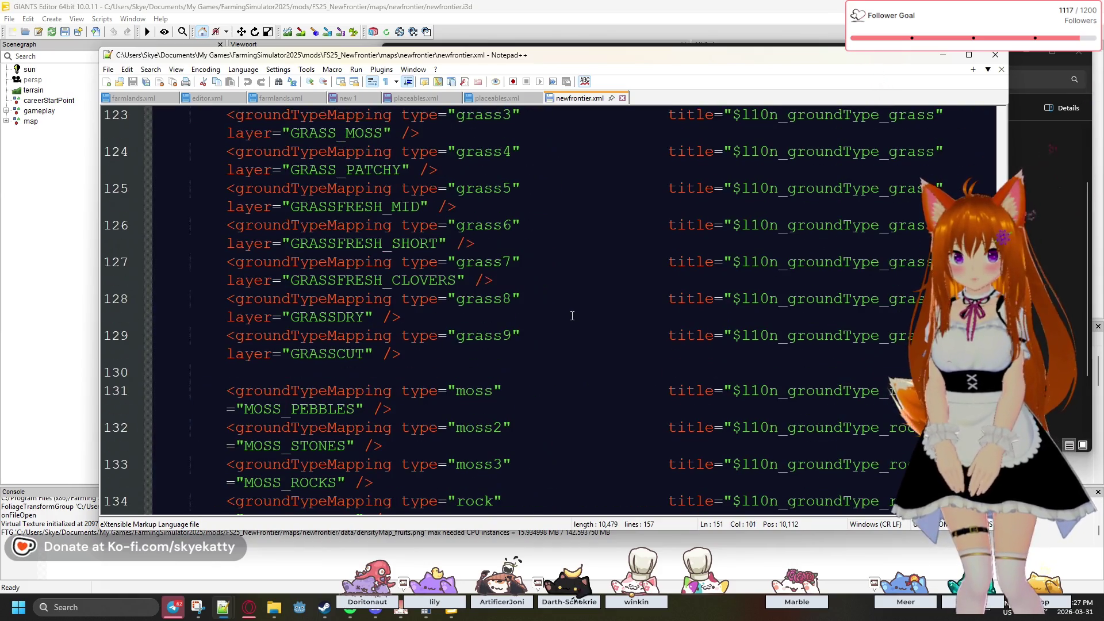
scroll(807, 251, up, 2)
- Maximize Notepad++ and scroll back up newfrontier.xml to its missions and hotspots entries
key(super+Up)
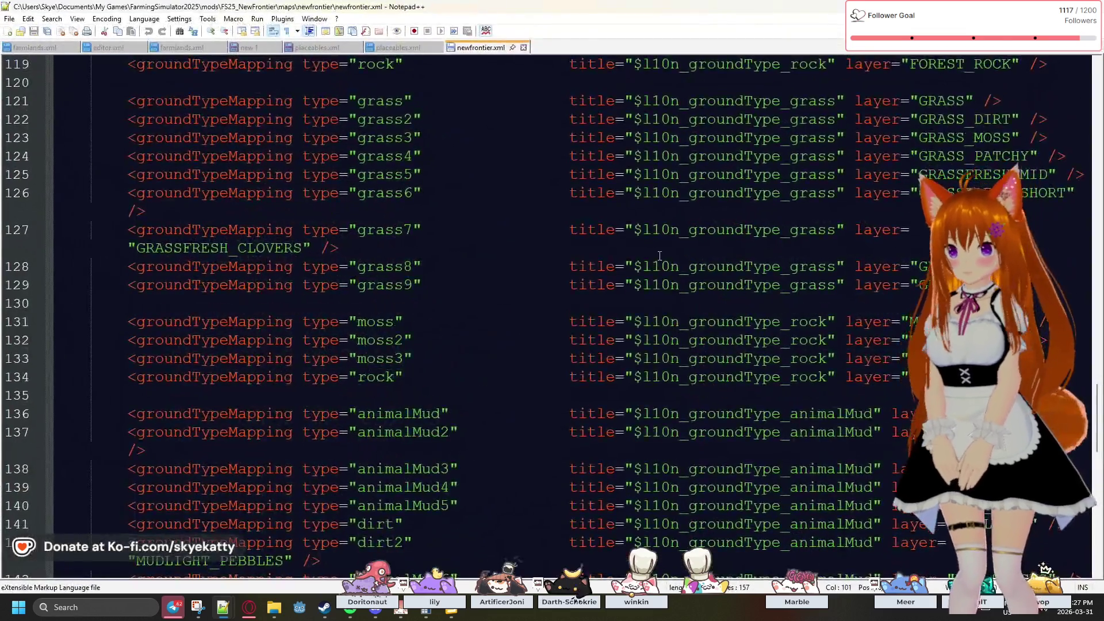
scroll(659, 256, up, 8)
scroll(660, 255, up, 14)
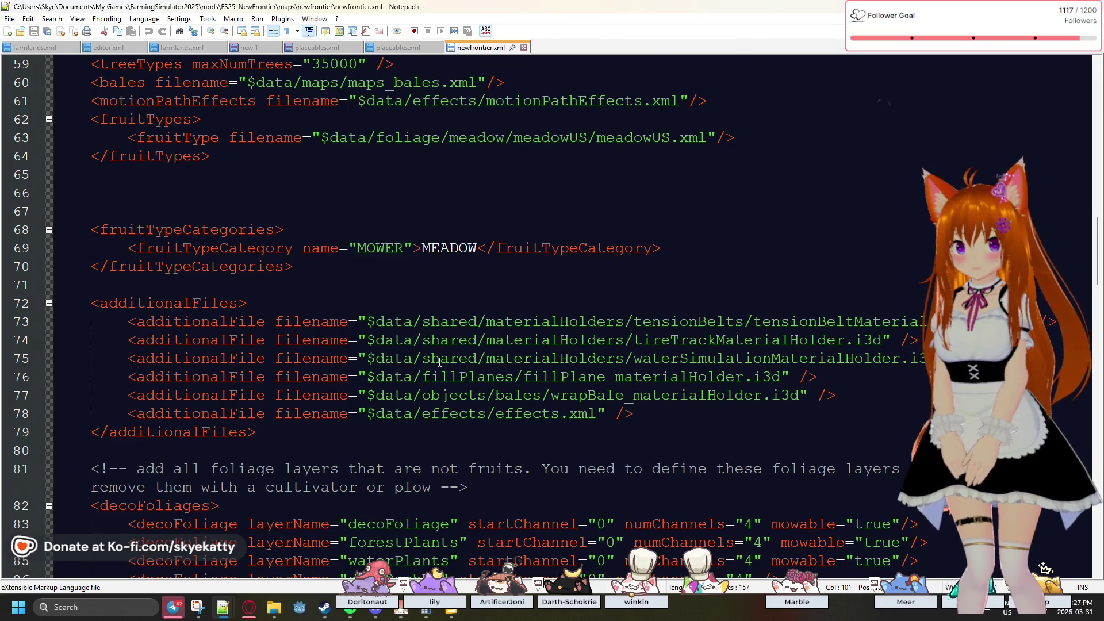
scroll(441, 363, up, 4)
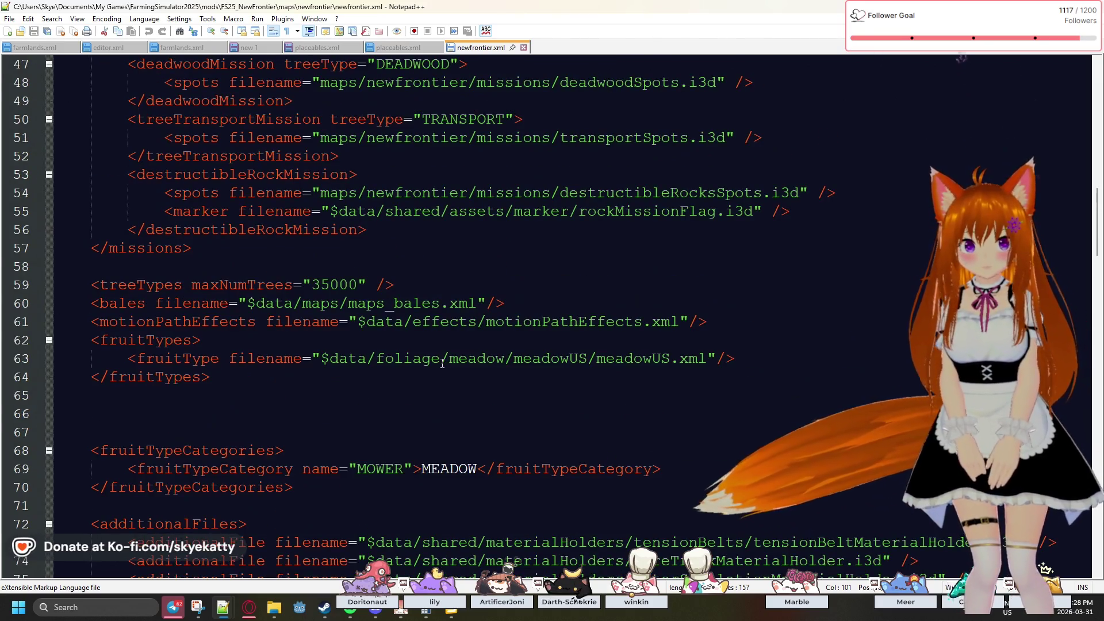
scroll(443, 362, up, 2)
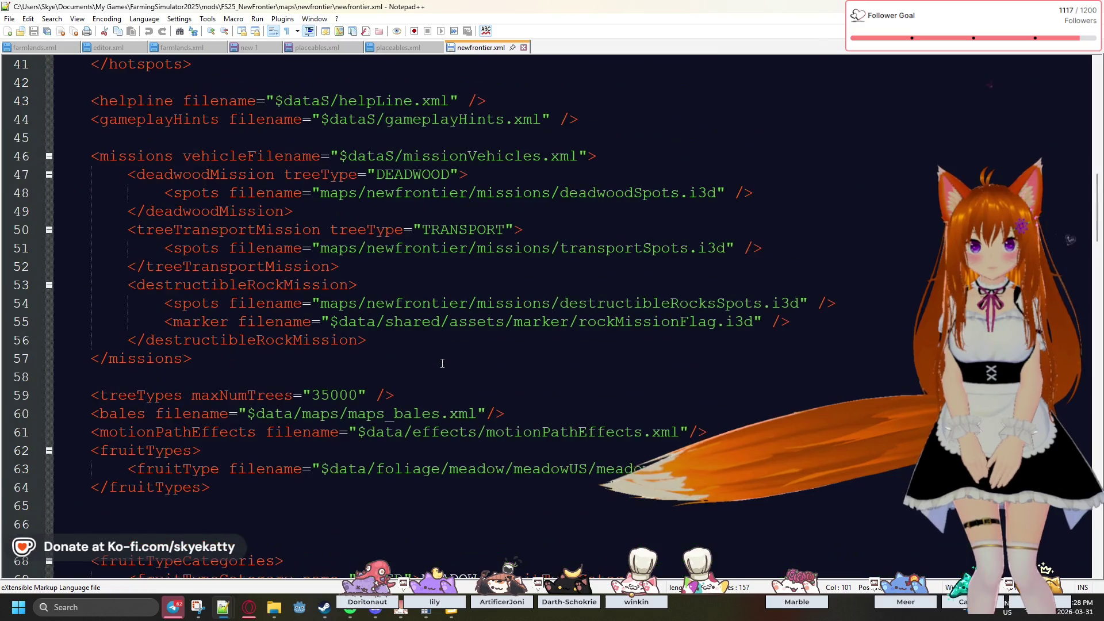
scroll(444, 361, up, 2)
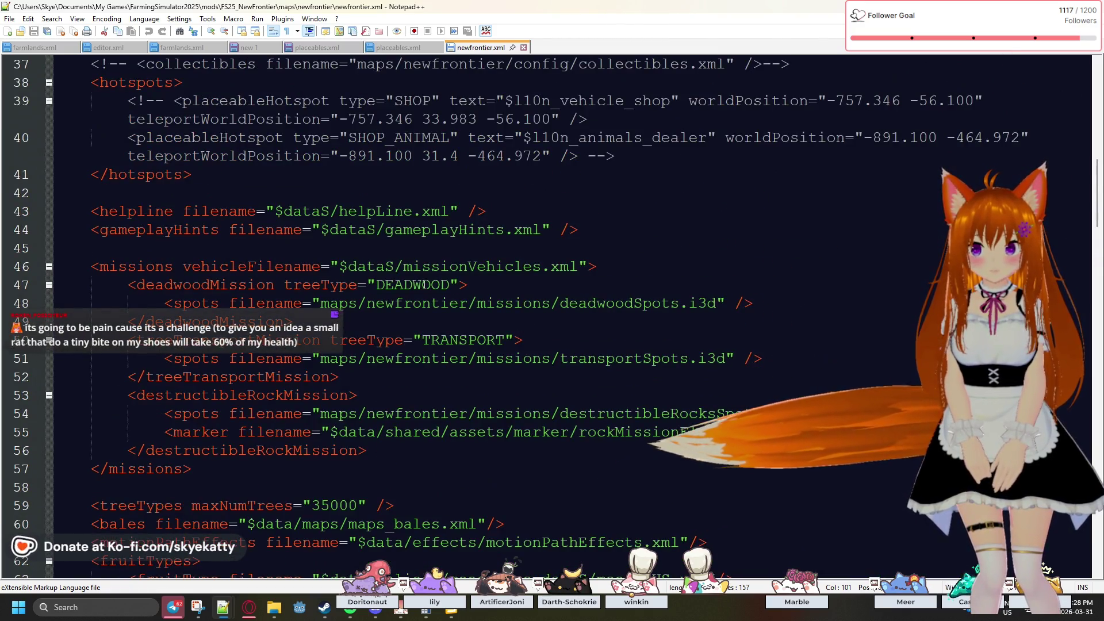
scroll(424, 285, up, 2)
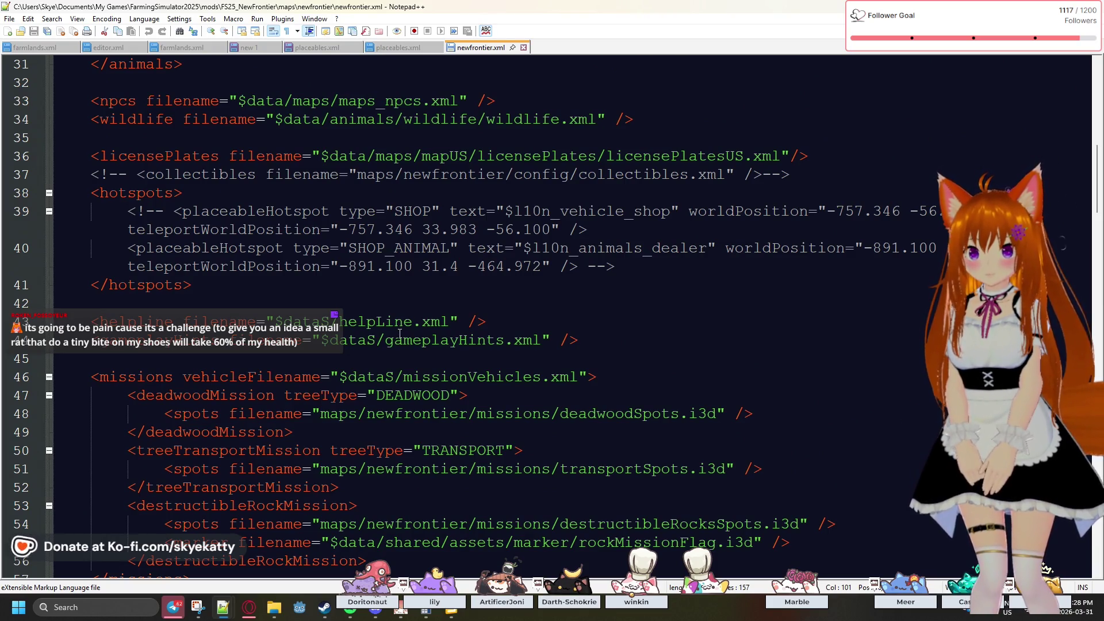
scroll(399, 333, up, 1)
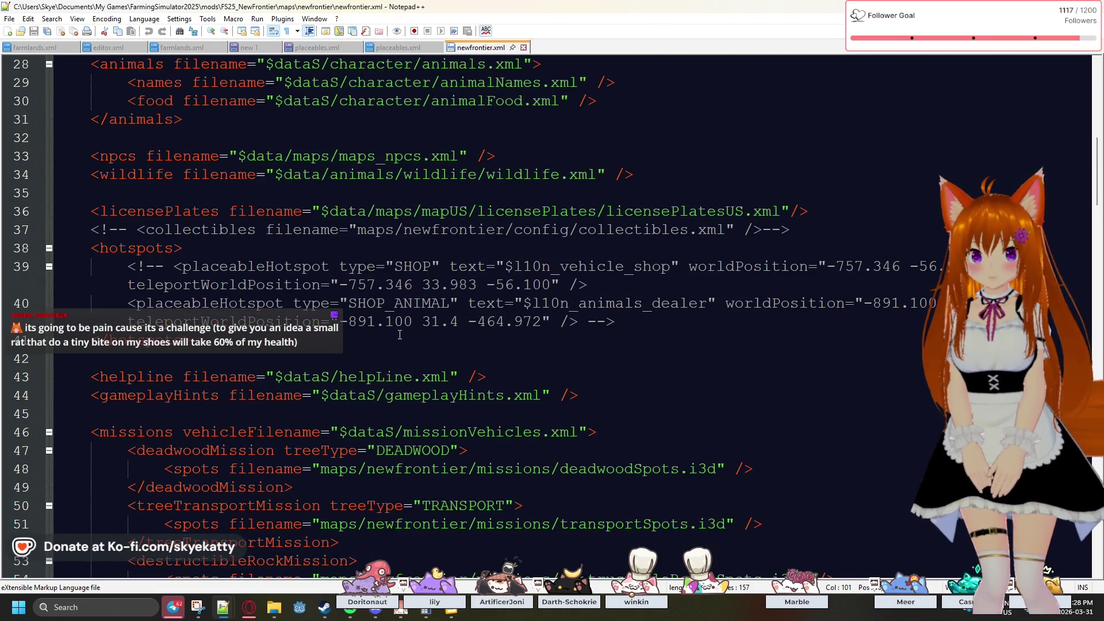
scroll(400, 335, up, 1)
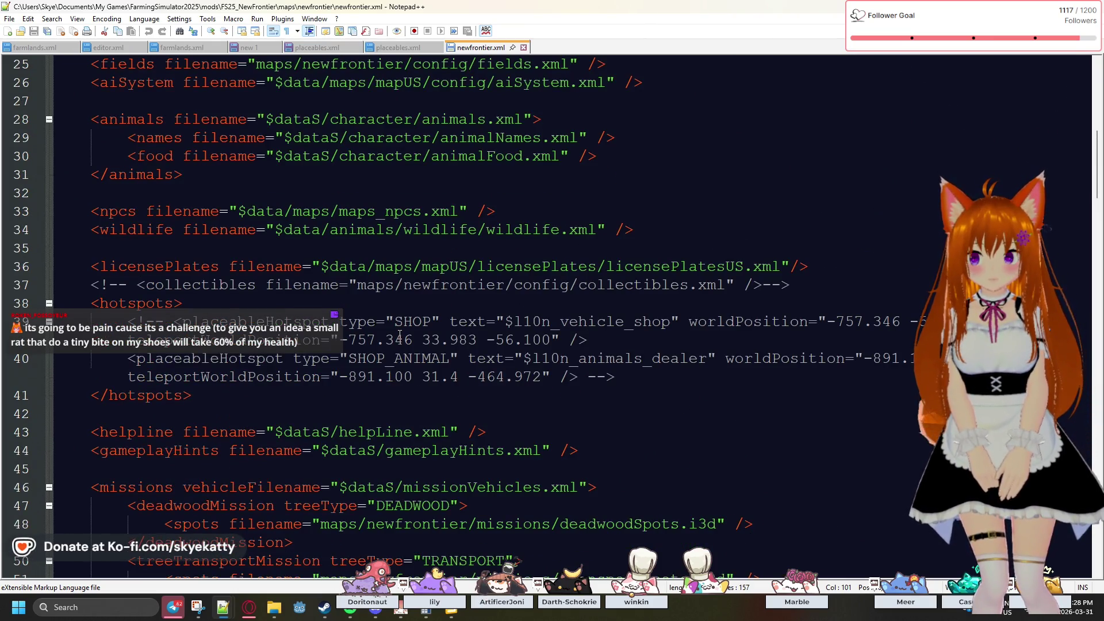
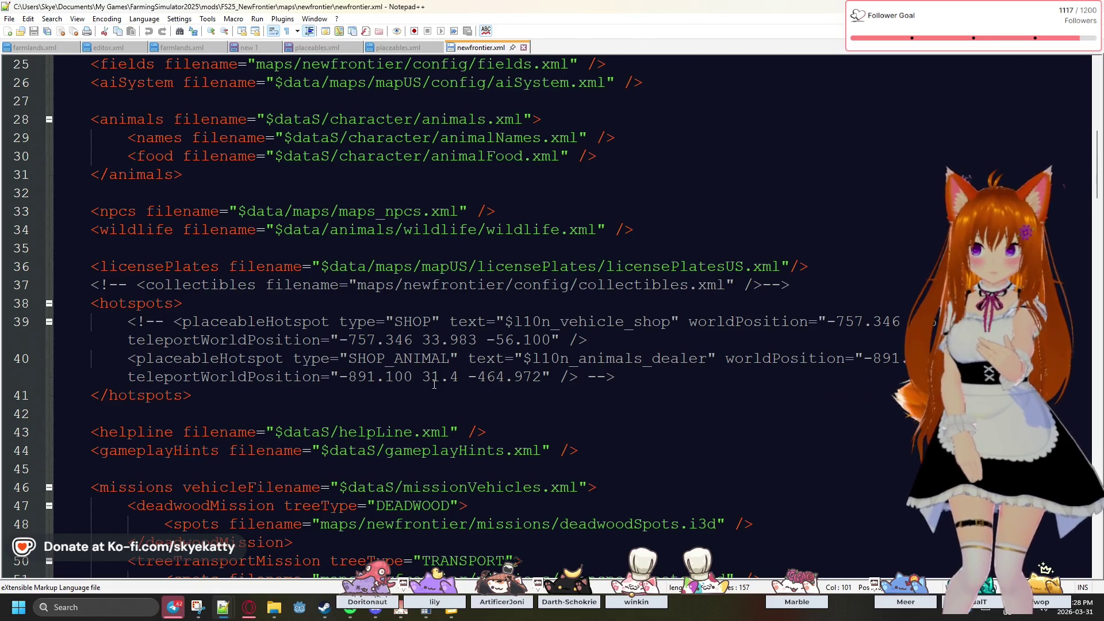
- Scroll through newfrontier.xml to review the storeItems config path line
scroll(435, 384, up, 6)
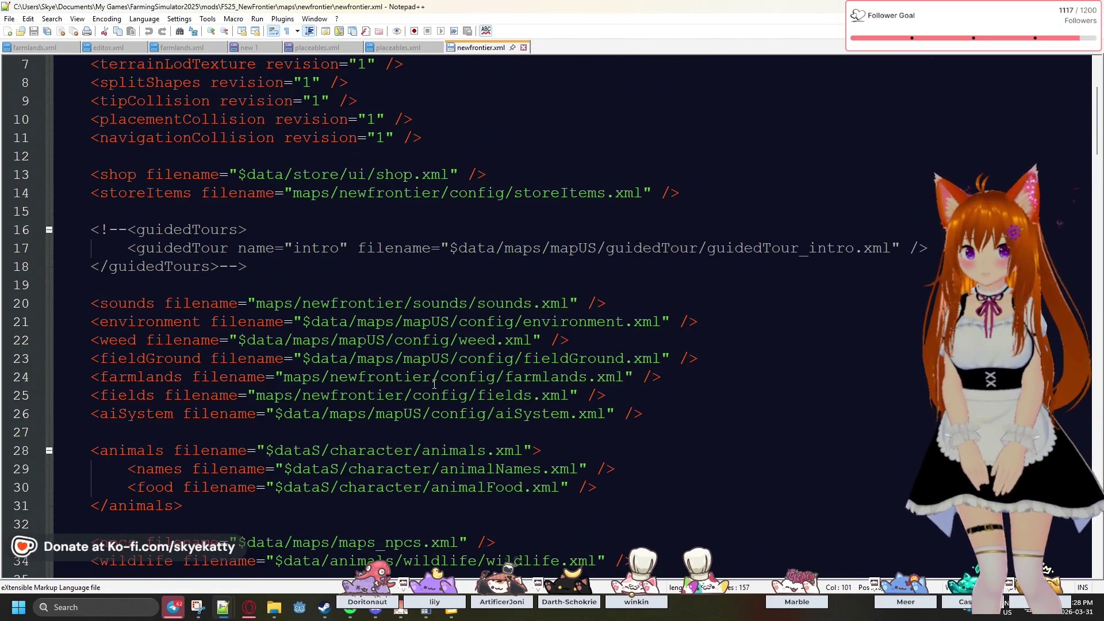
scroll(598, 253, down, 1)
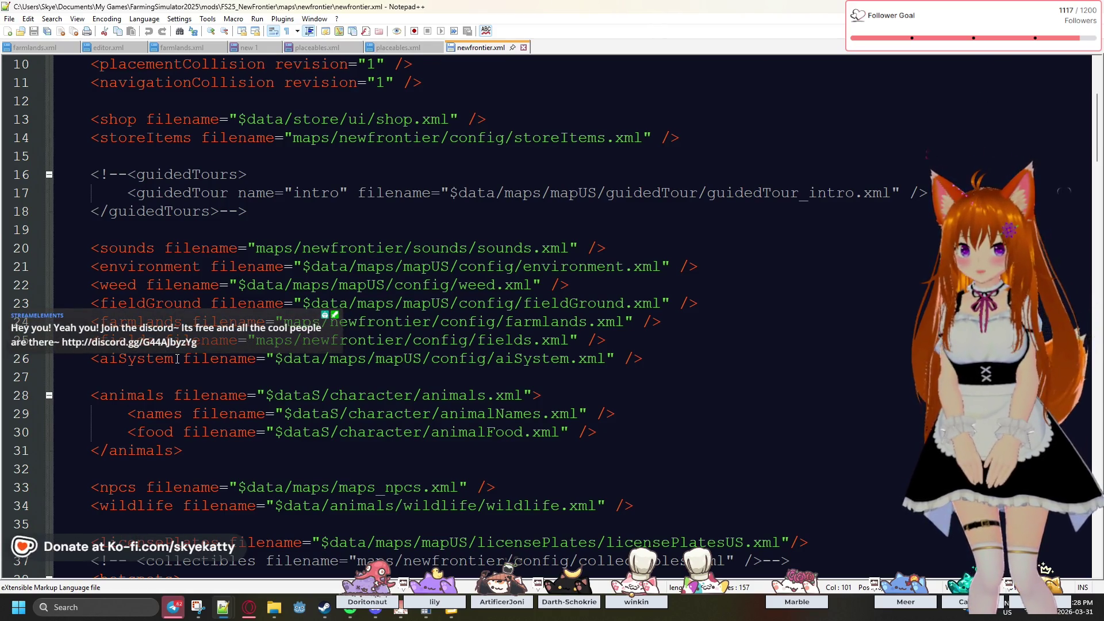
scroll(179, 358, up, 2)
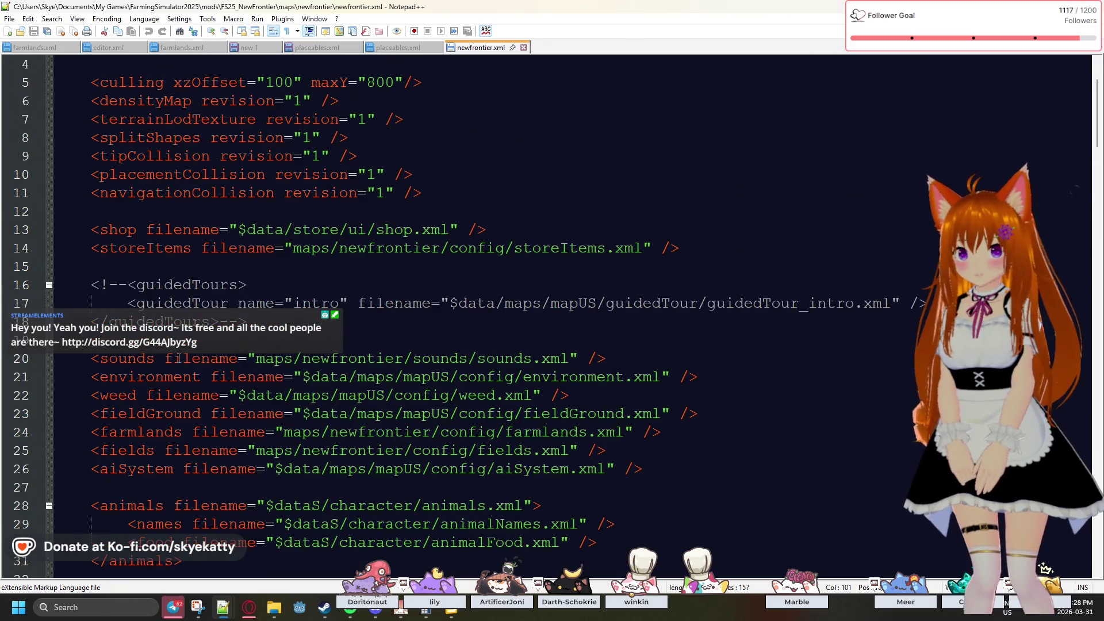
scroll(179, 359, up, 1)
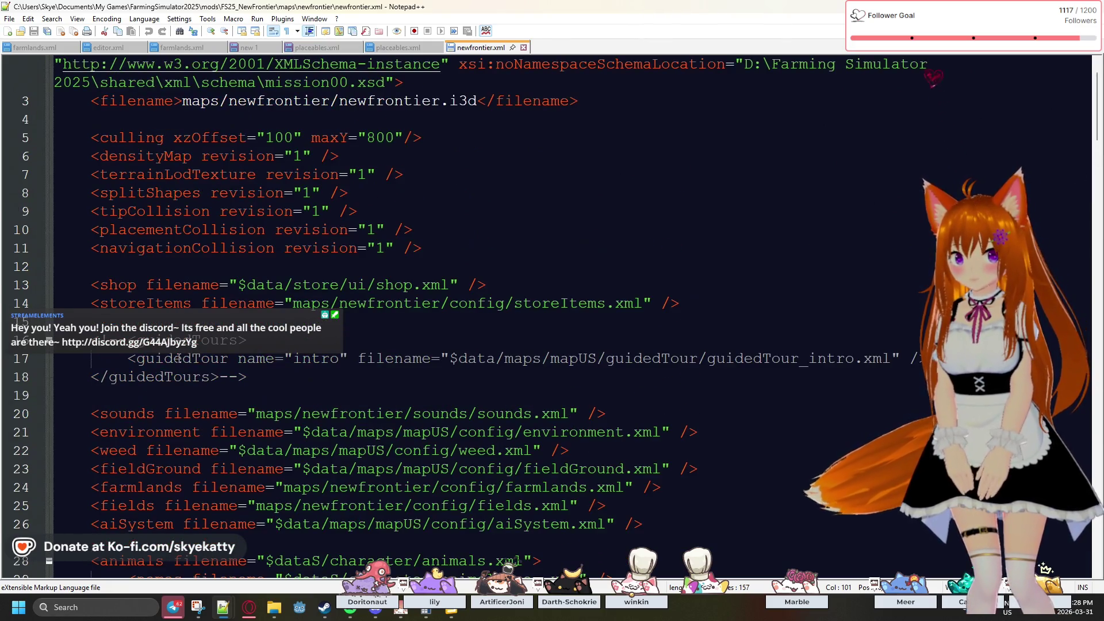
scroll(178, 358, up, 1)
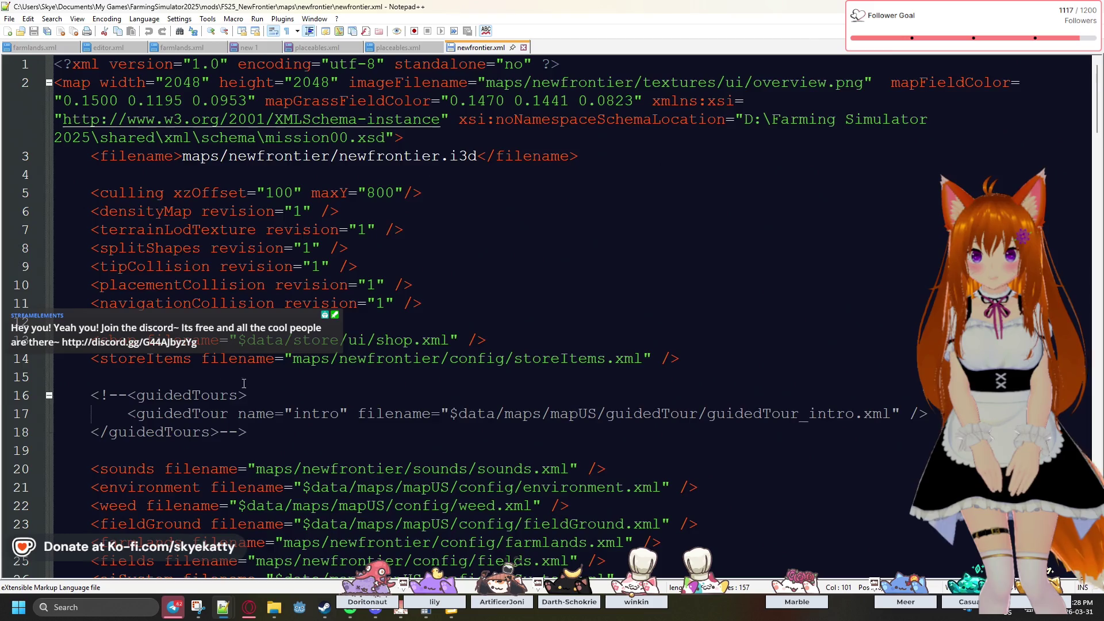
scroll(232, 380, down, 2)
click(562, 240)
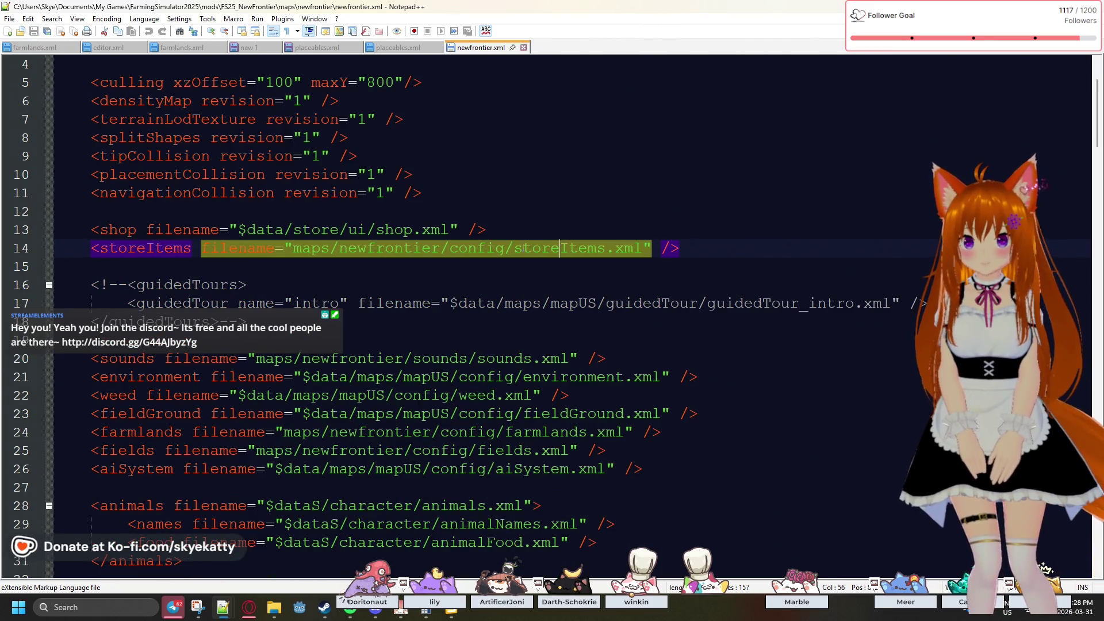
scroll(421, 257, down, 2)
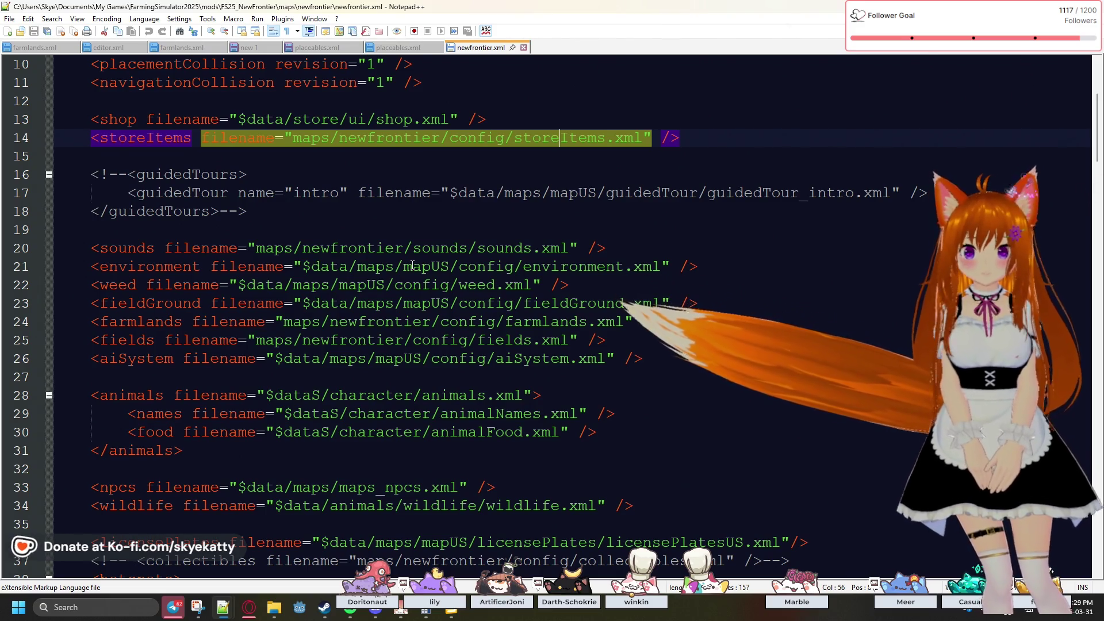
- Select 'farmlands' on line 24, then return to GIANTS Editor
double_click(574, 323)
click(137, 359)
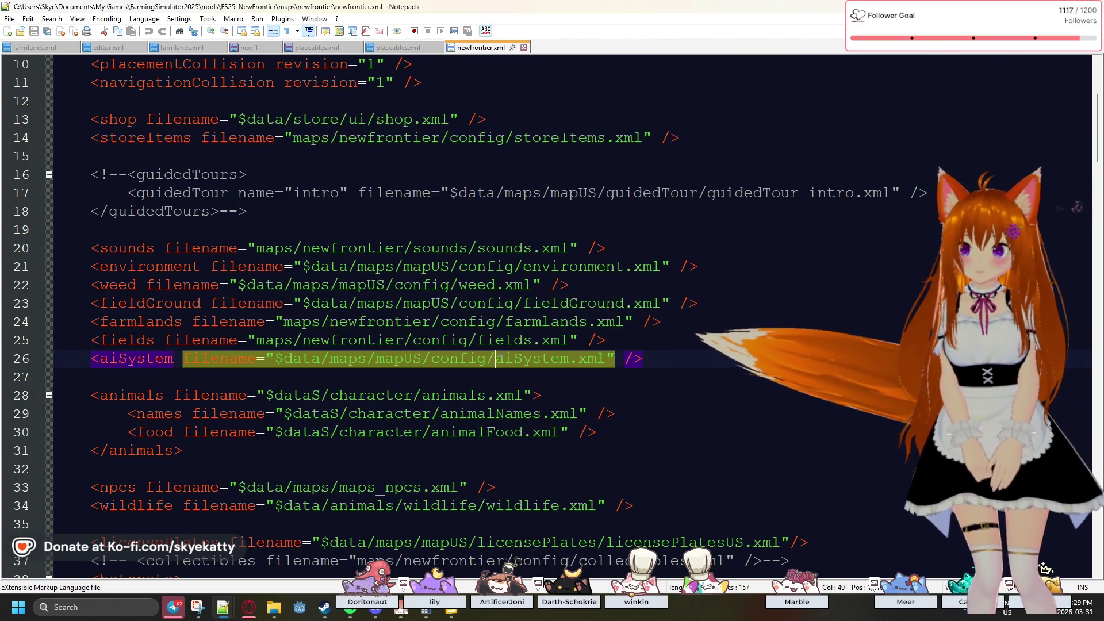
key(Up)
key(Up)
key(Up)
key(Down)
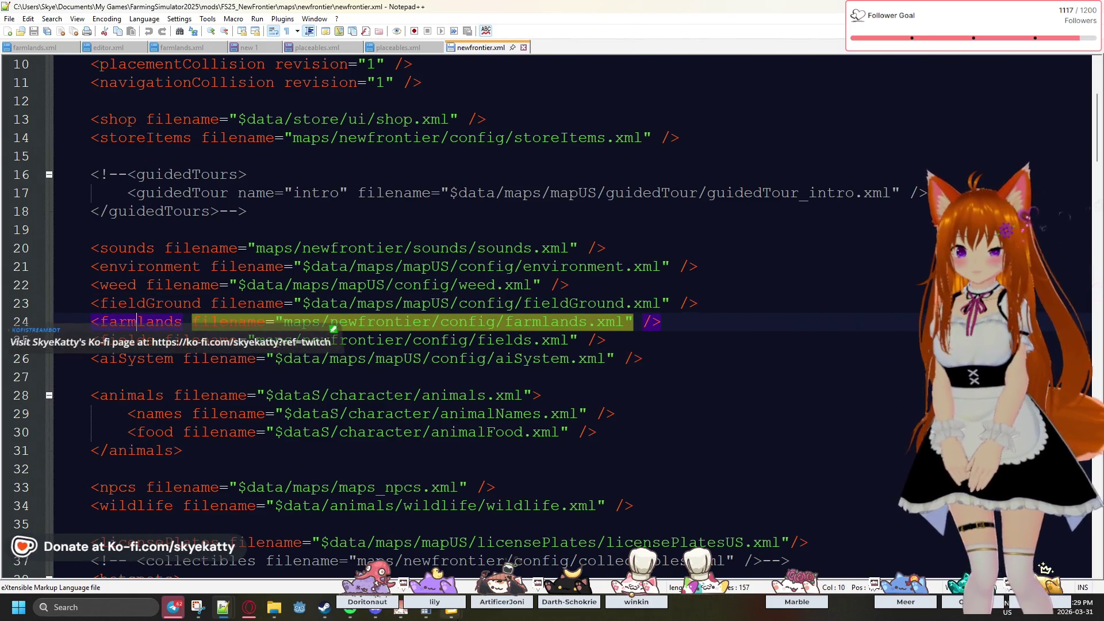
mouse_move(451, 607)
click(475, 564)
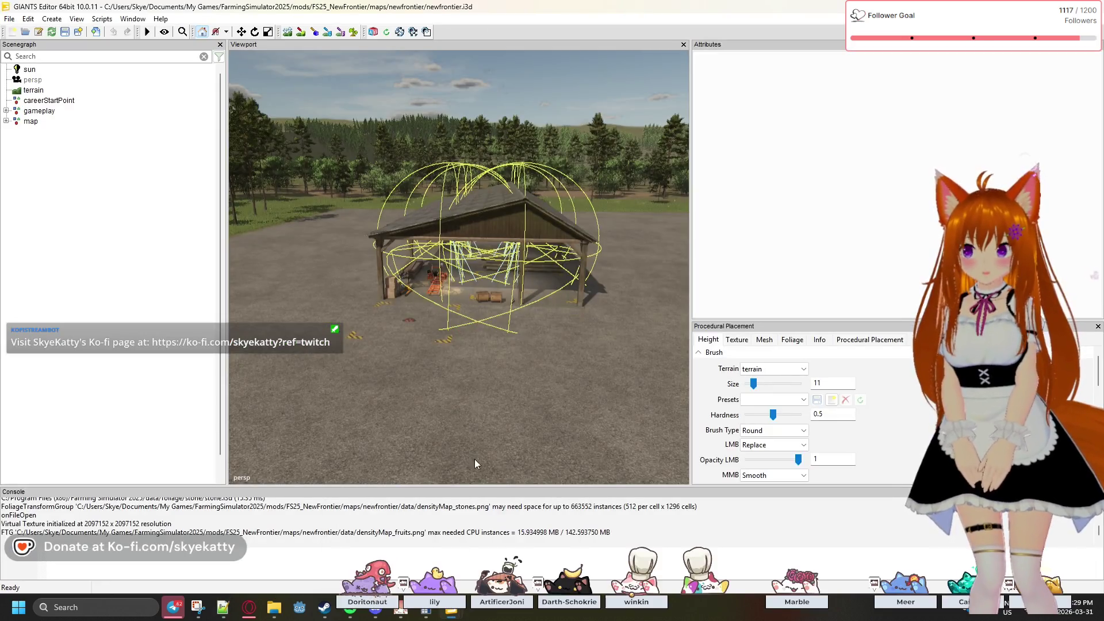
- Open the terrain Info settings, dismiss the procedural placement notice, and enable info layer painting
mouse_move(305, 202)
mouse_down()
mouse_move(308, 217)
mouse_move(415, 253)
mouse_up()
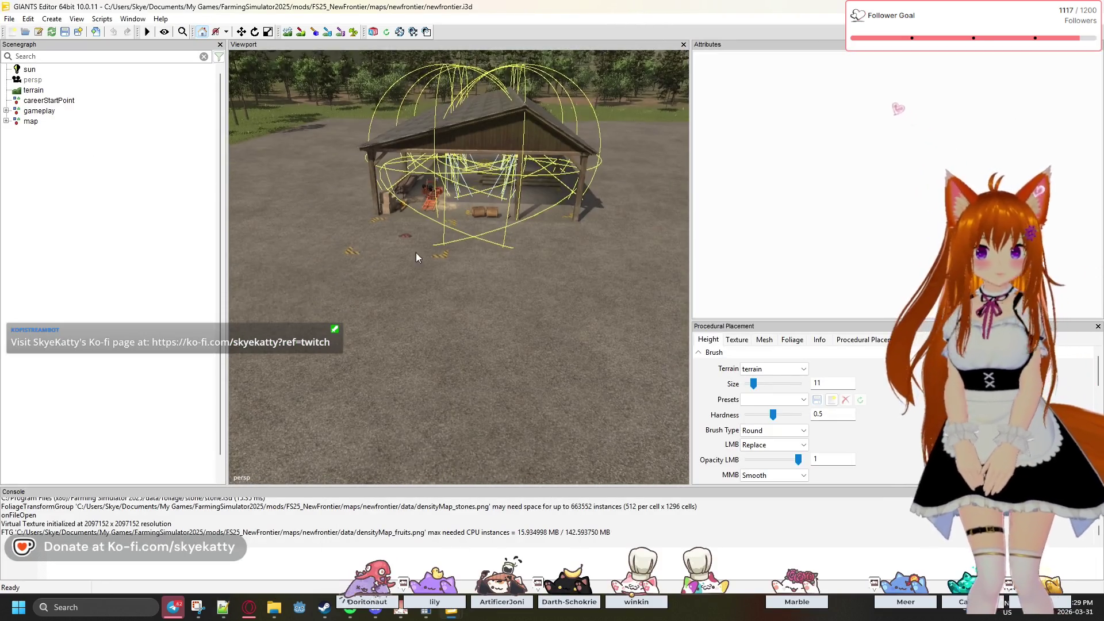
click(820, 340)
click(524, 220)
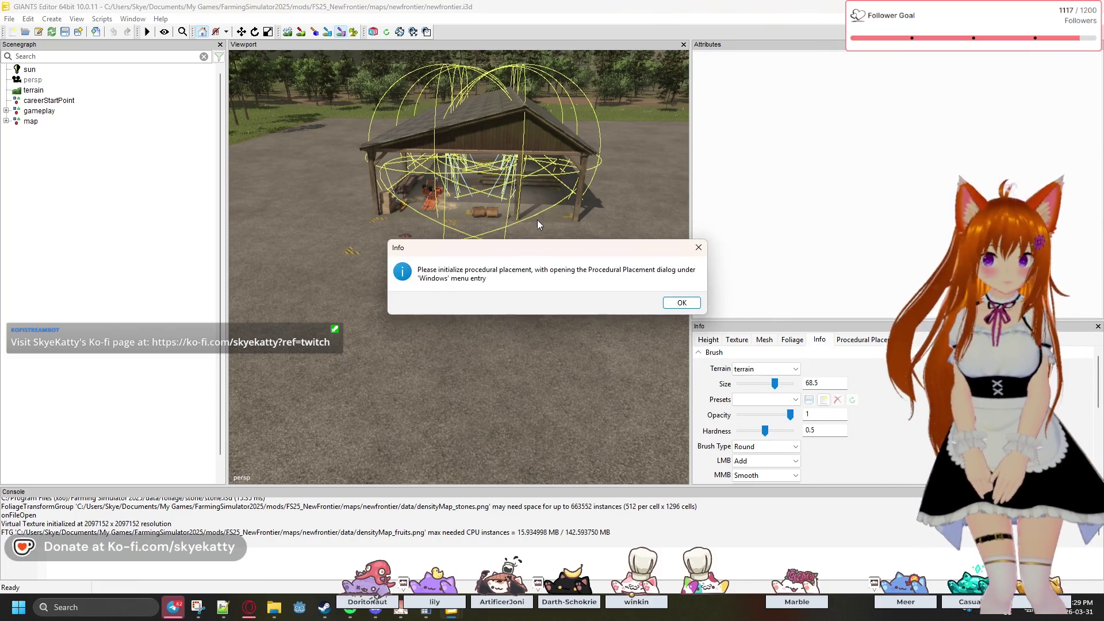
click(682, 303)
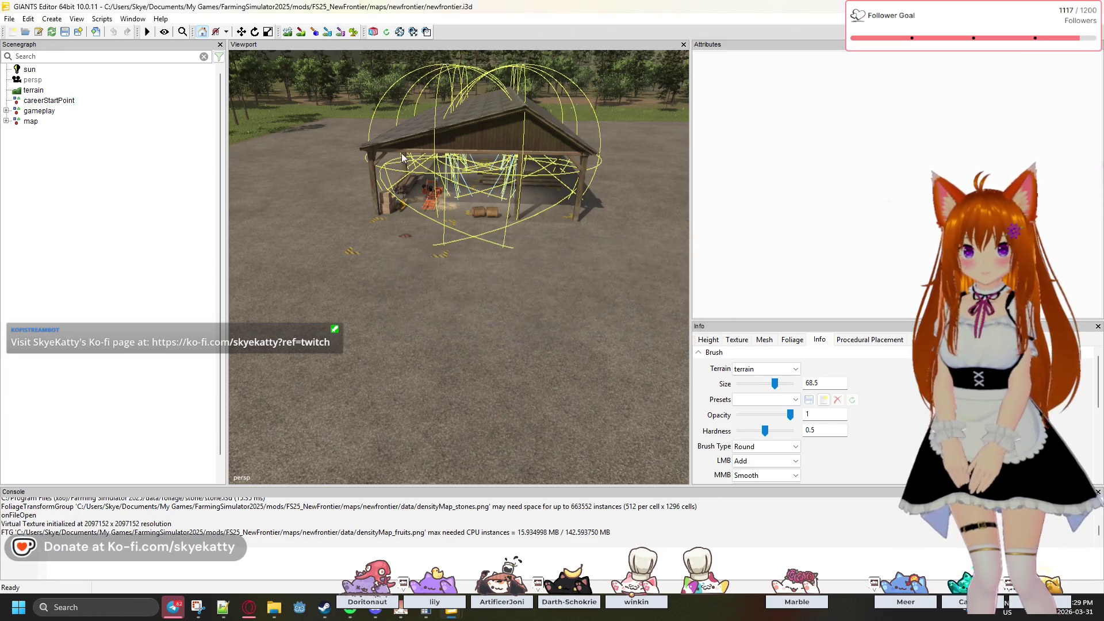
click(328, 33)
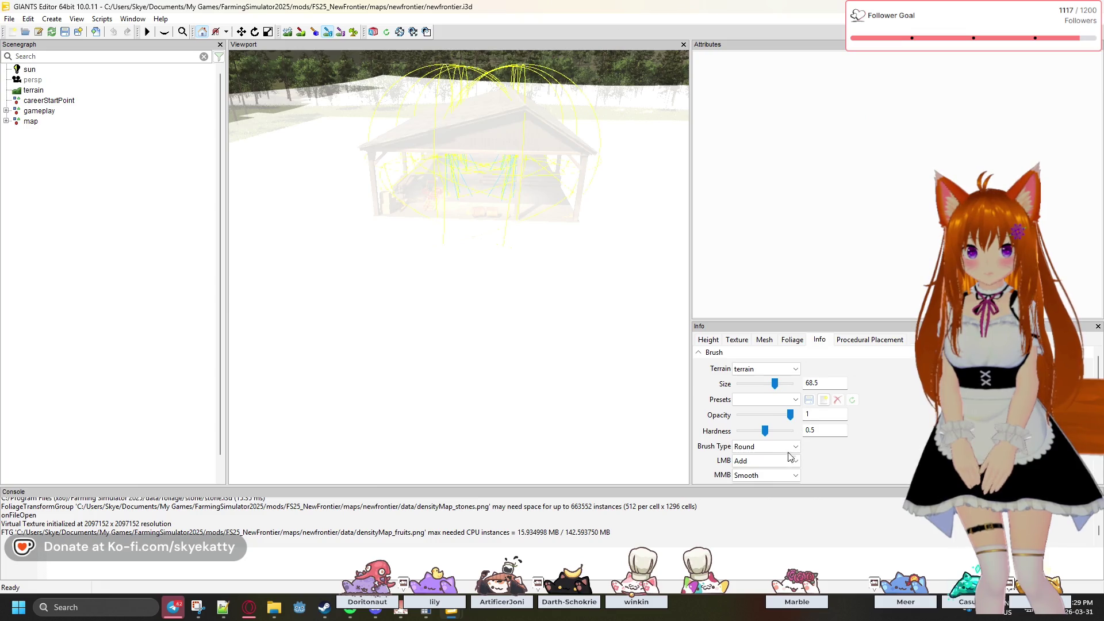
- Set the info layer to farmlands and zoom far out over the map
scroll(805, 414, down, 3)
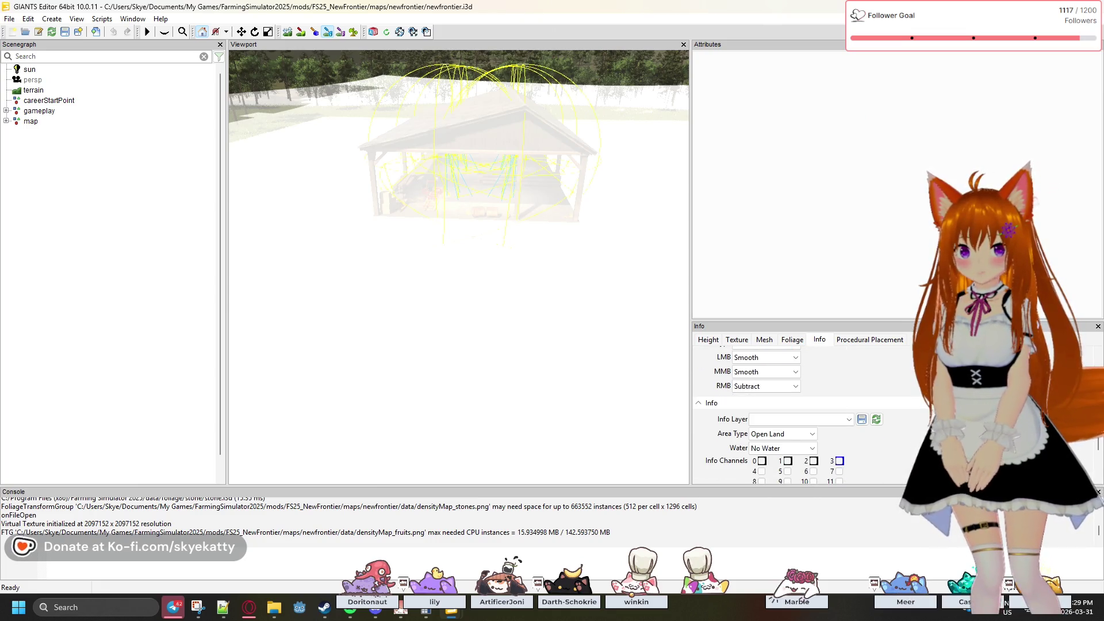
click(840, 423)
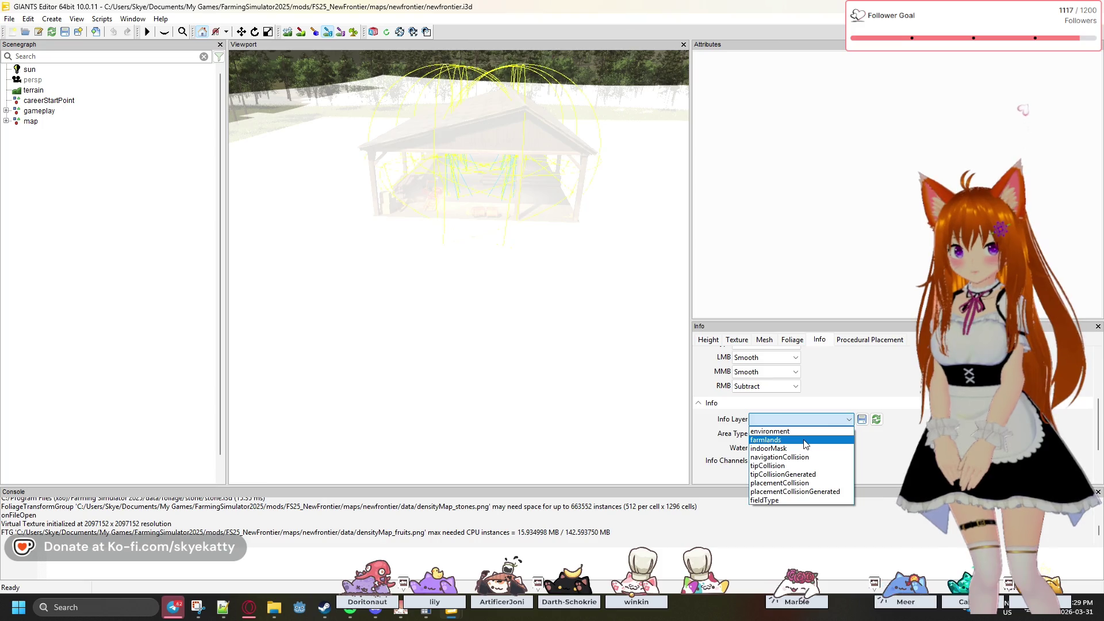
click(805, 440)
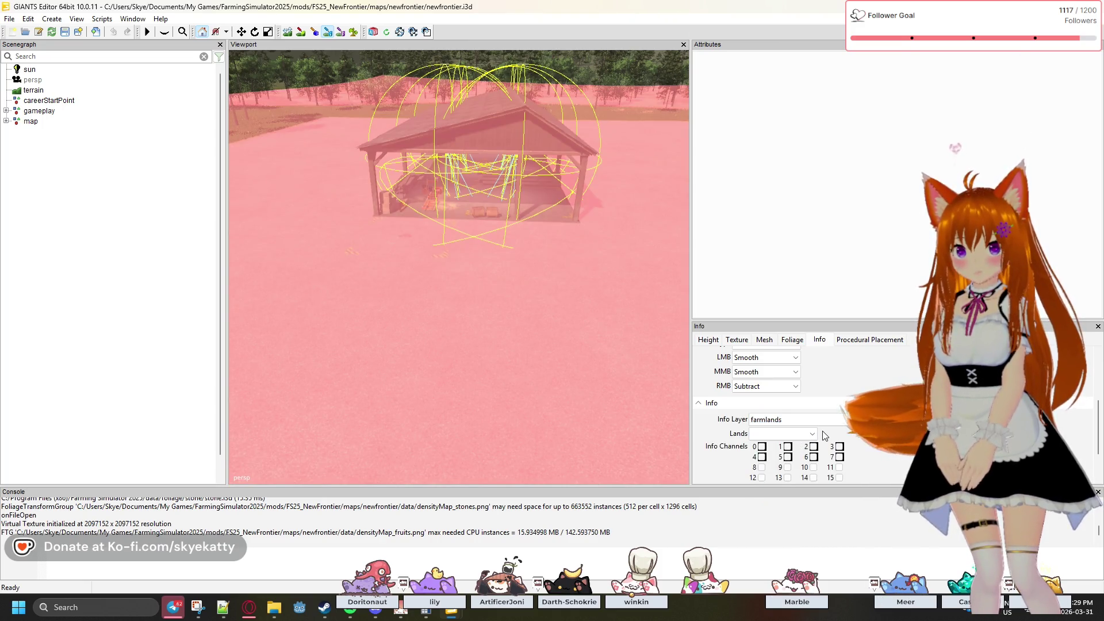
scroll(496, 271, down, 1)
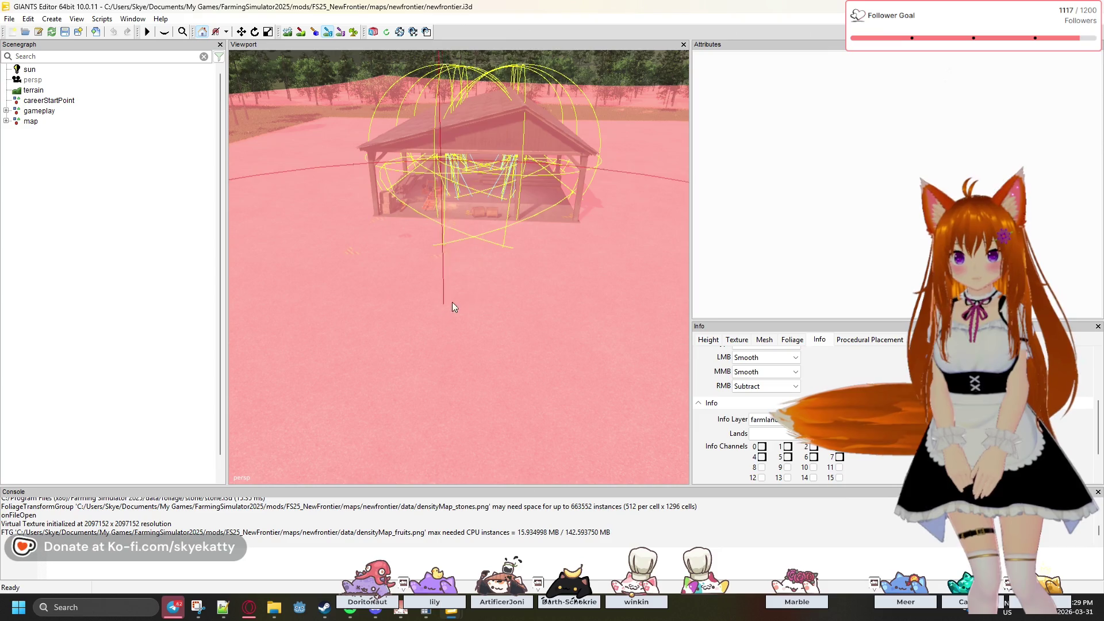
scroll(464, 314, down, 5)
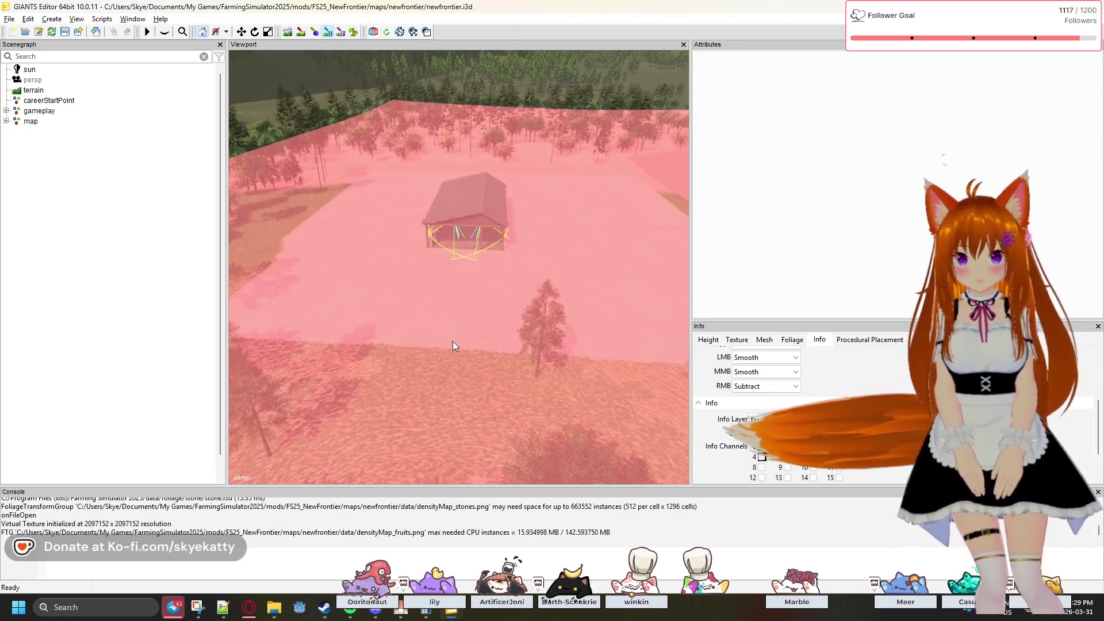
scroll(453, 339, down, 5)
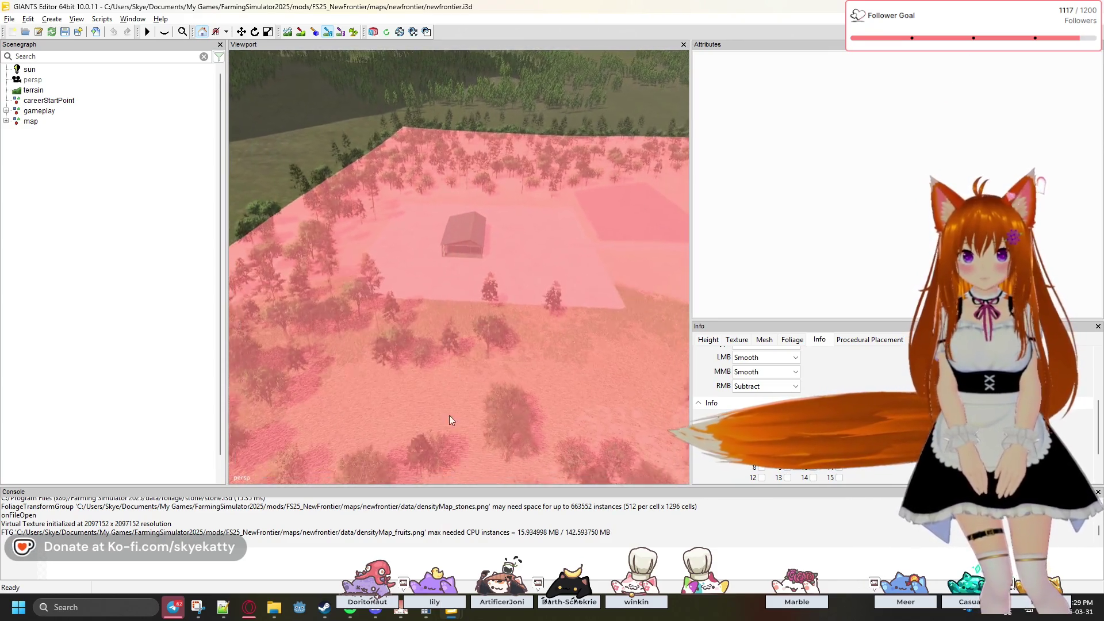
scroll(423, 299, down, 5)
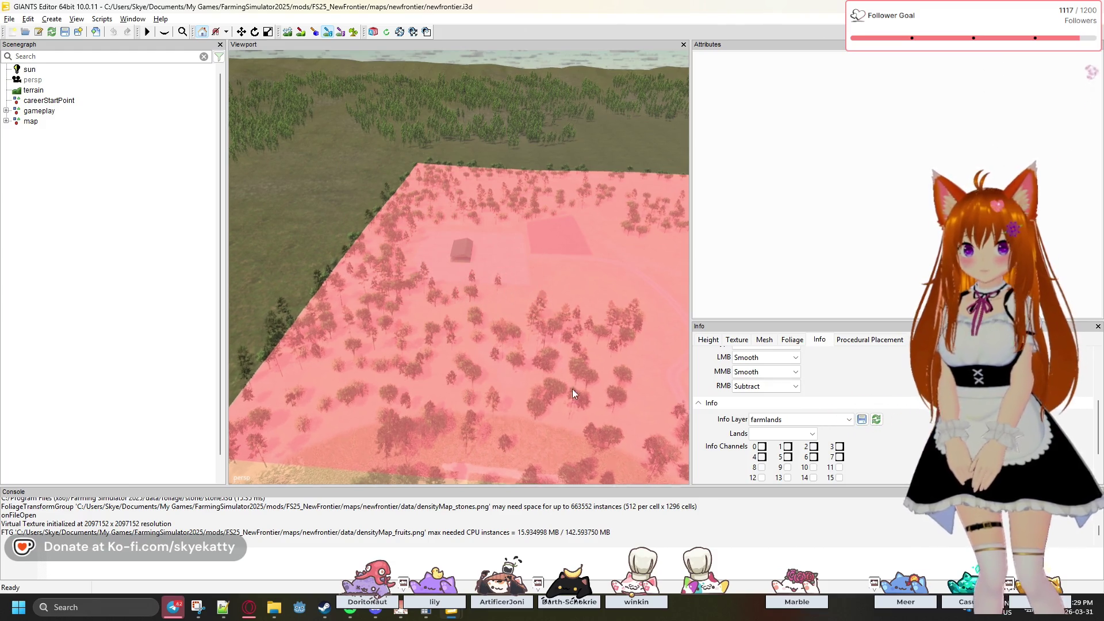
scroll(543, 306, down, 3)
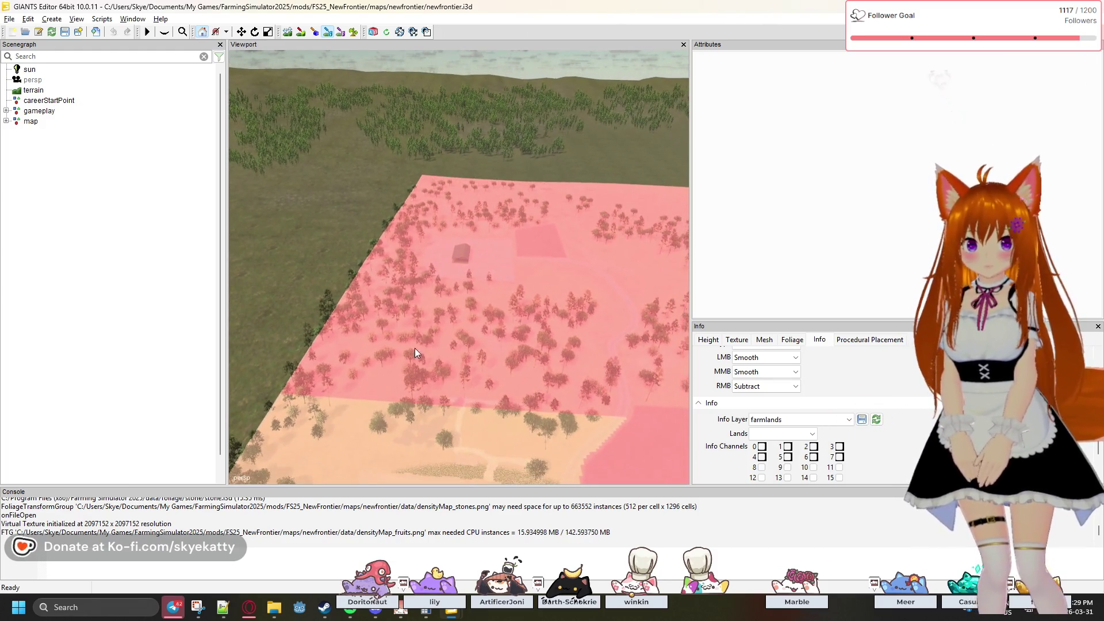
scroll(447, 305, down, 5)
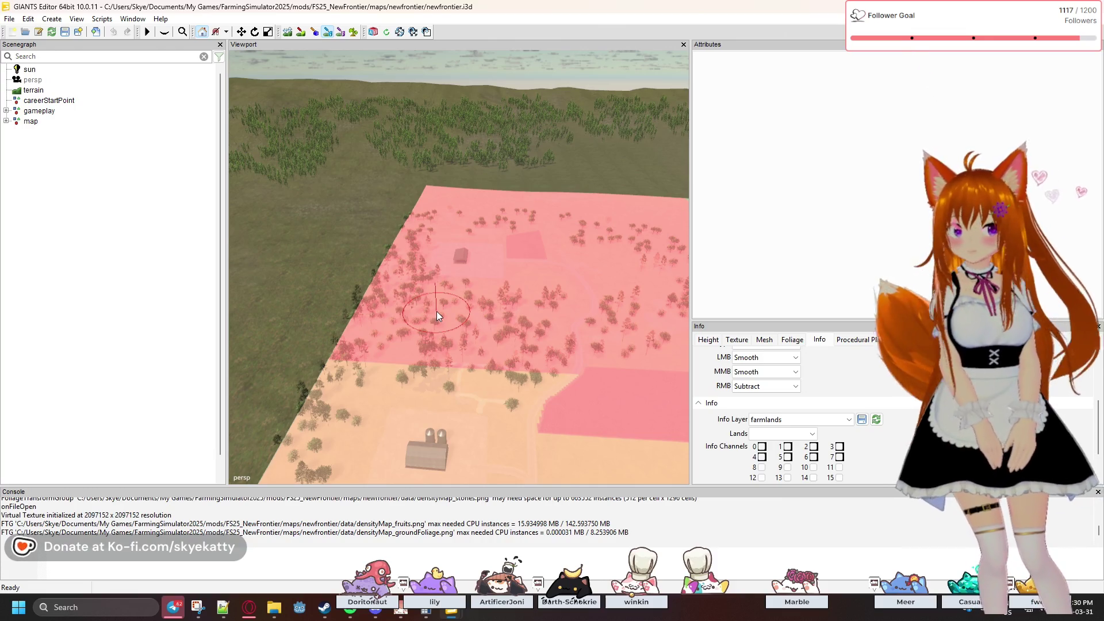
click(810, 419)
- Keep the farmlands layer and try Farmland 1, Not buyable and Farmland 100 as the land
click(823, 430)
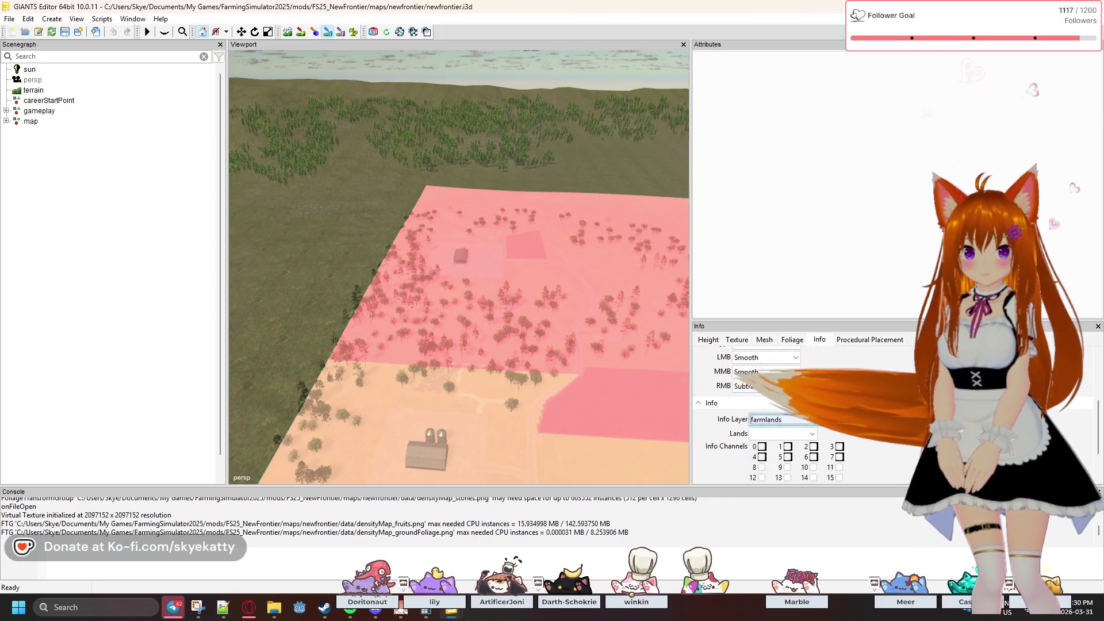
click(782, 434)
click(782, 188)
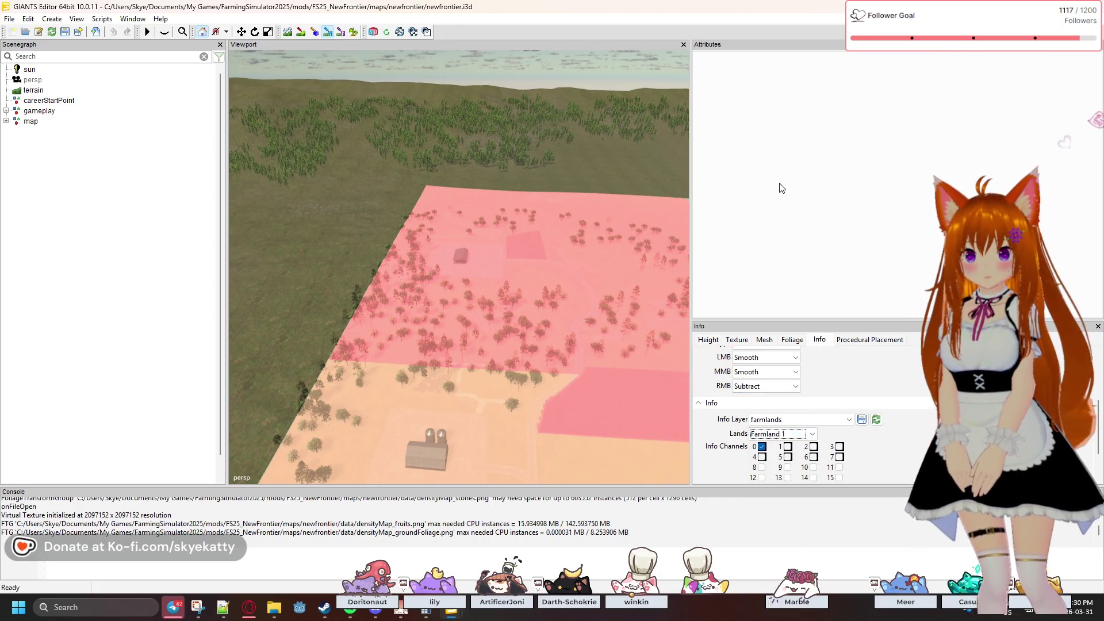
click(798, 433)
scroll(785, 391, down, 10)
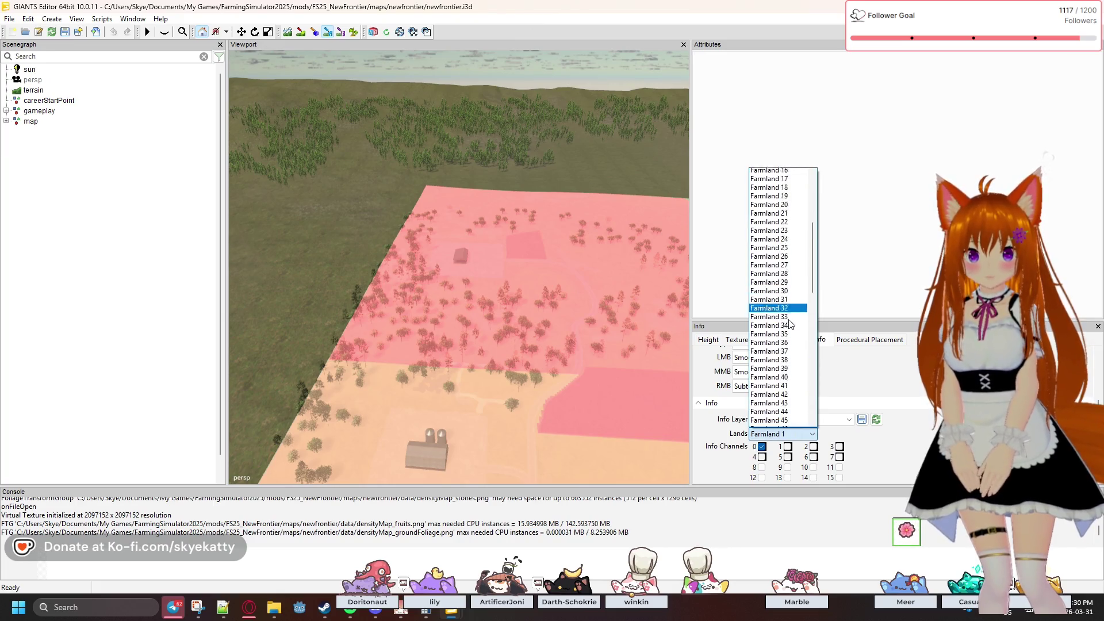
scroll(787, 399, down, 4)
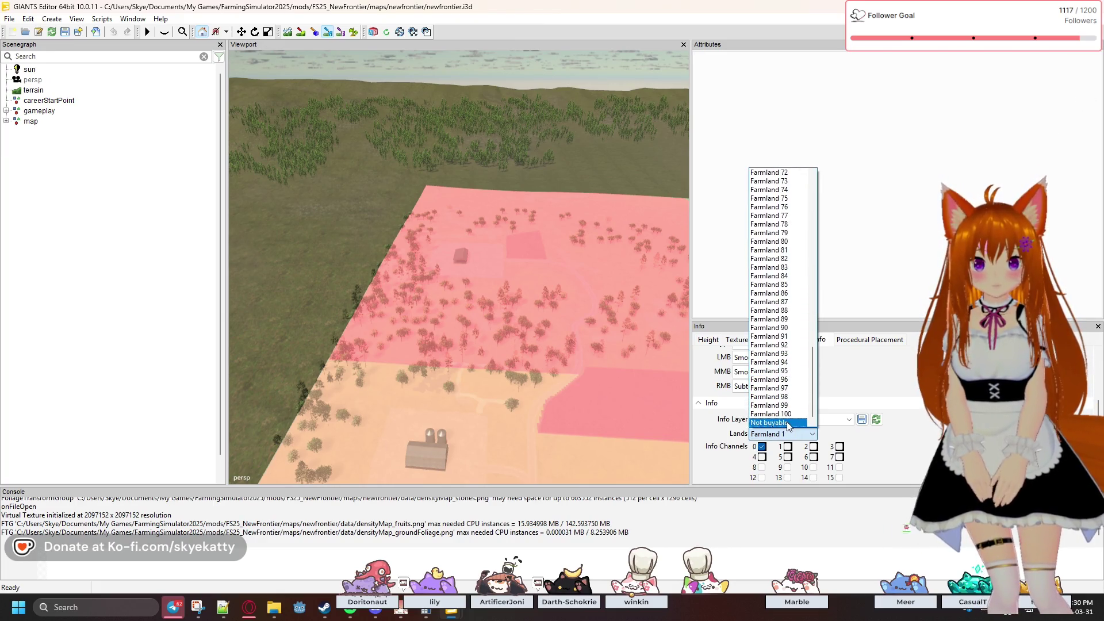
click(786, 422)
click(795, 435)
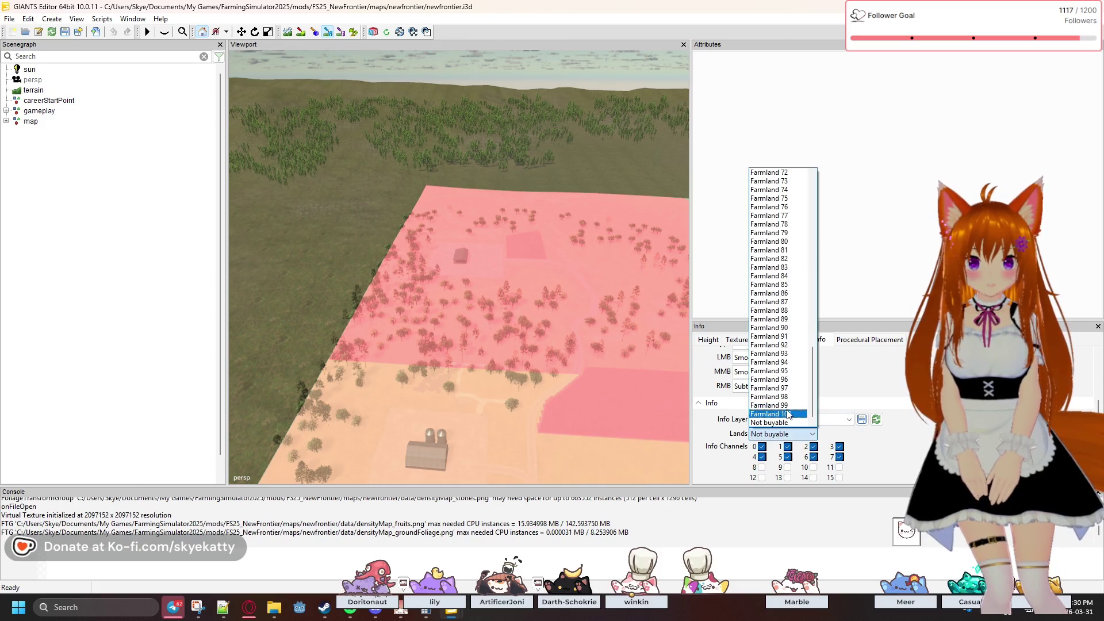
click(788, 414)
- Step the land selection through Farmland 2, 3 and onward to 5, ending on Farmland 6
click(798, 436)
scroll(771, 242, up, 20)
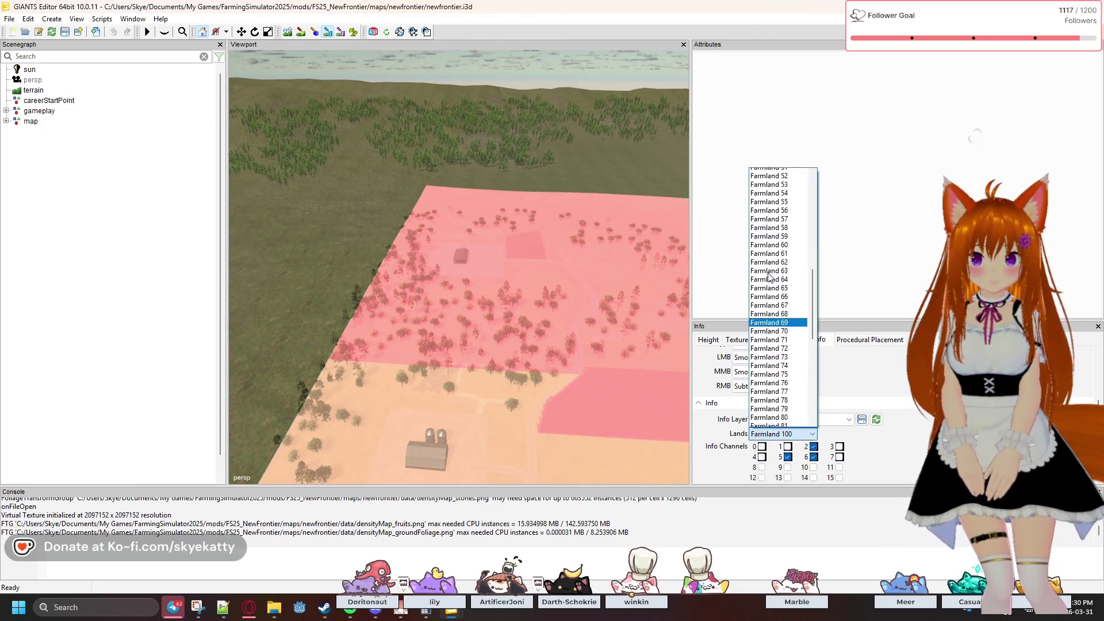
click(784, 190)
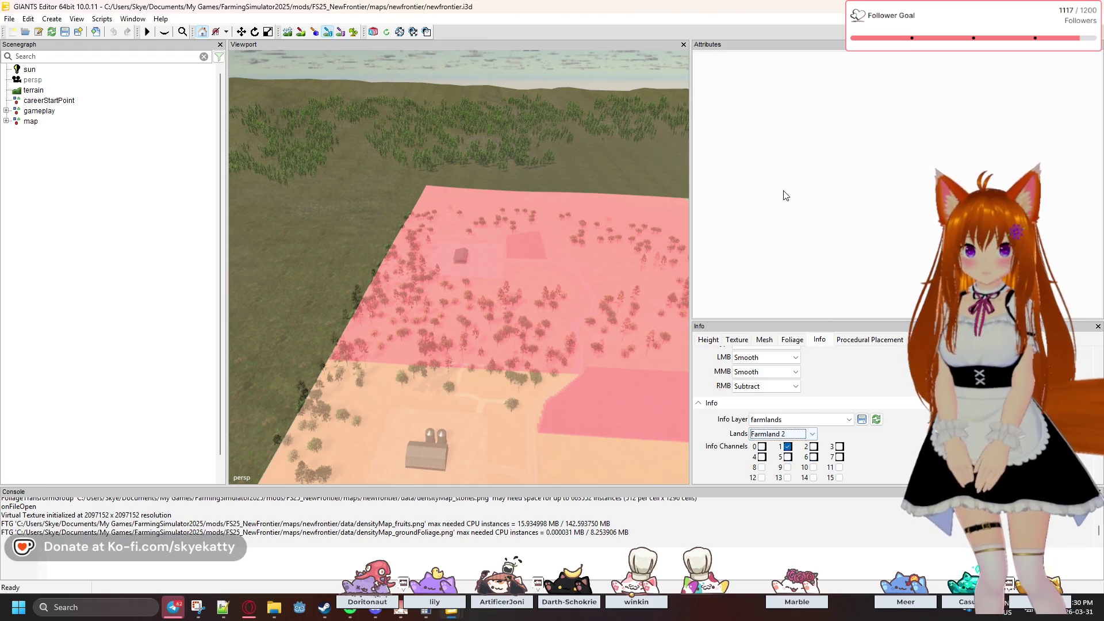
click(797, 436)
click(787, 183)
click(798, 435)
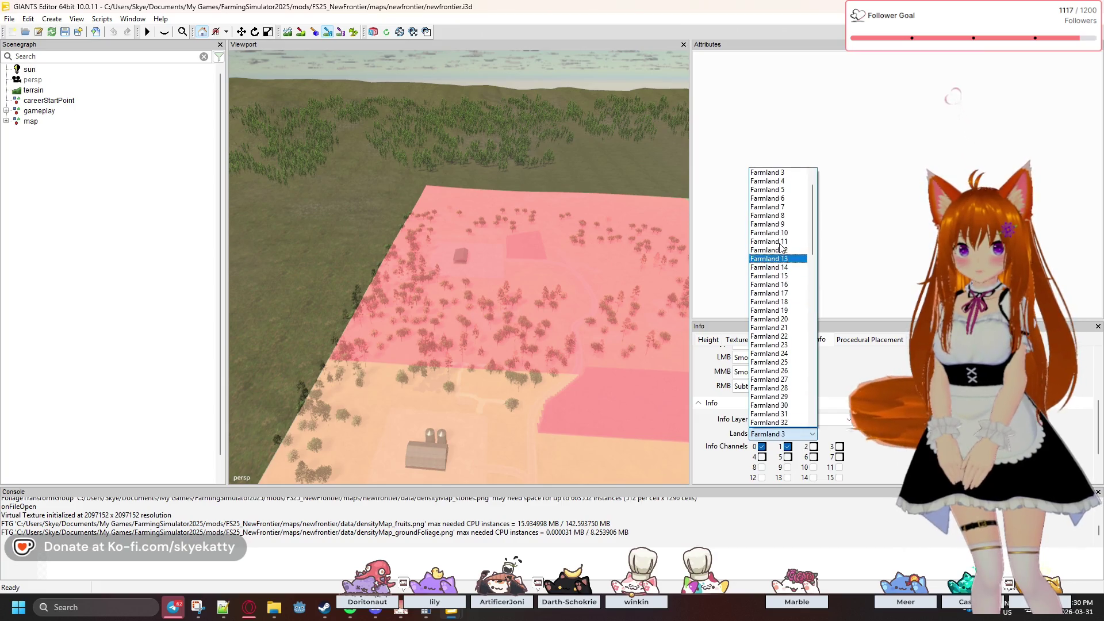
click(784, 260)
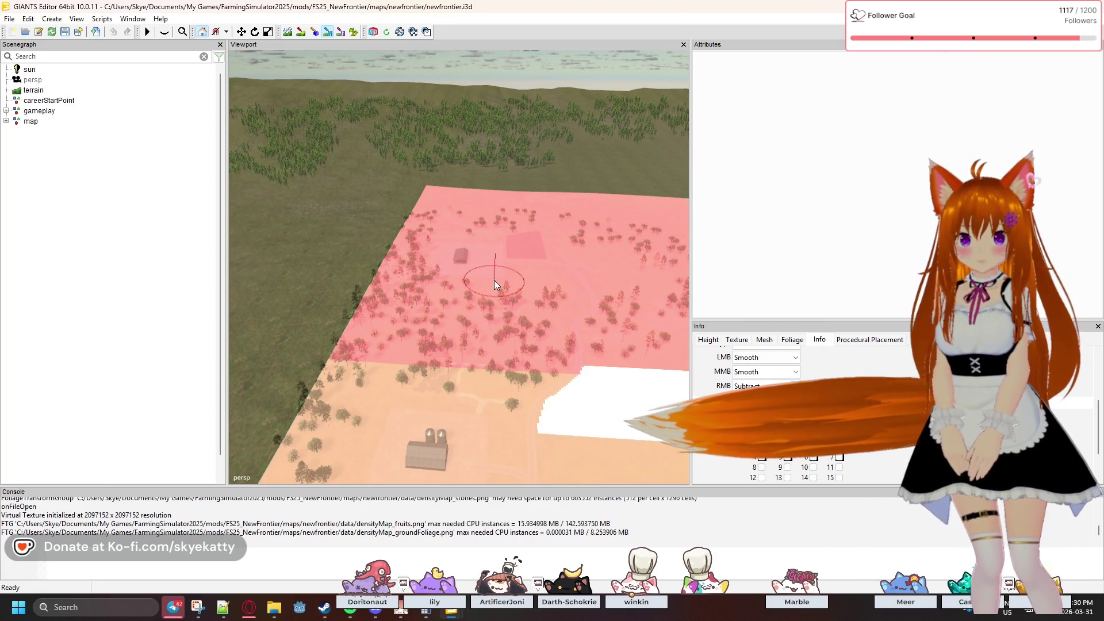
click(797, 434)
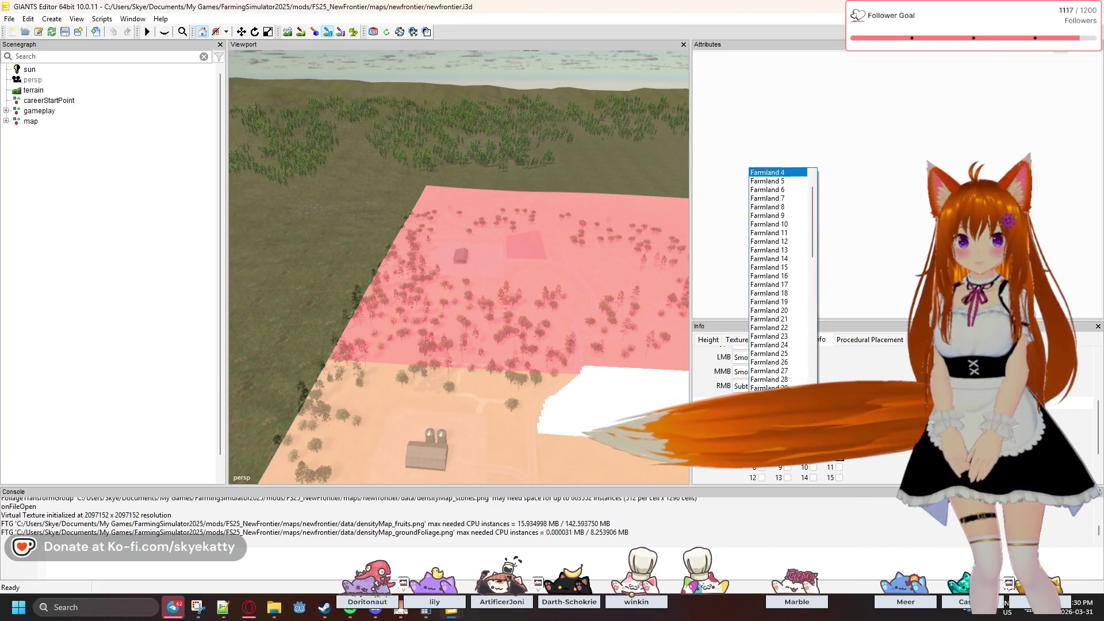
click(768, 180)
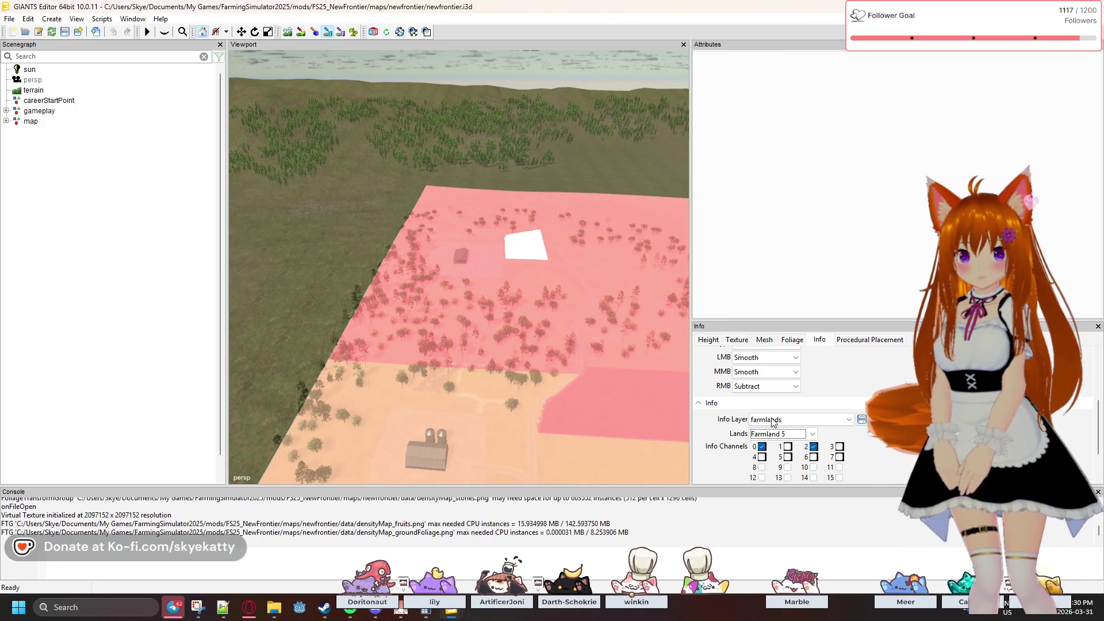
click(782, 434)
click(788, 190)
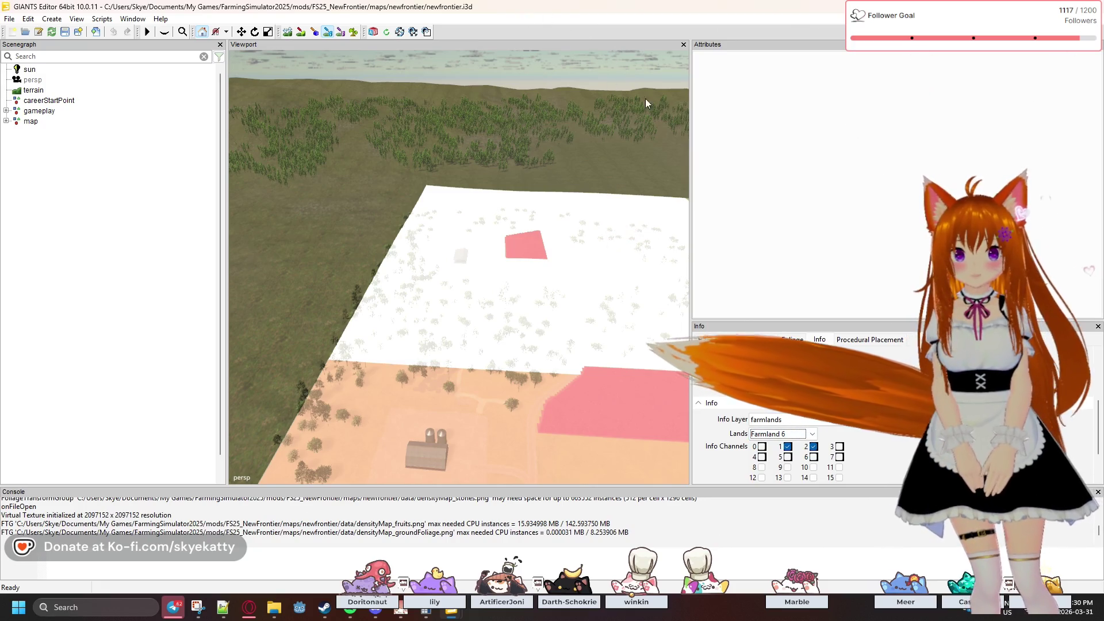
- Widen the 3D viewport and undo the accidental paint stroke
drag(691, 126, 874, 126)
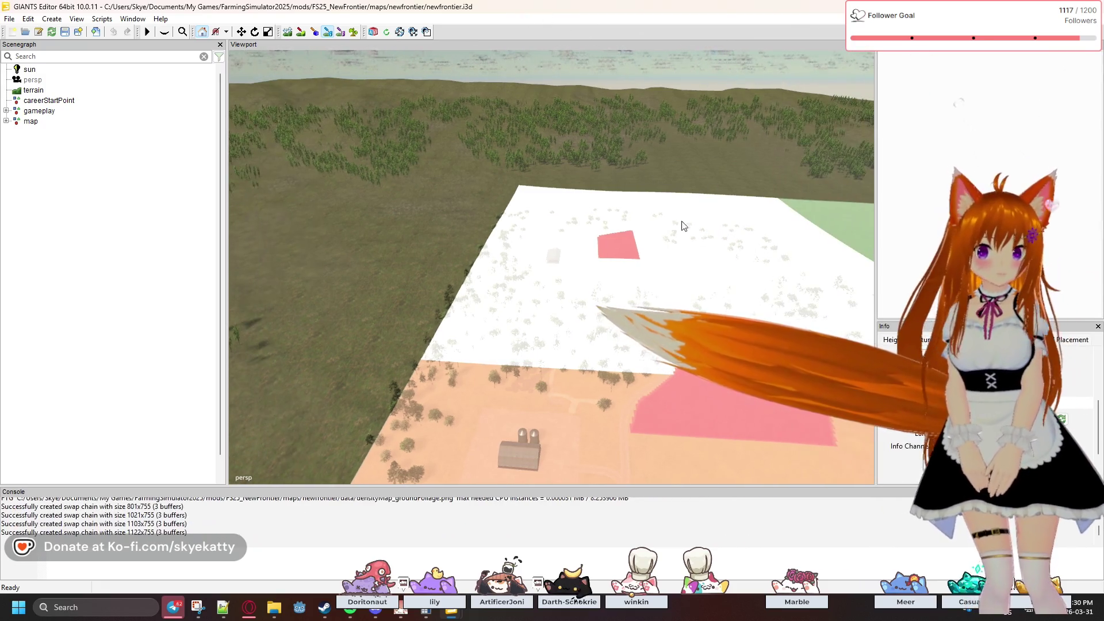
drag(590, 239, 705, 219)
key(ctrl+z)
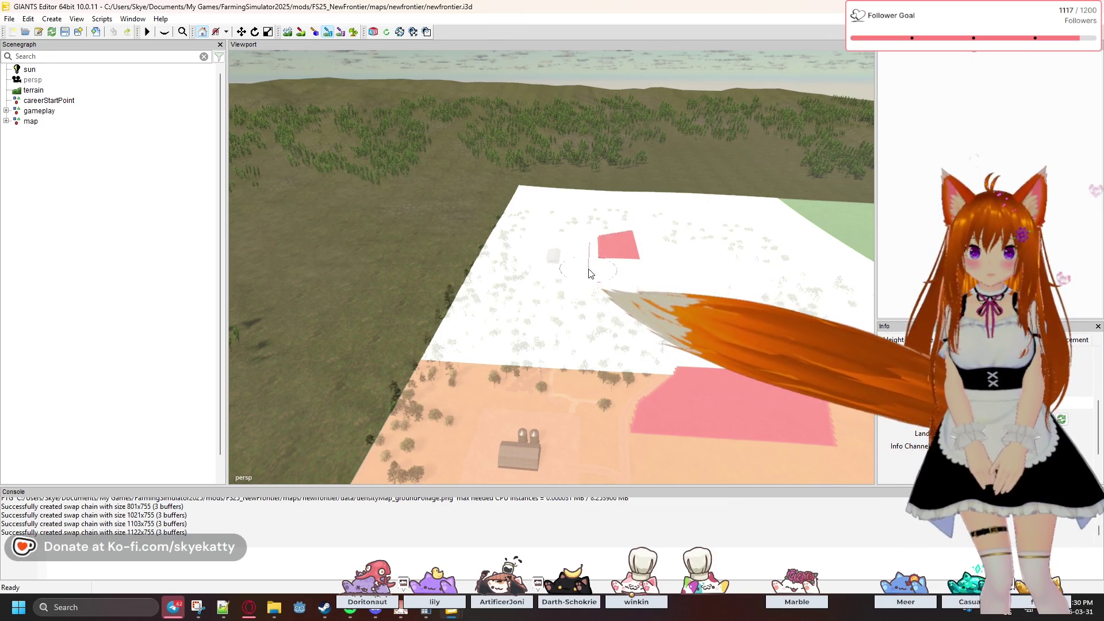
- In the newfrontier folder, look into data, then open config and select farmlands.xml
mouse_move(282, 612)
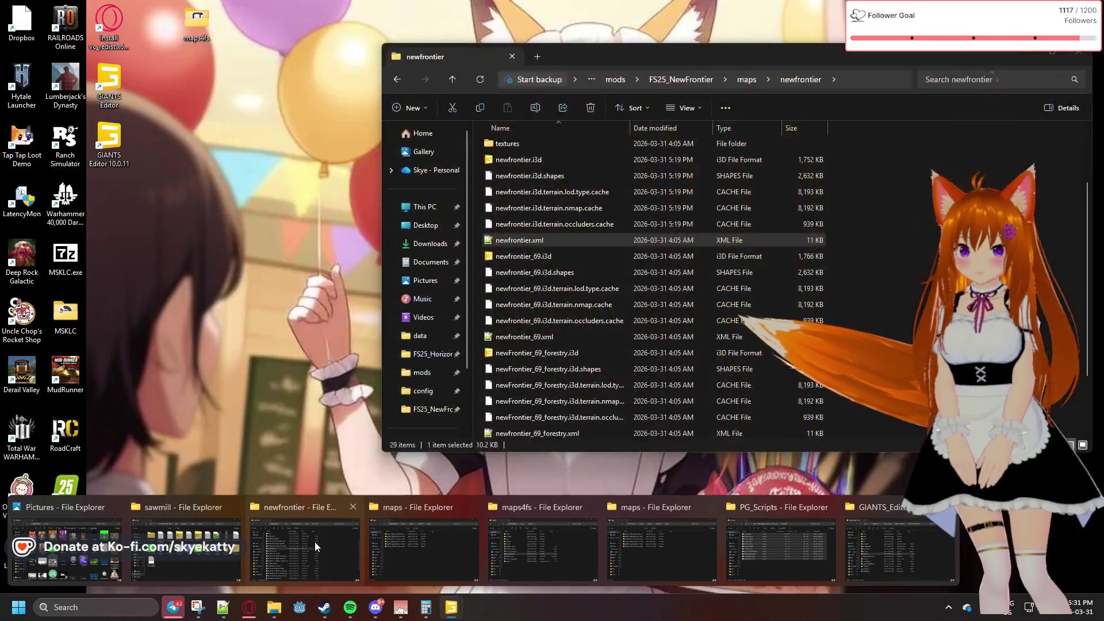
click(315, 541)
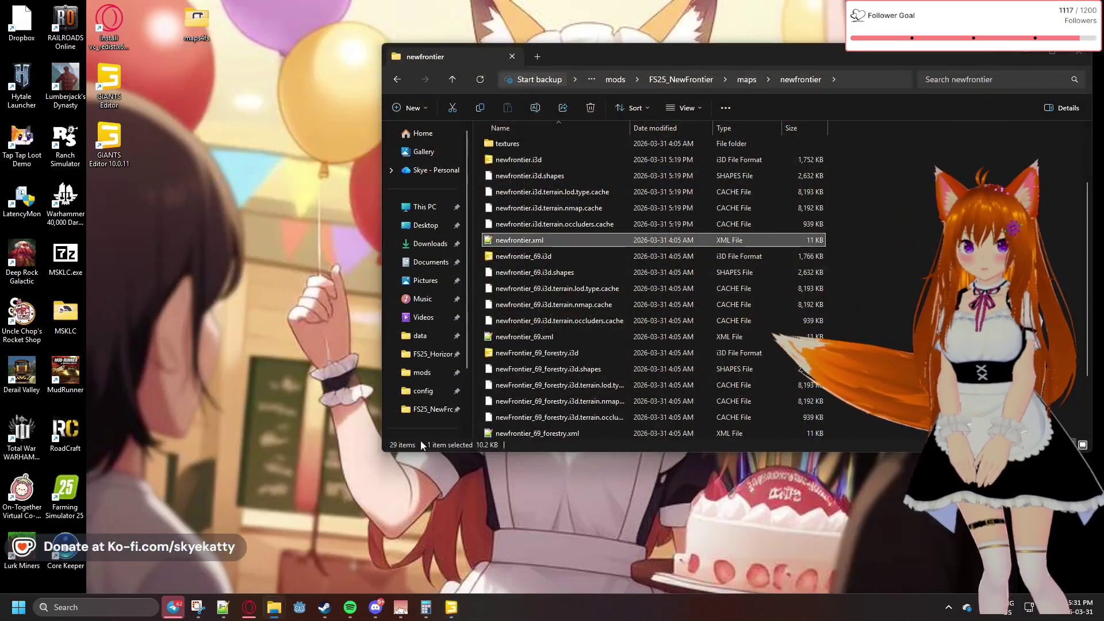
scroll(554, 237, down, 1)
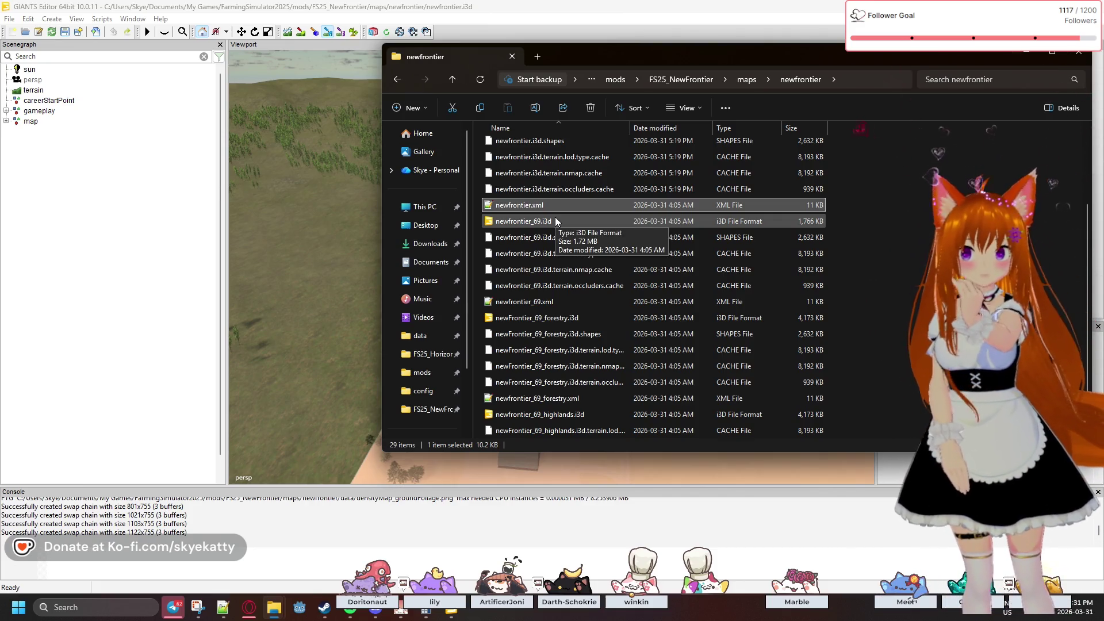
scroll(555, 218, up, 3)
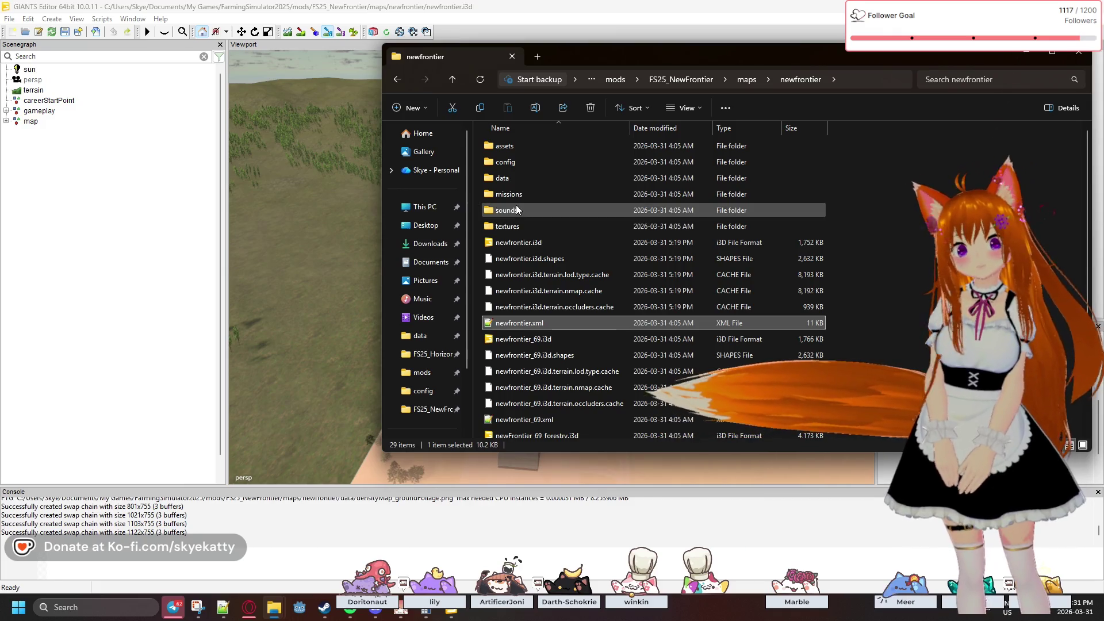
double_click(510, 175)
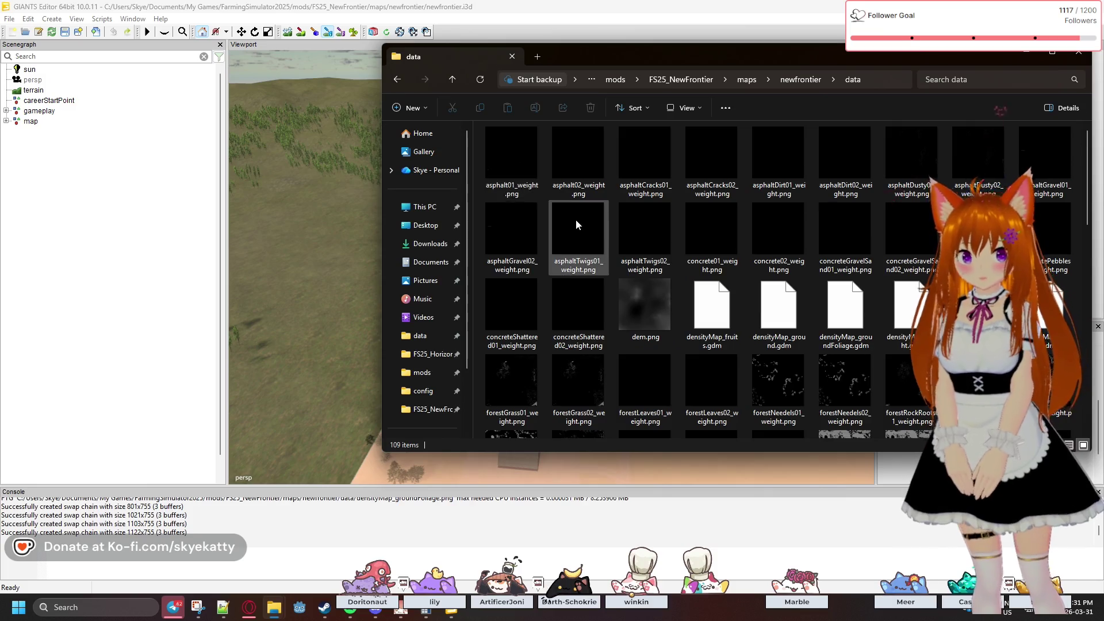
scroll(577, 218, down, 5)
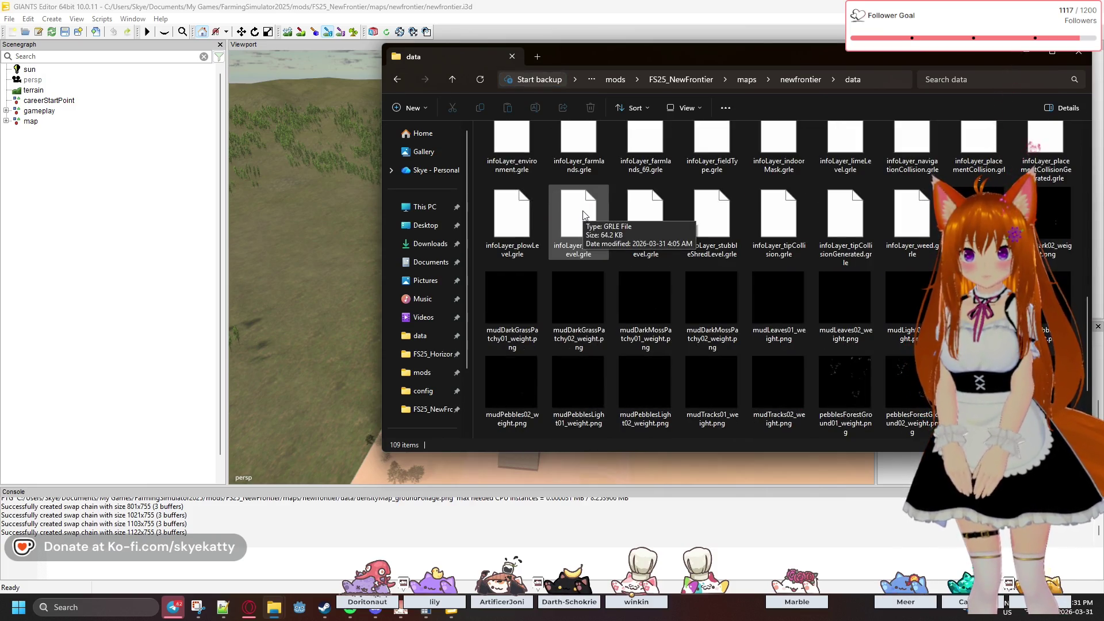
scroll(582, 209, down, 3)
click(397, 80)
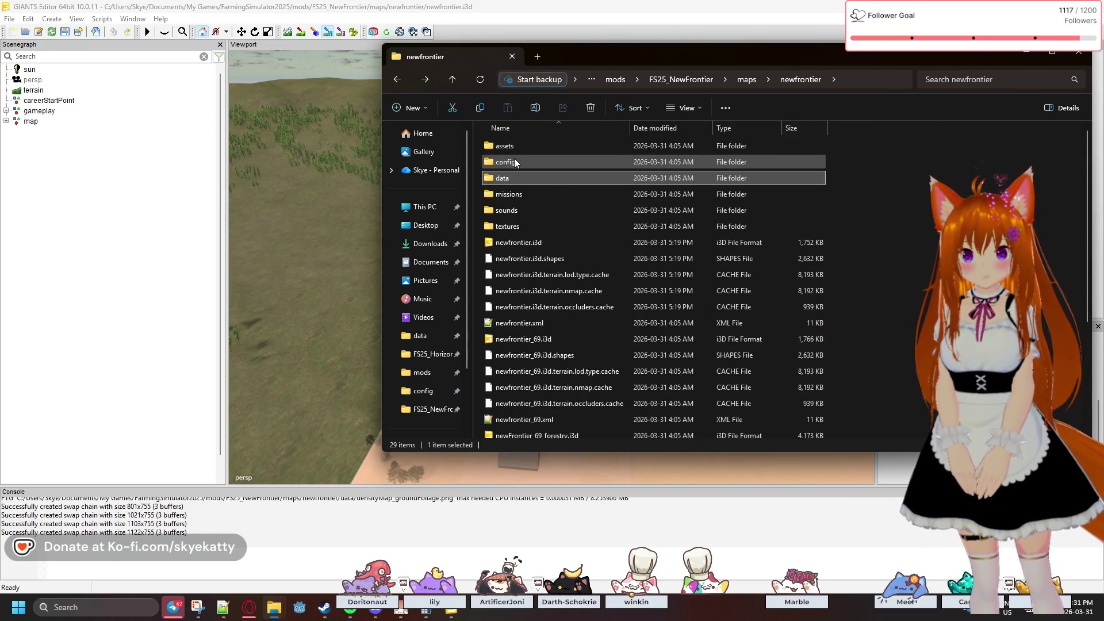
double_click(514, 157)
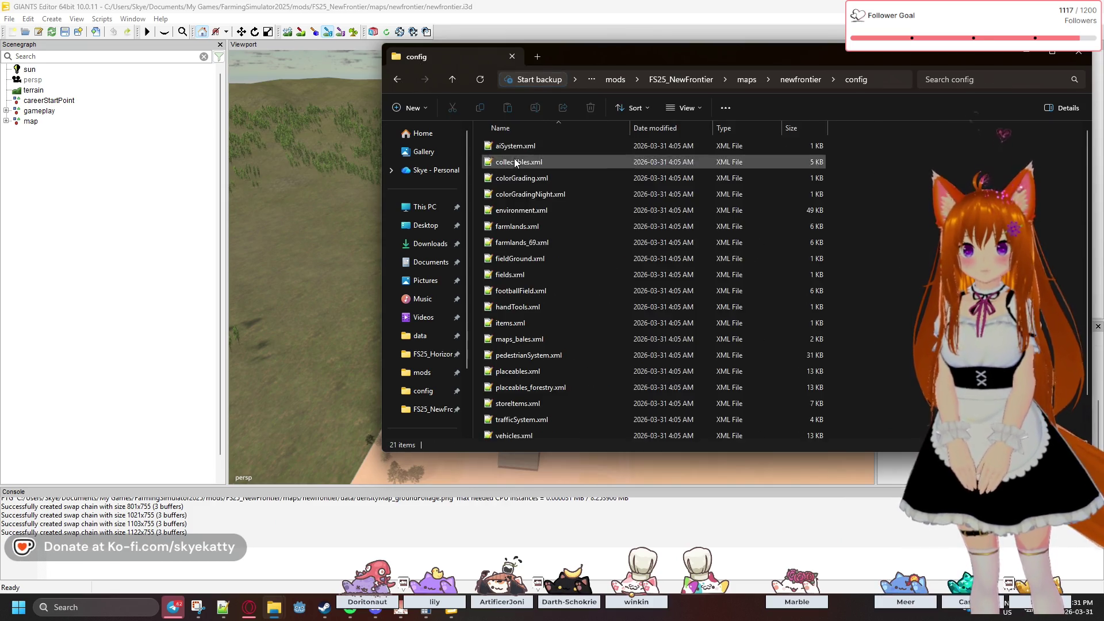
click(542, 226)
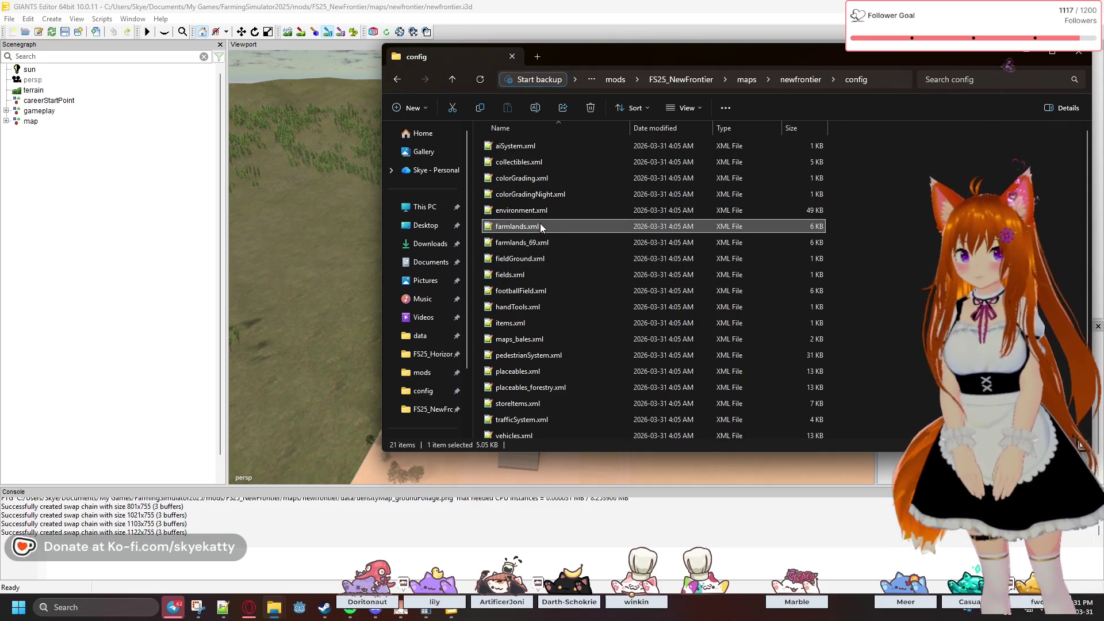
double_click(527, 227)
click(664, 235)
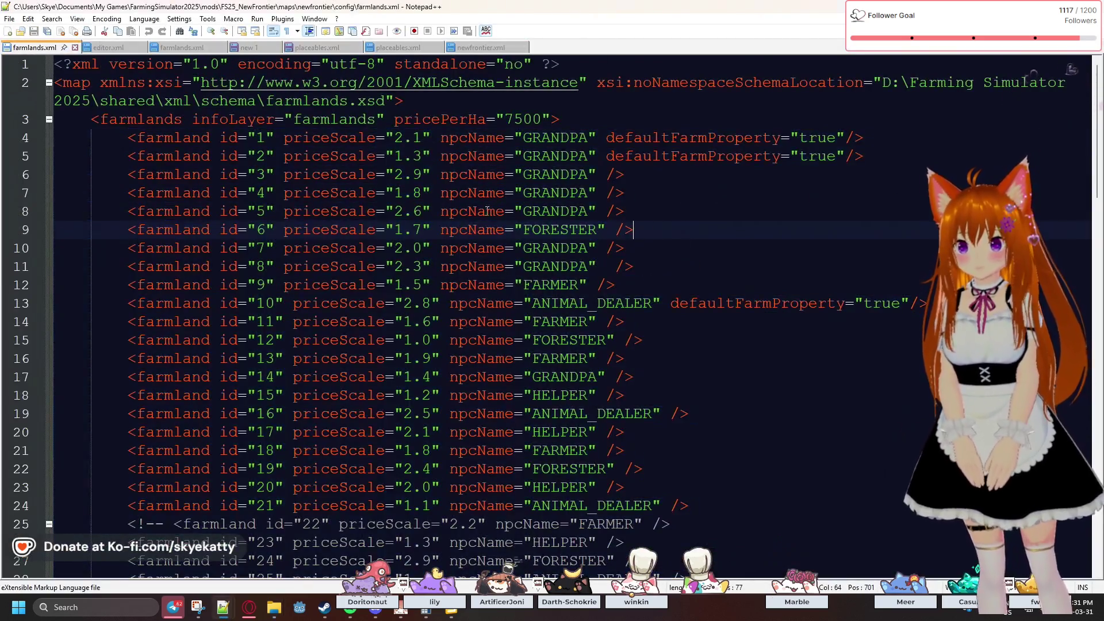
drag(254, 235, 629, 233)
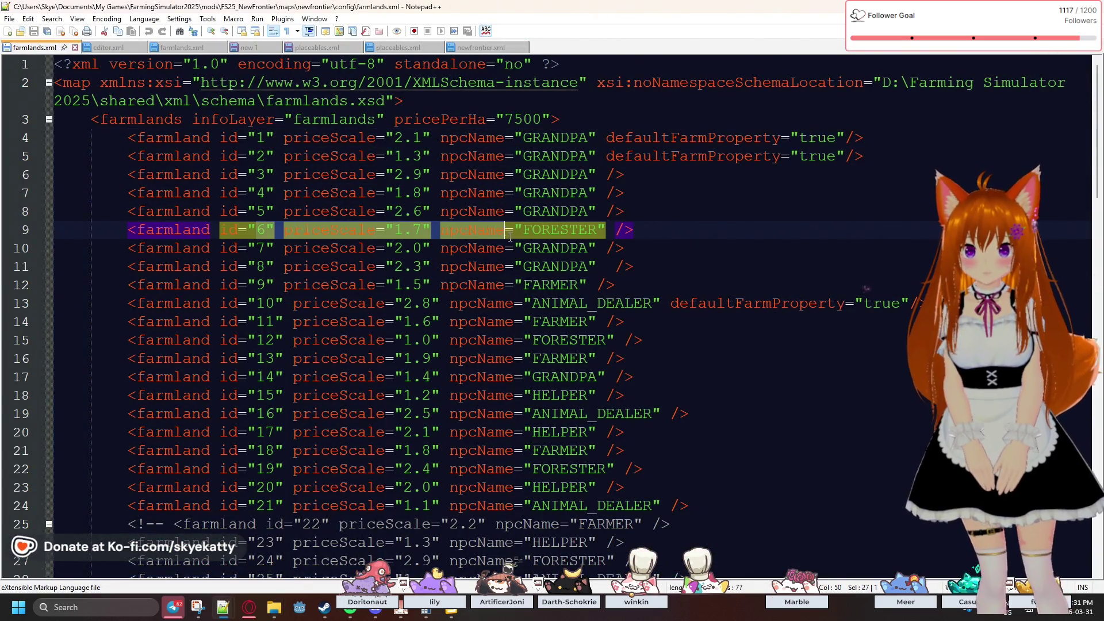
click(709, 260)
scroll(663, 238, down, 20)
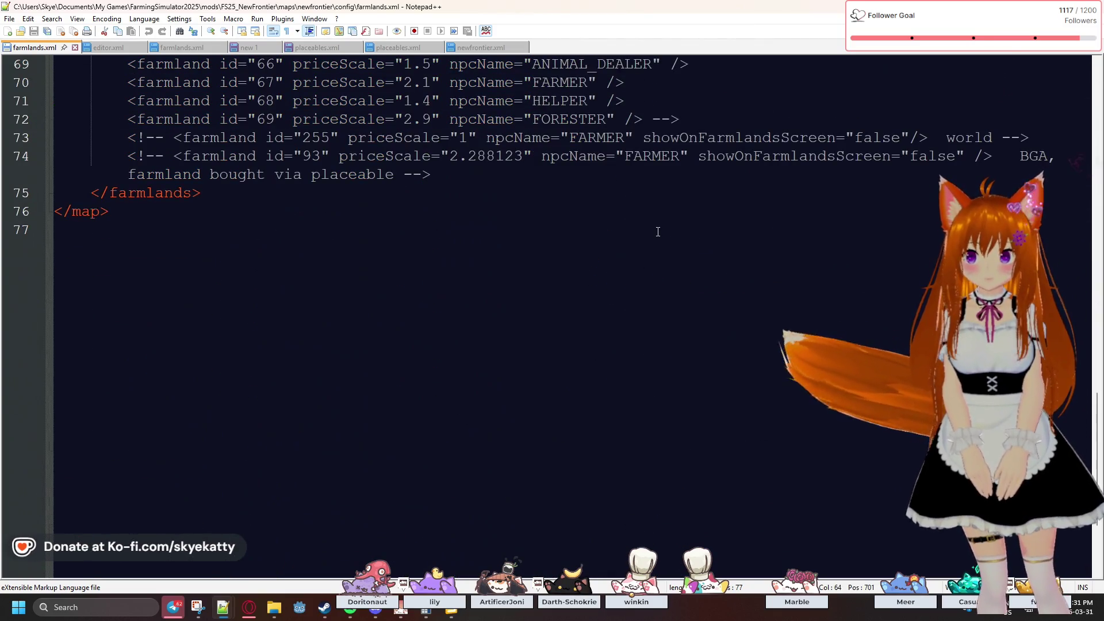
scroll(658, 231, up, 20)
scroll(646, 219, up, 2)
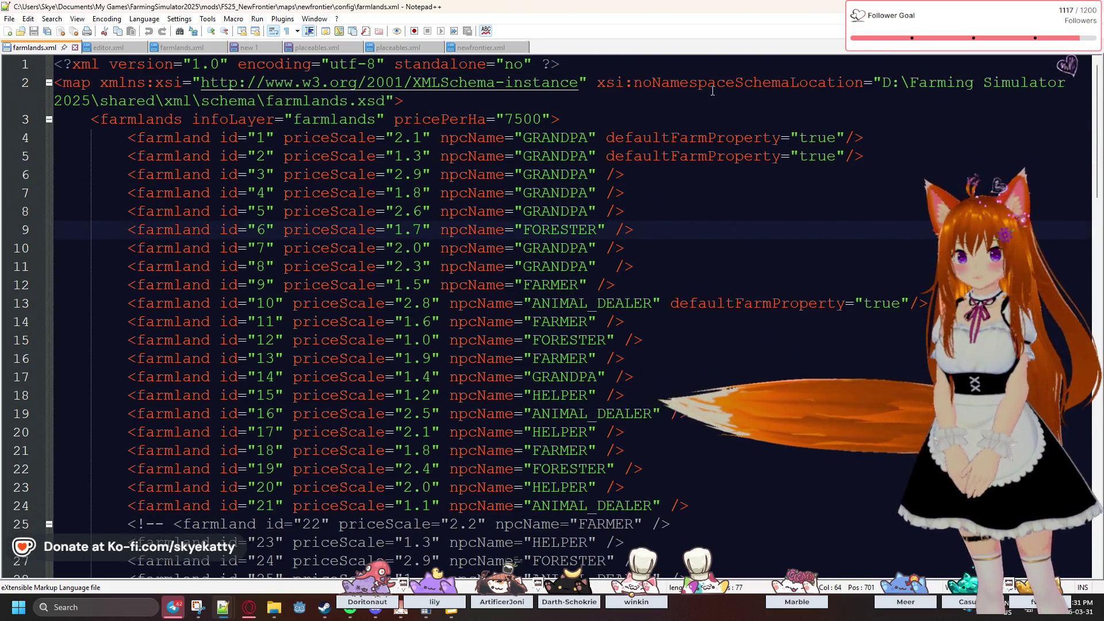
key(alt+F4)
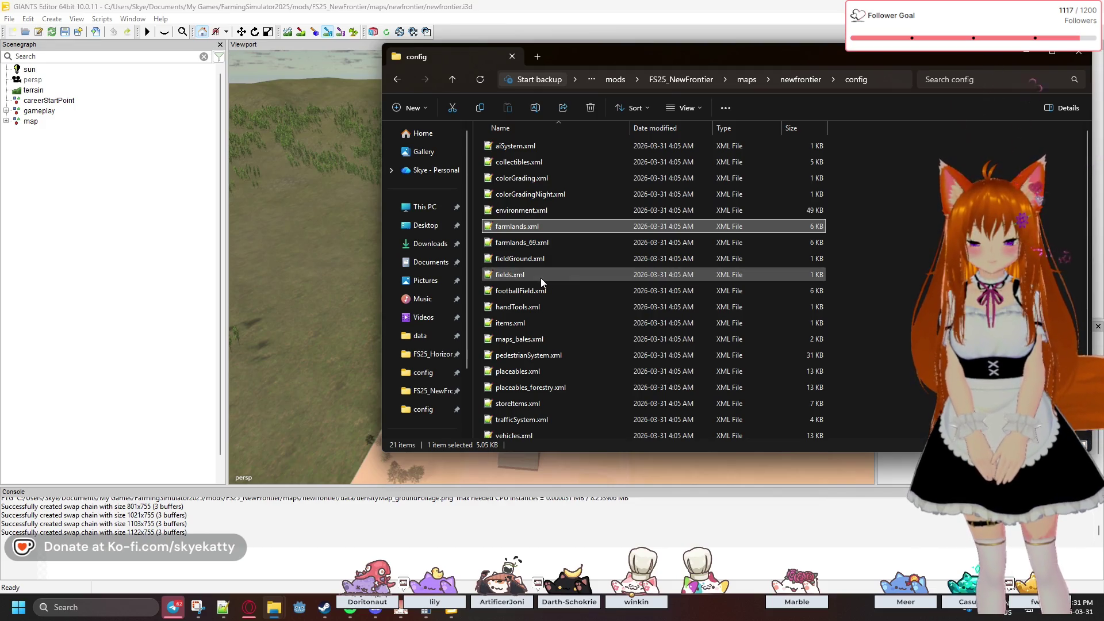
double_click(558, 323)
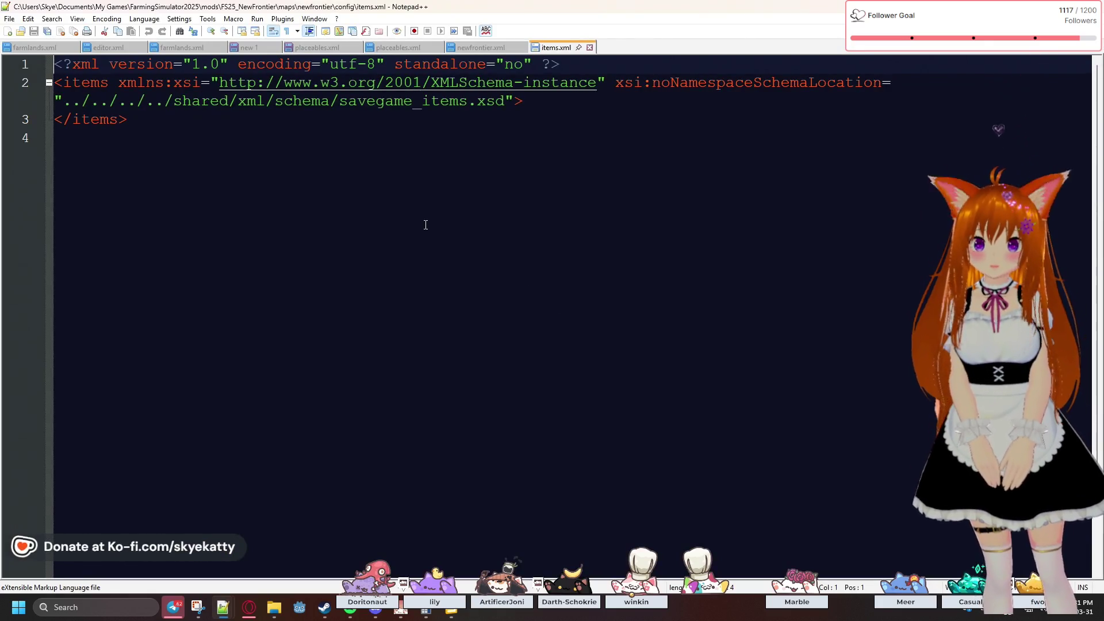
click(589, 47)
key(alt+Tab)
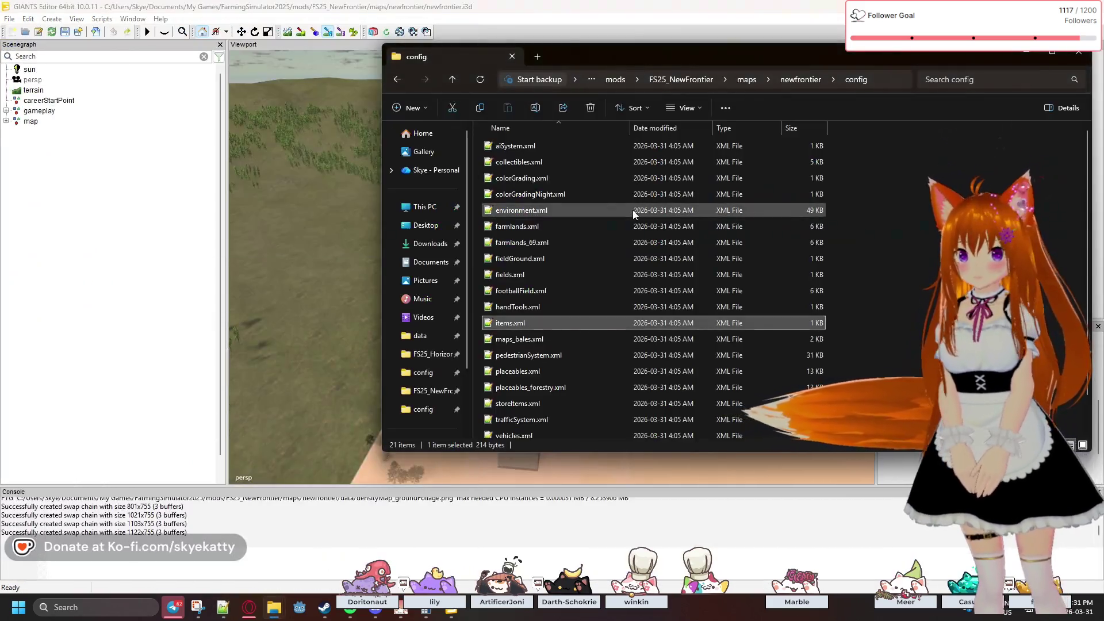
scroll(620, 290, down, 1)
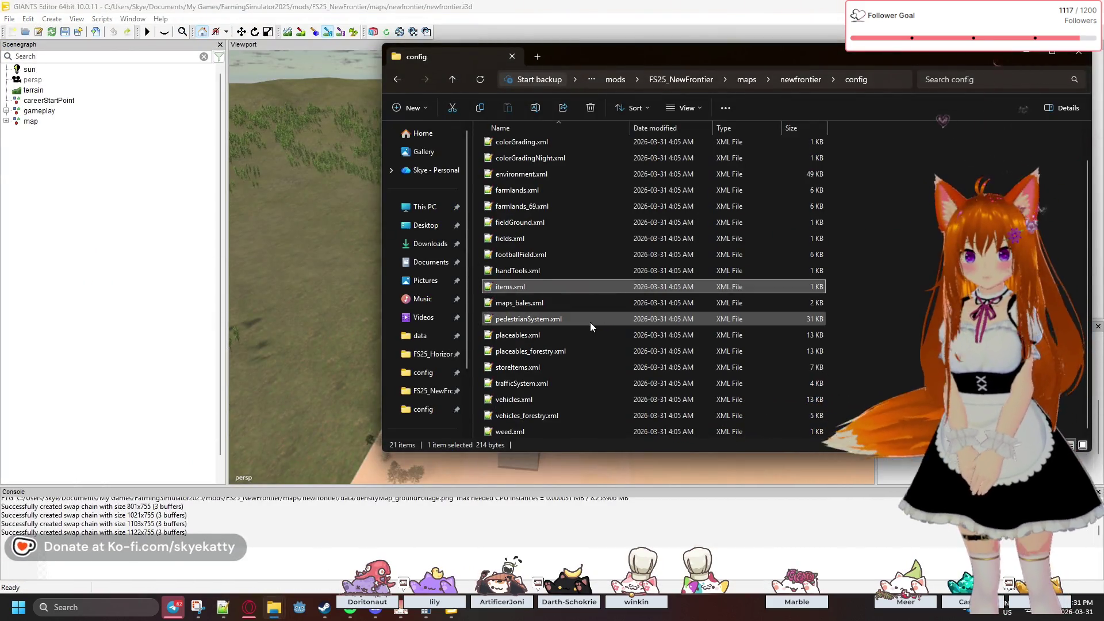
click(567, 353)
double_click(567, 353)
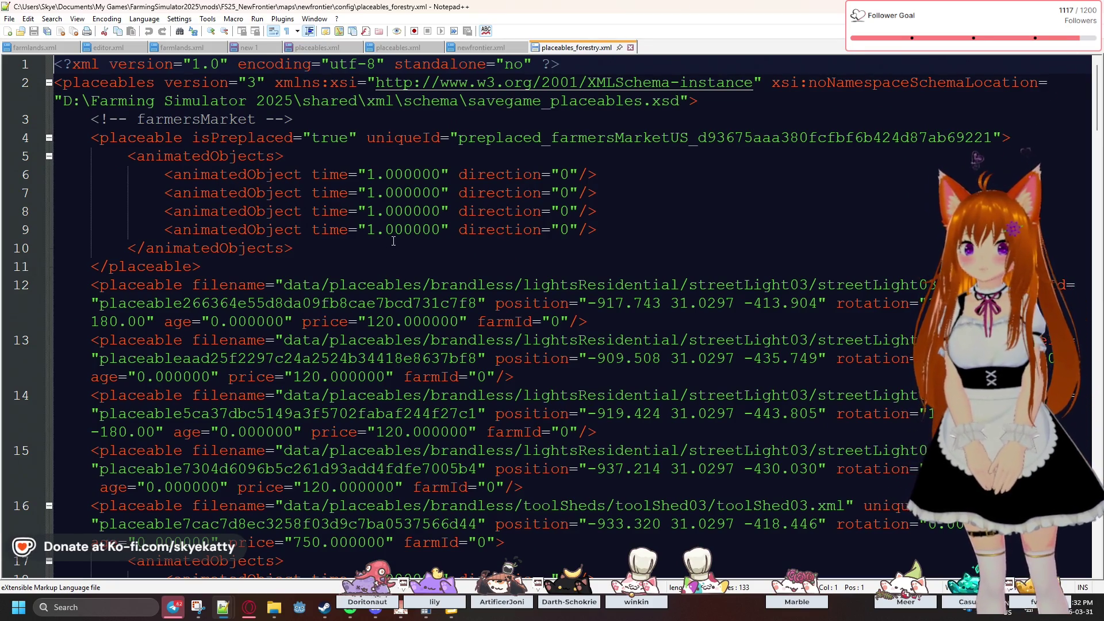
- Scroll to the sawmill placeable and inspect its uniqueId and image filename
scroll(394, 241, down, 6)
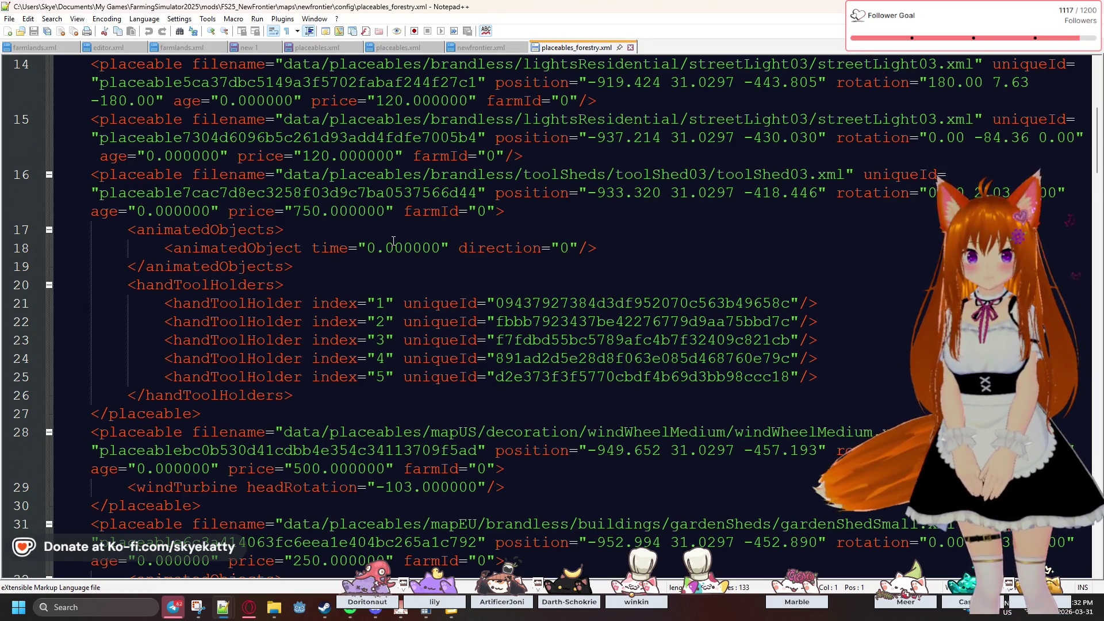
scroll(393, 241, down, 5)
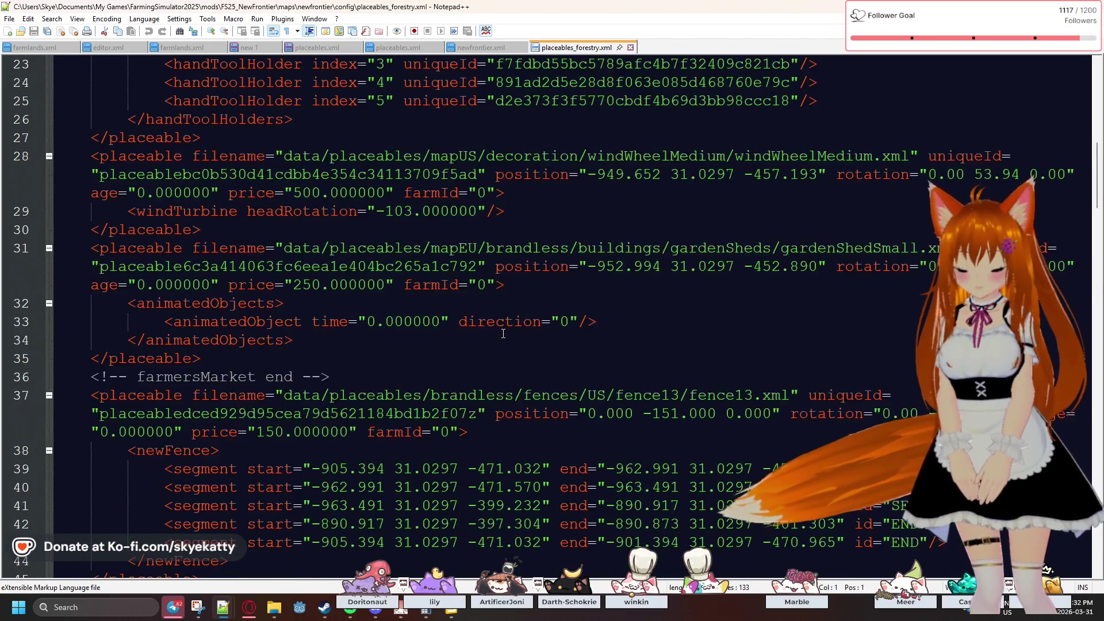
scroll(503, 334, down, 4)
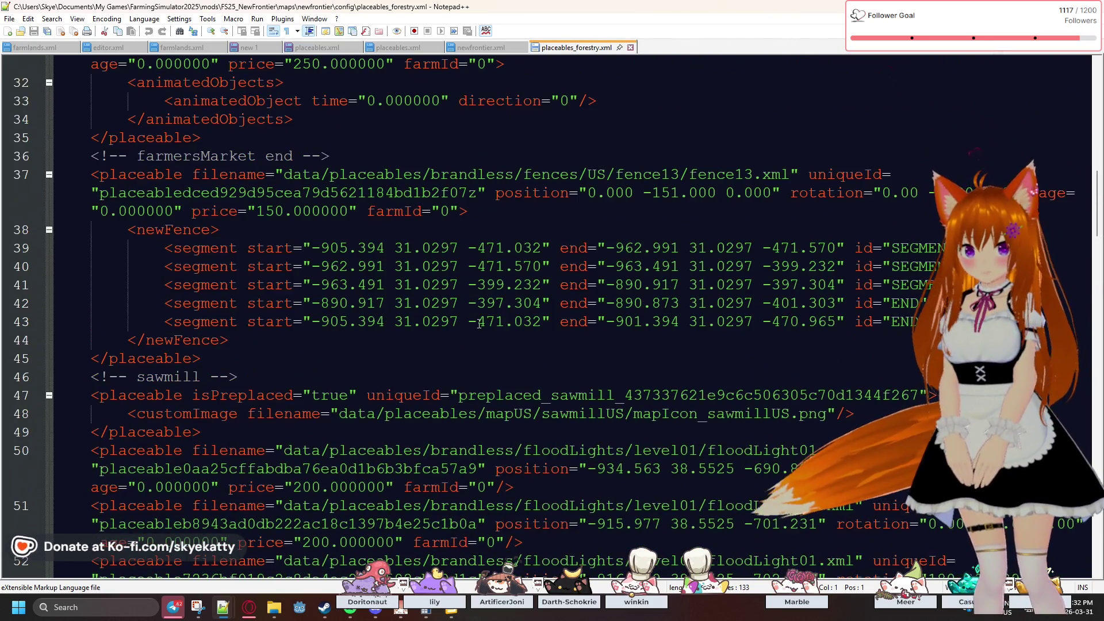
scroll(481, 322, down, 3)
click(589, 247)
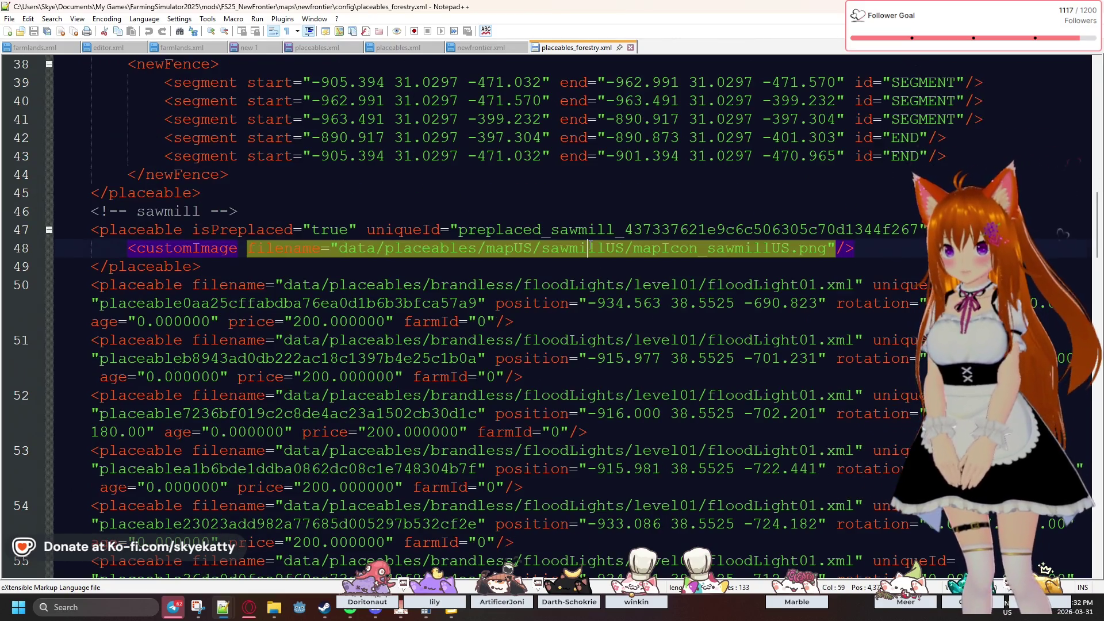
click(550, 231)
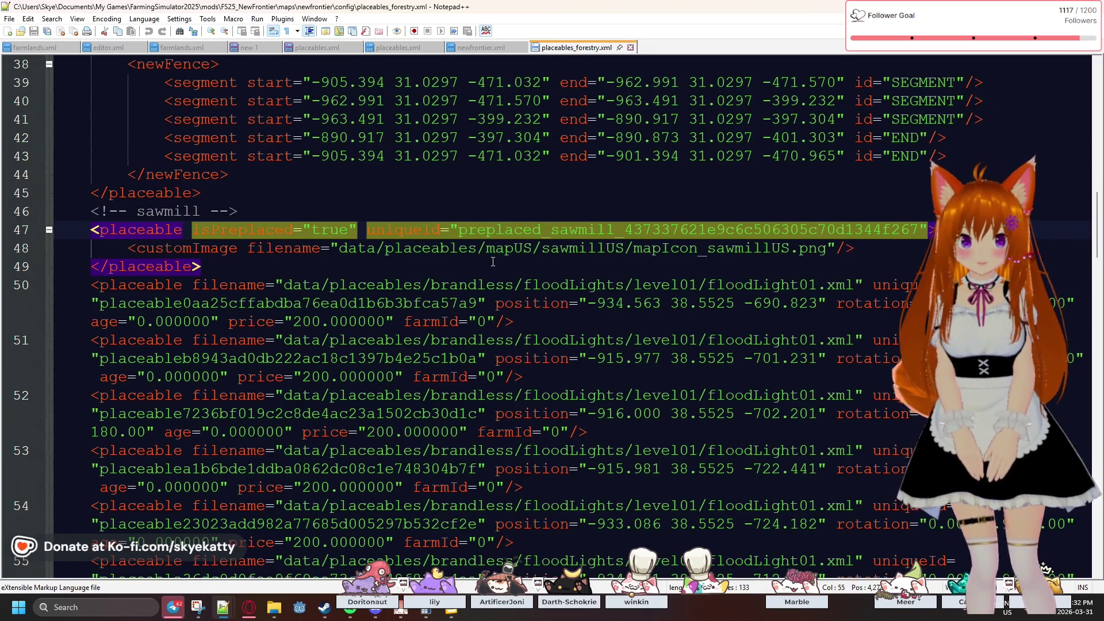
click(491, 263)
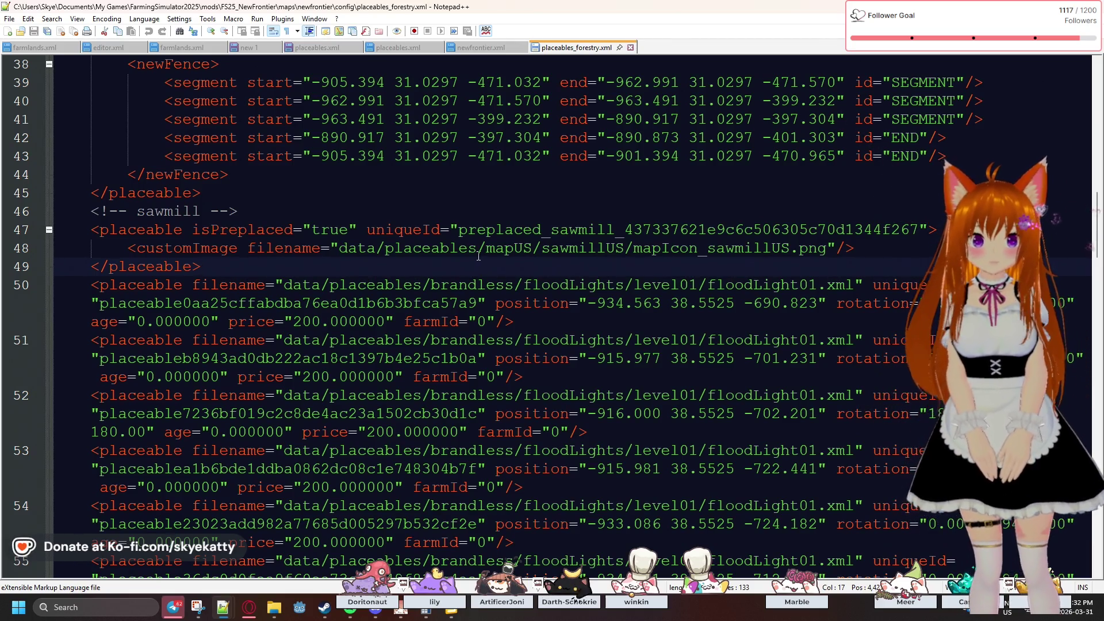
- Scroll through the following vehicle shop, animal dealer and cowFence entries
scroll(475, 258, down, 1)
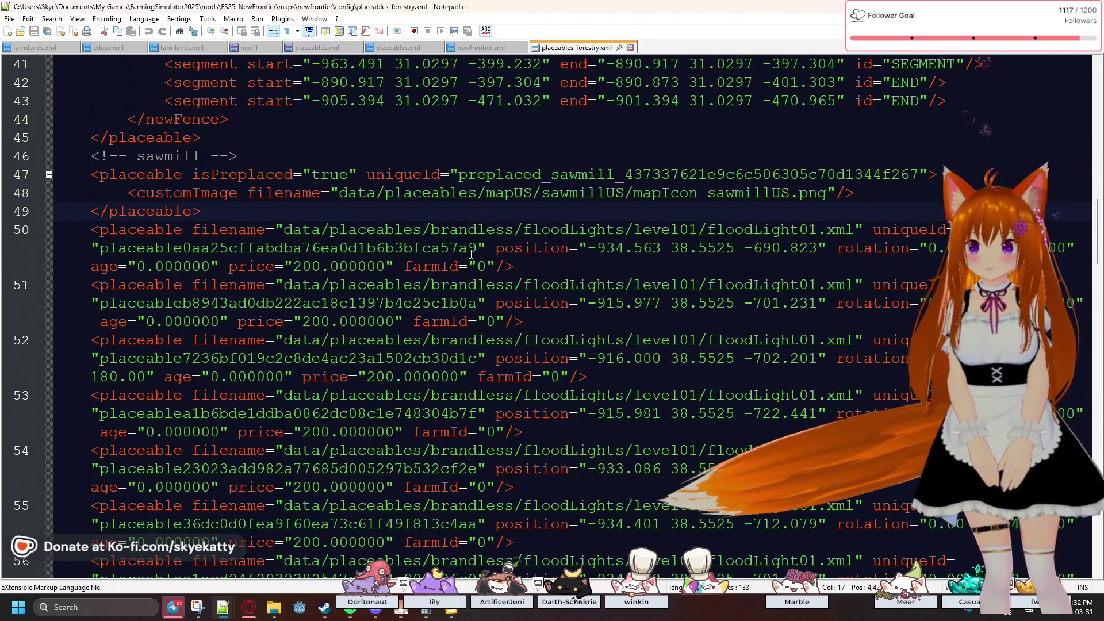
scroll(471, 254, down, 1)
scroll(471, 254, down, 2)
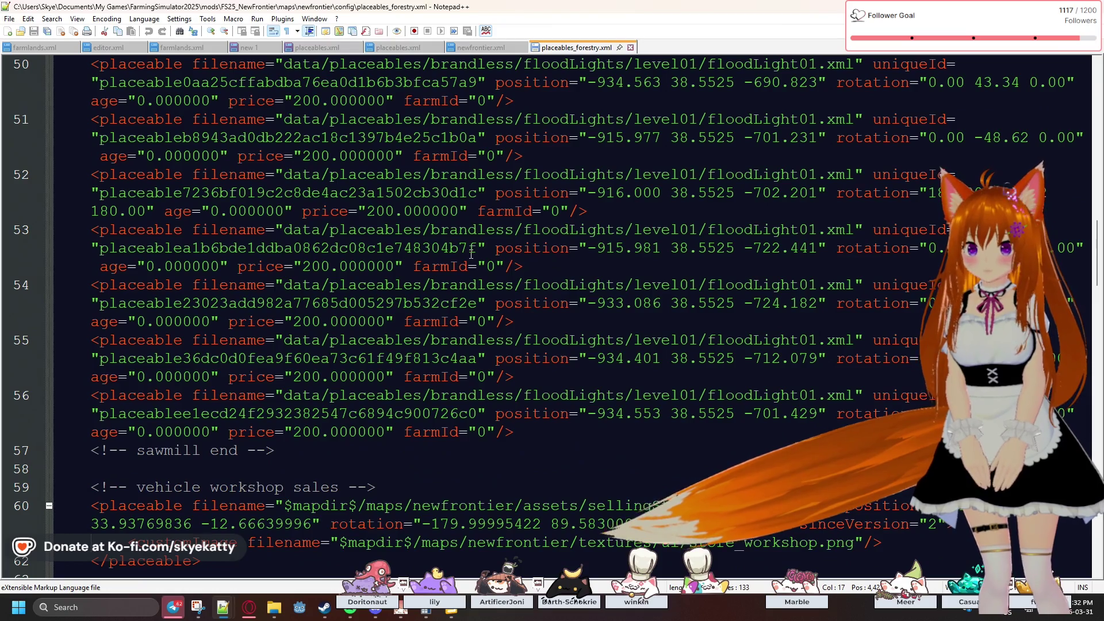
scroll(471, 253, down, 2)
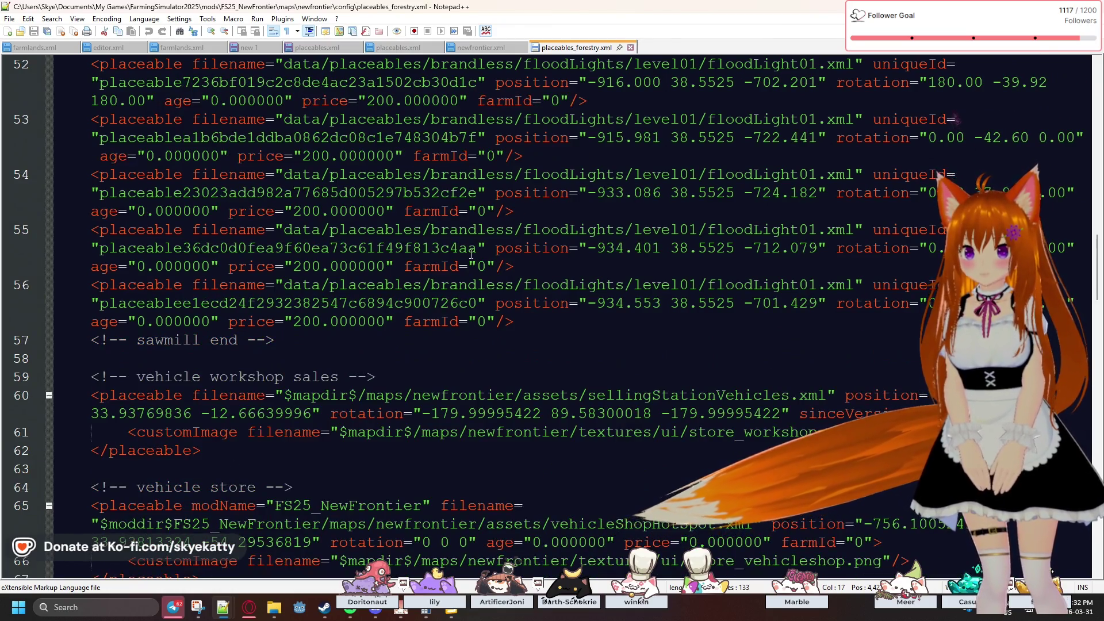
scroll(471, 253, down, 3)
scroll(472, 254, down, 2)
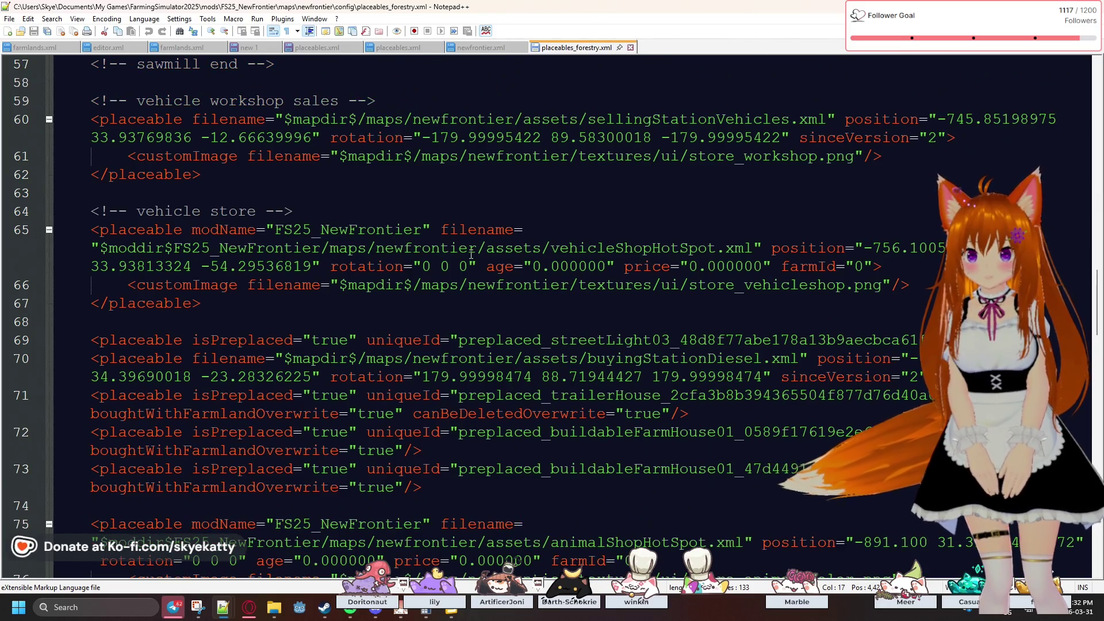
scroll(472, 254, down, 1)
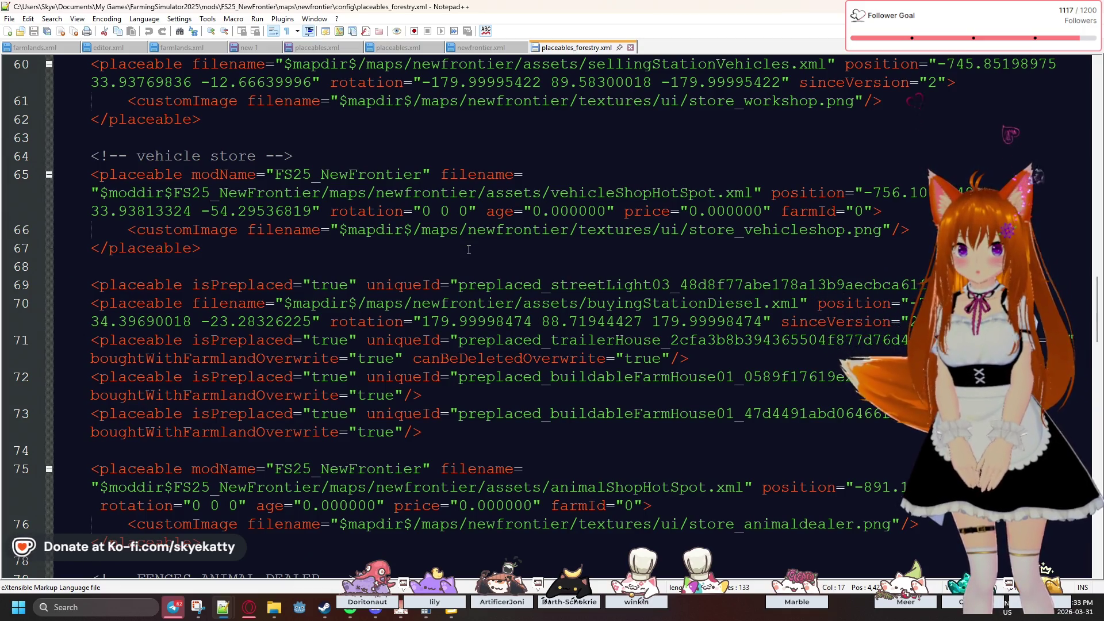
scroll(469, 249, down, 2)
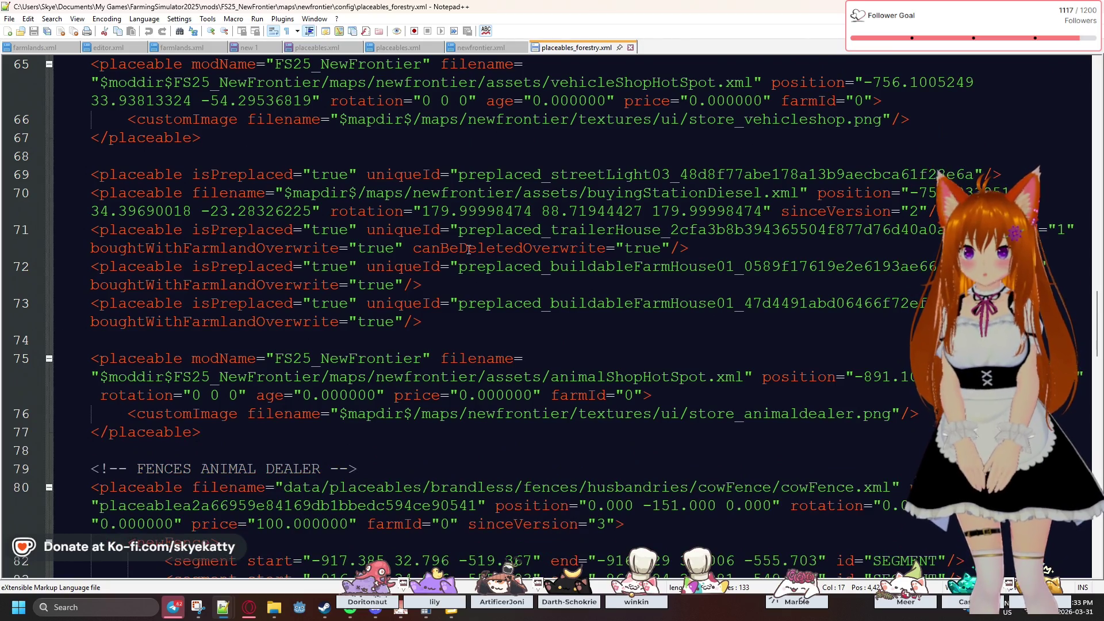
scroll(469, 249, down, 1)
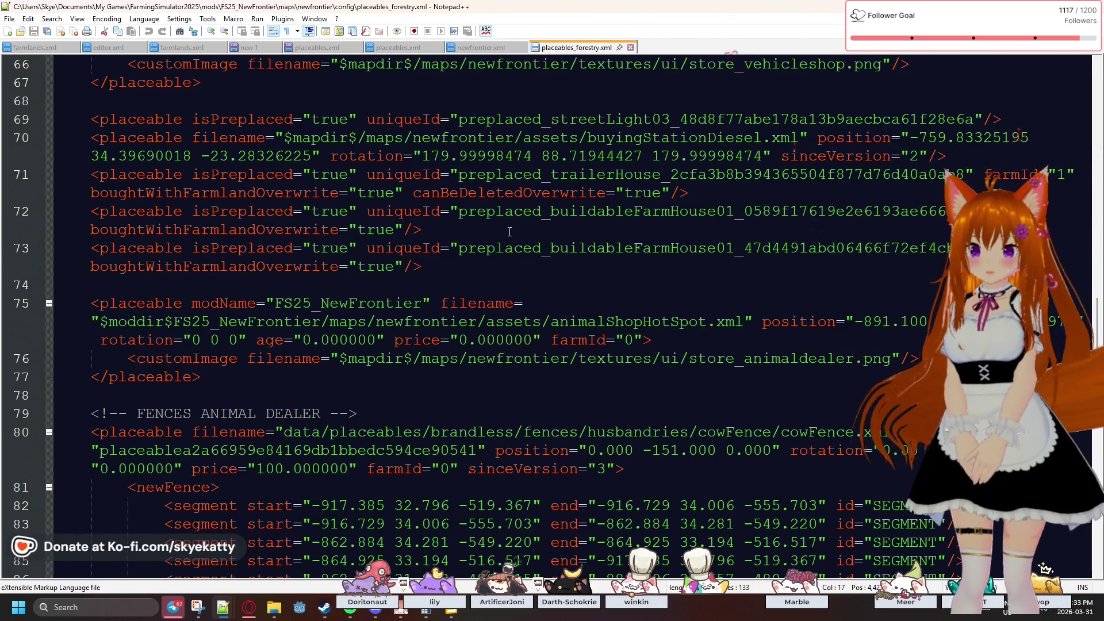
scroll(495, 226, down, 4)
scroll(512, 232, down, 1)
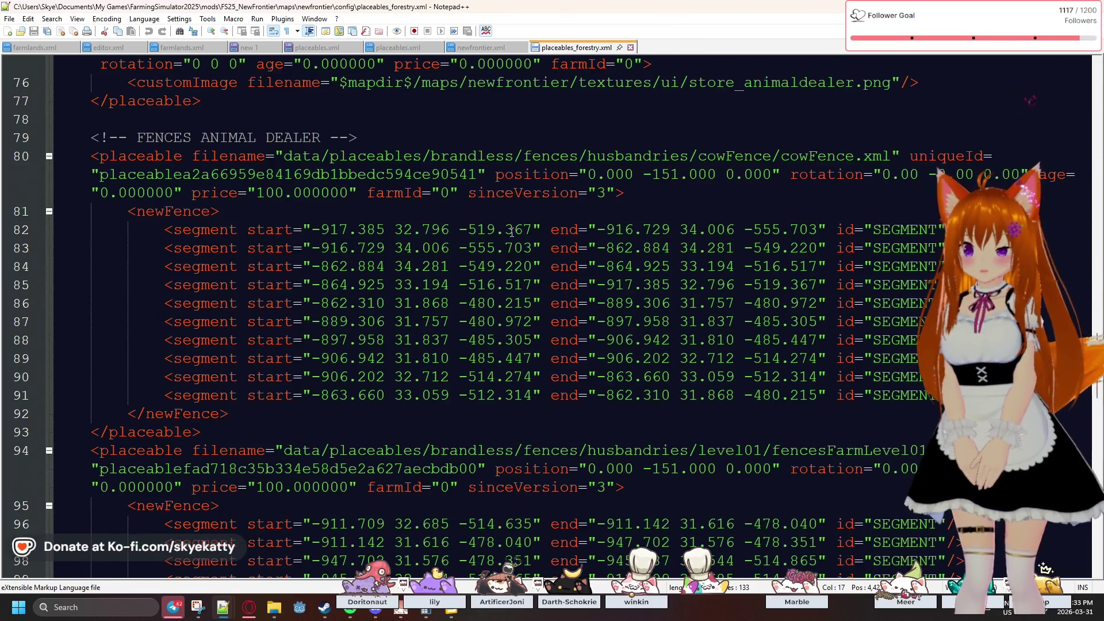
scroll(511, 232, down, 11)
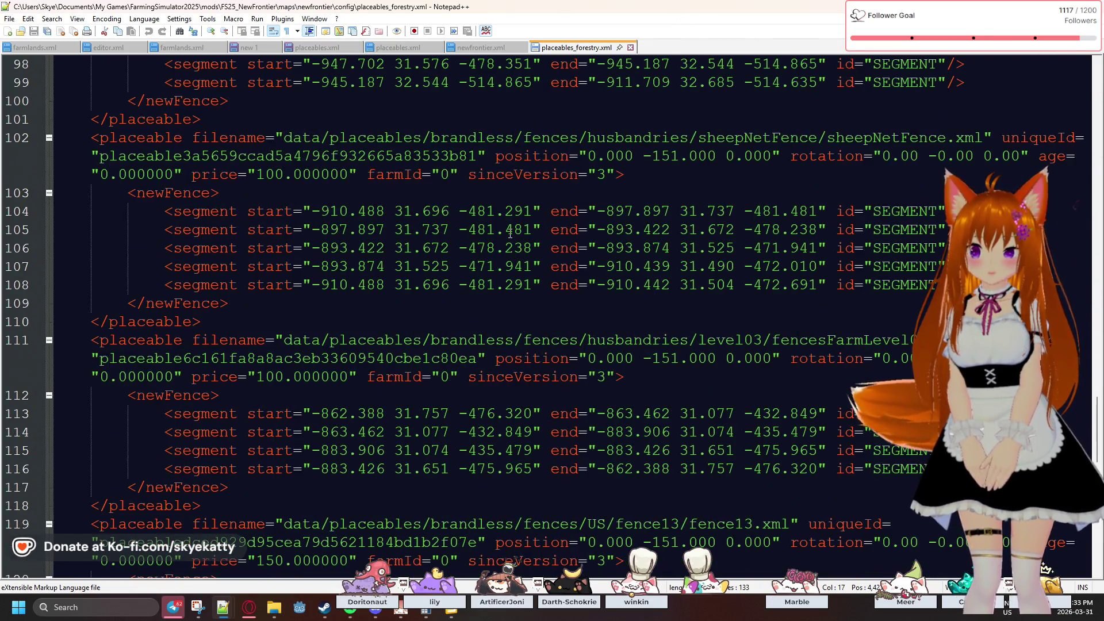
scroll(510, 234, down, 4)
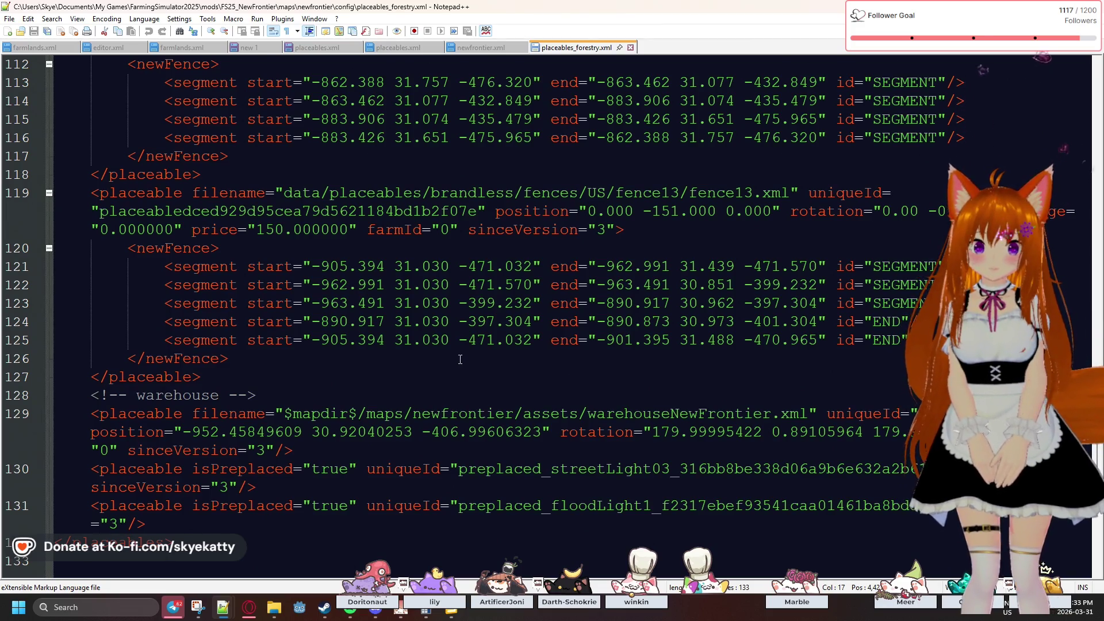
scroll(460, 360, down, 2)
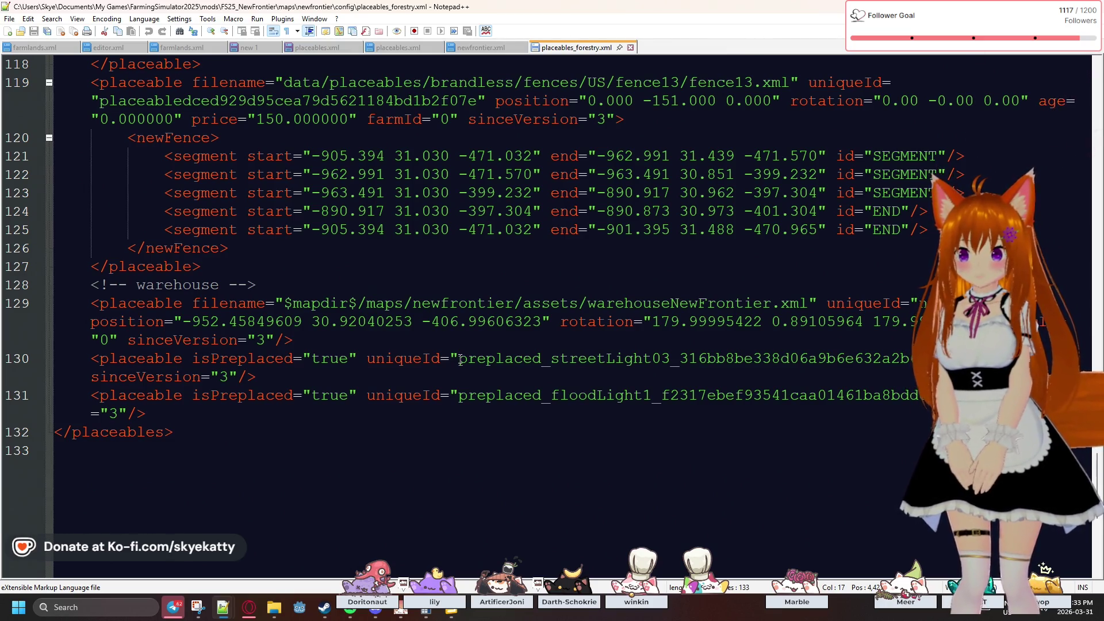
scroll(460, 359, up, 1)
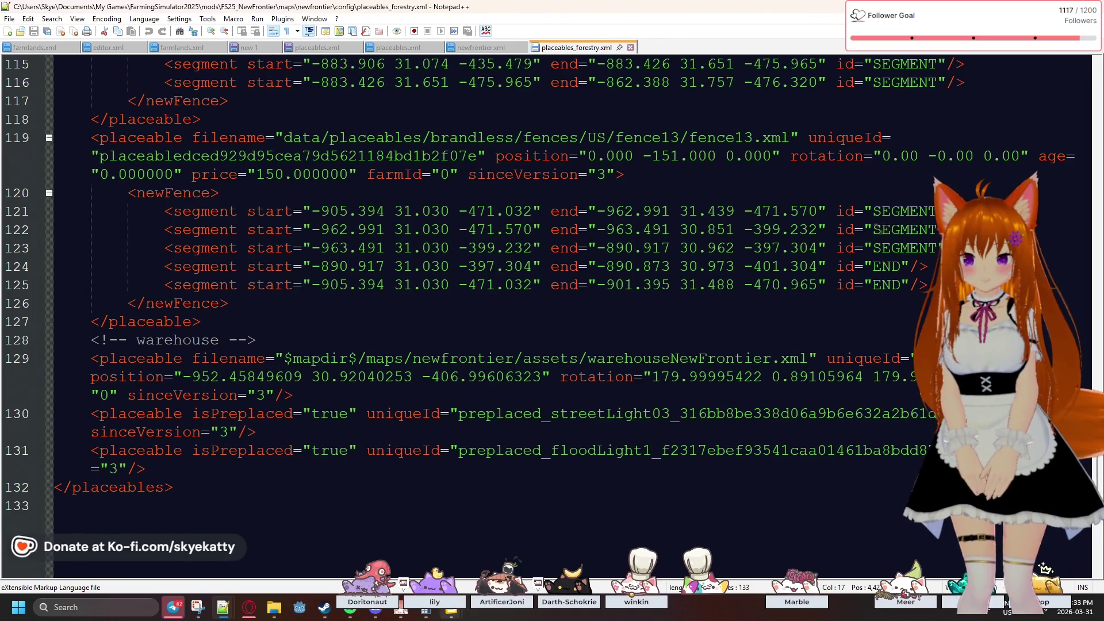
mouse_move(452, 608)
scroll(556, 366, up, 20)
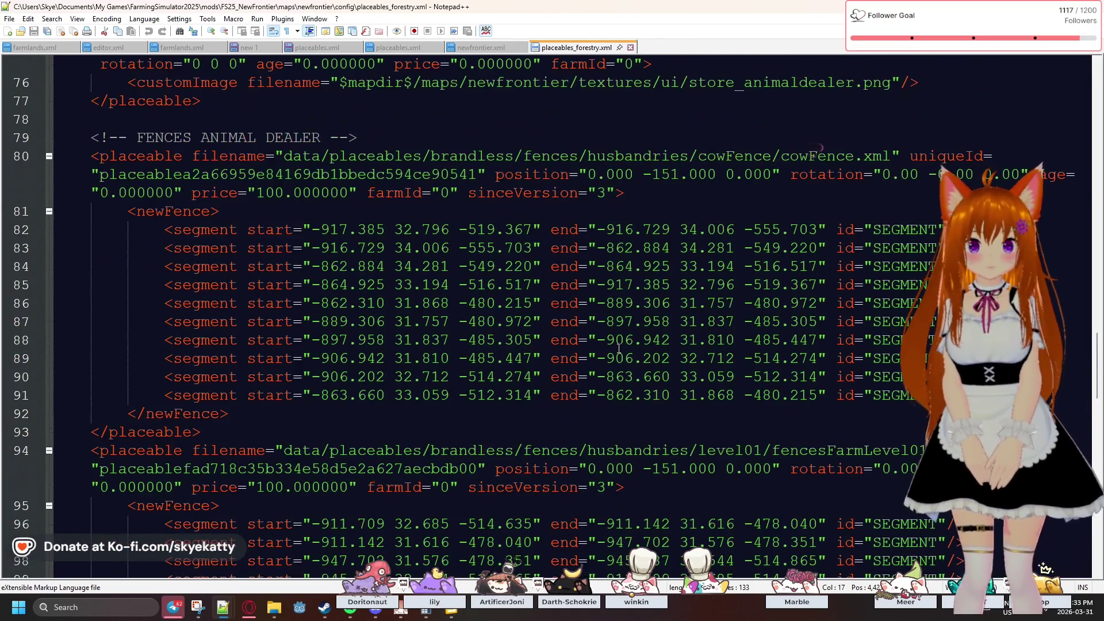
scroll(619, 348, up, 10)
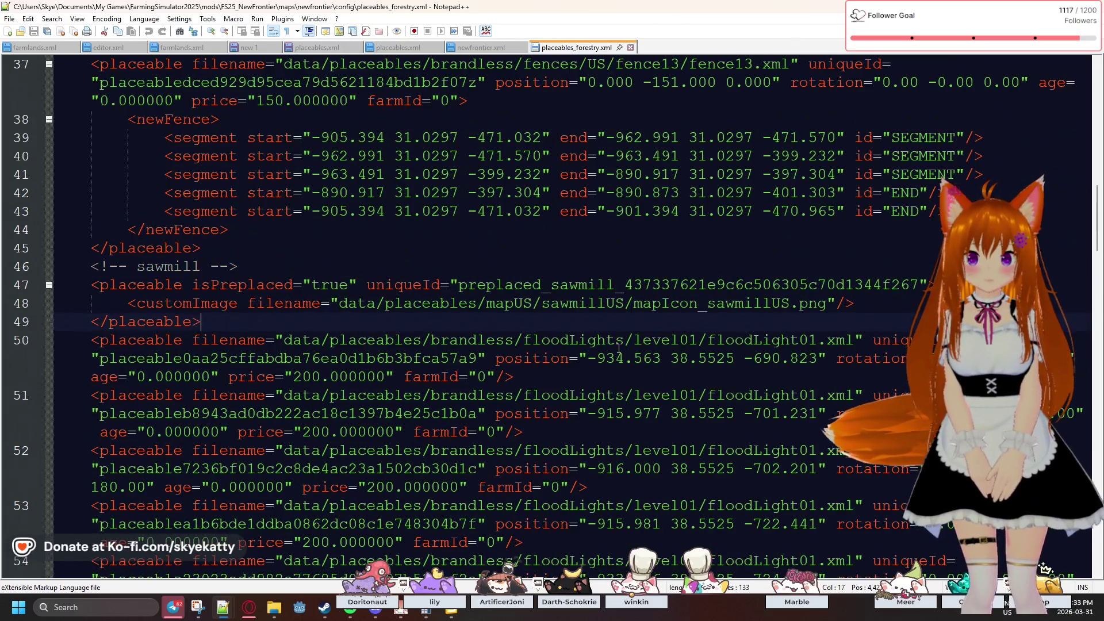
scroll(618, 349, up, 8)
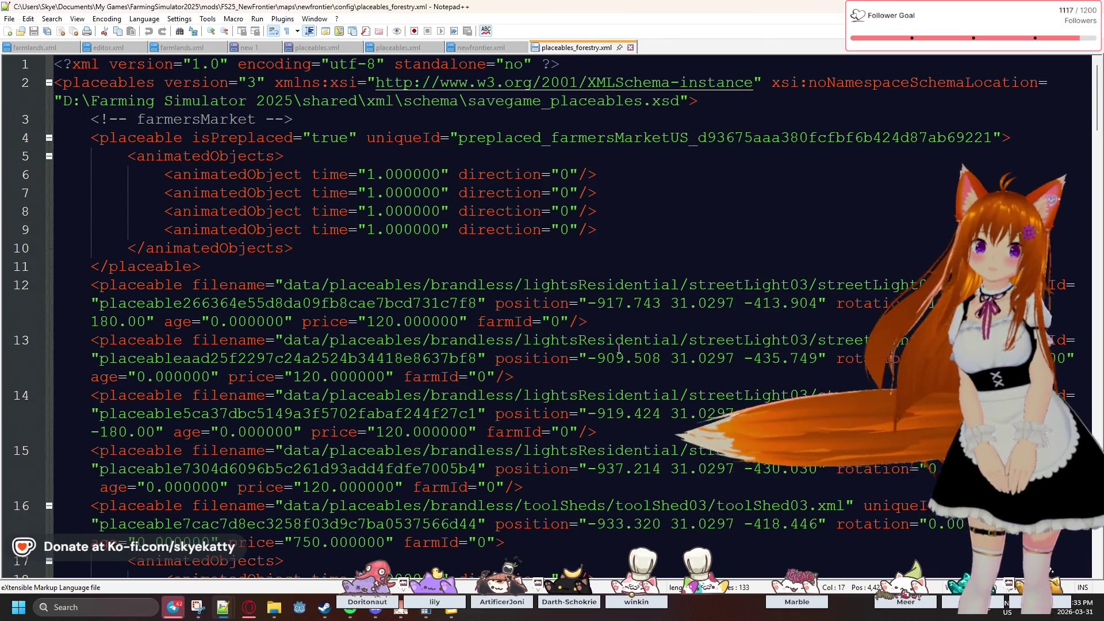
click(464, 48)
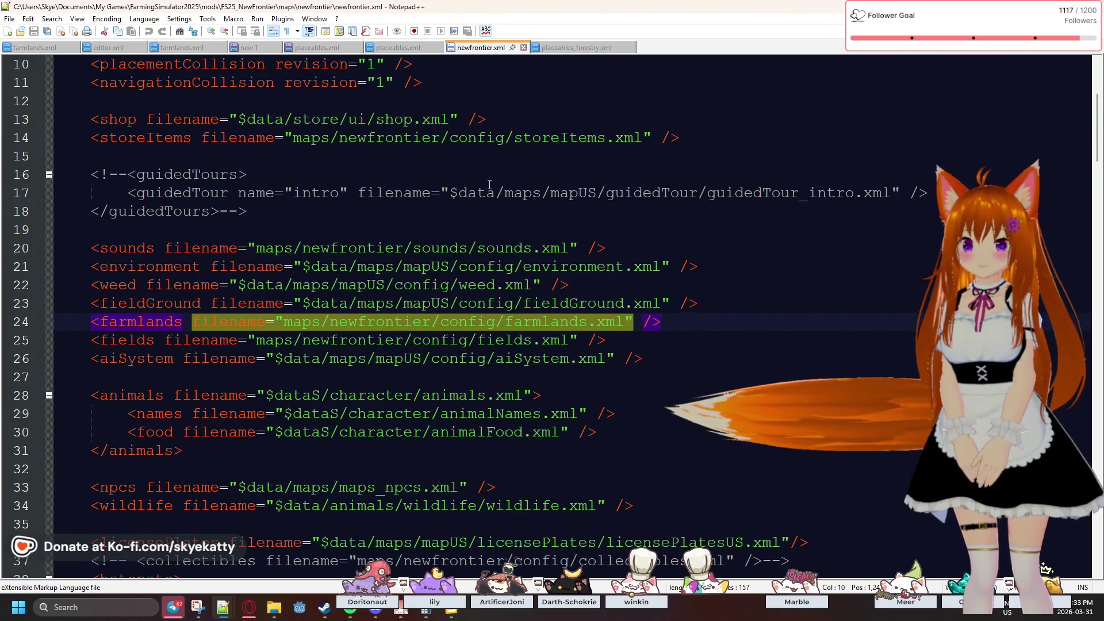
scroll(309, 261, up, 1)
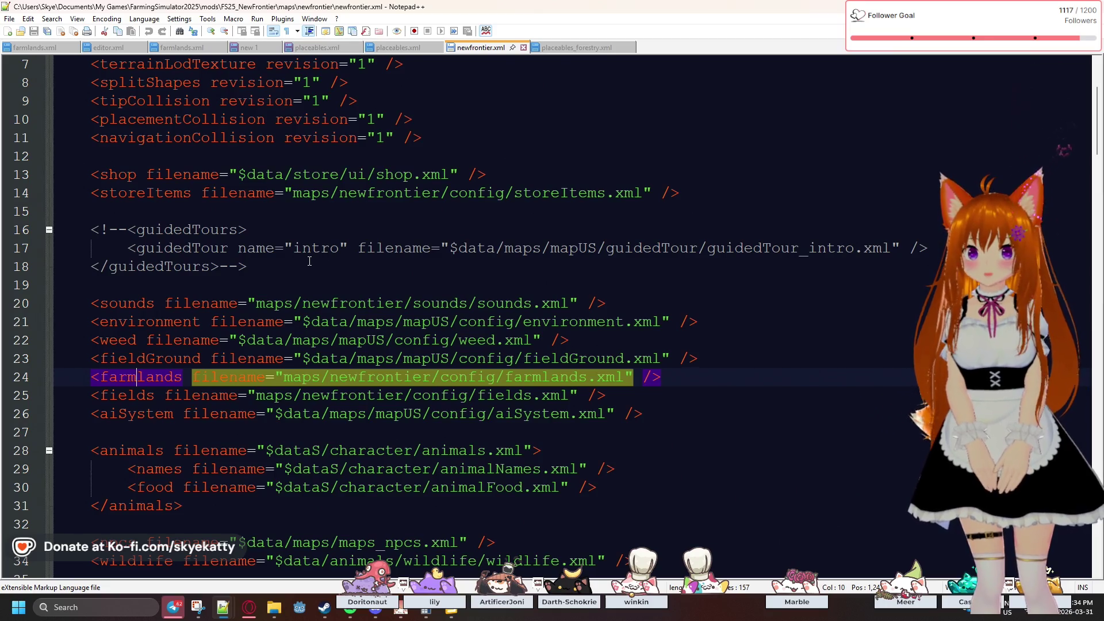
scroll(309, 262, up, 3)
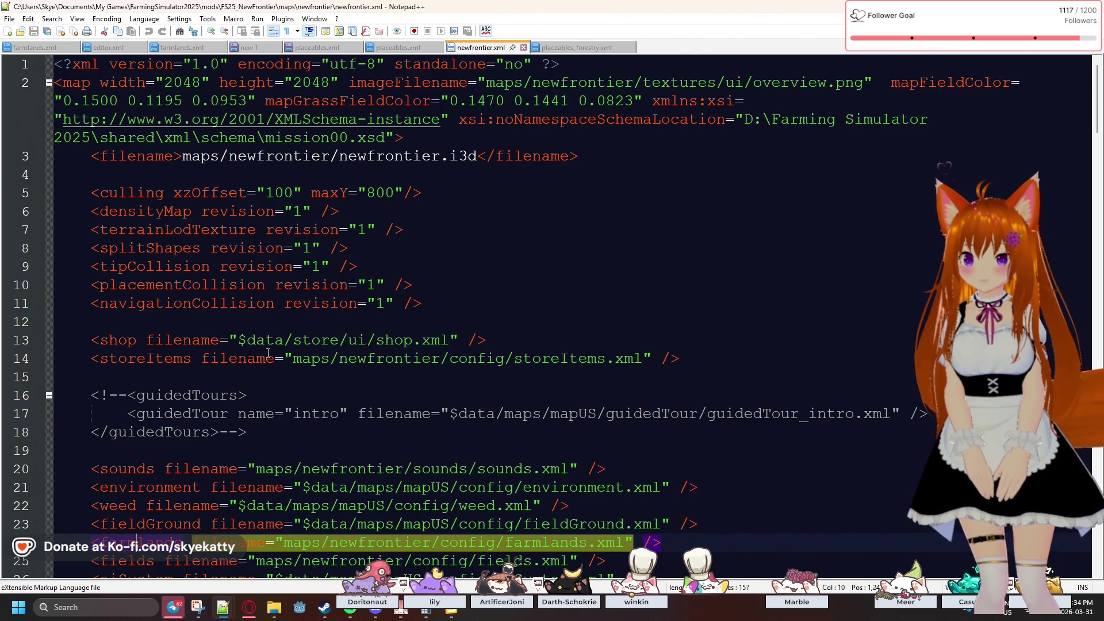
scroll(268, 352, down, 2)
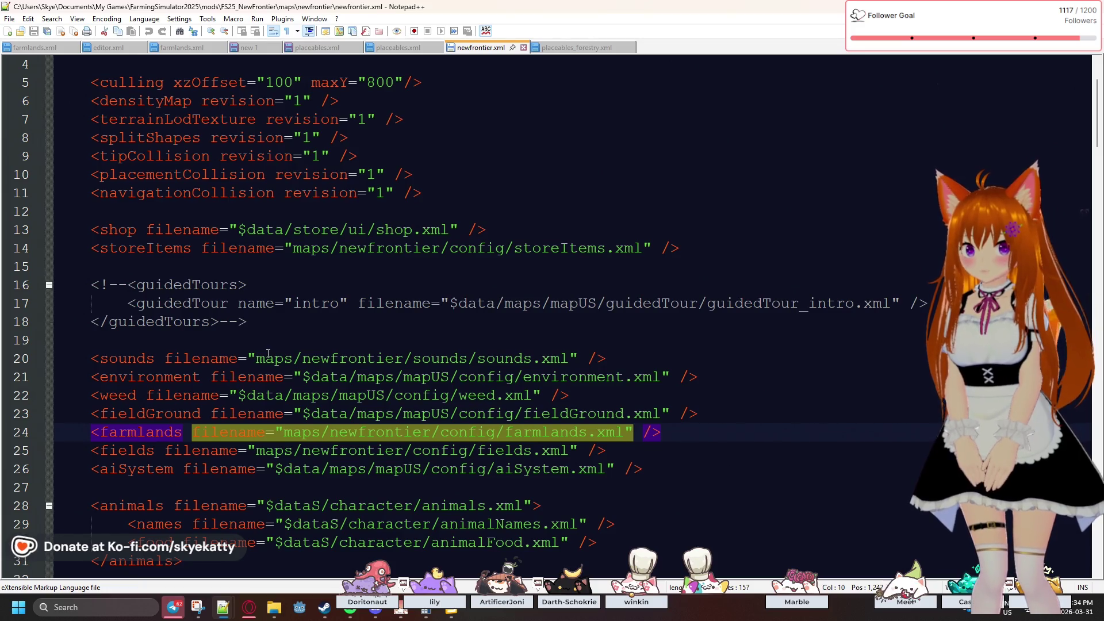
scroll(552, 378, down, 1)
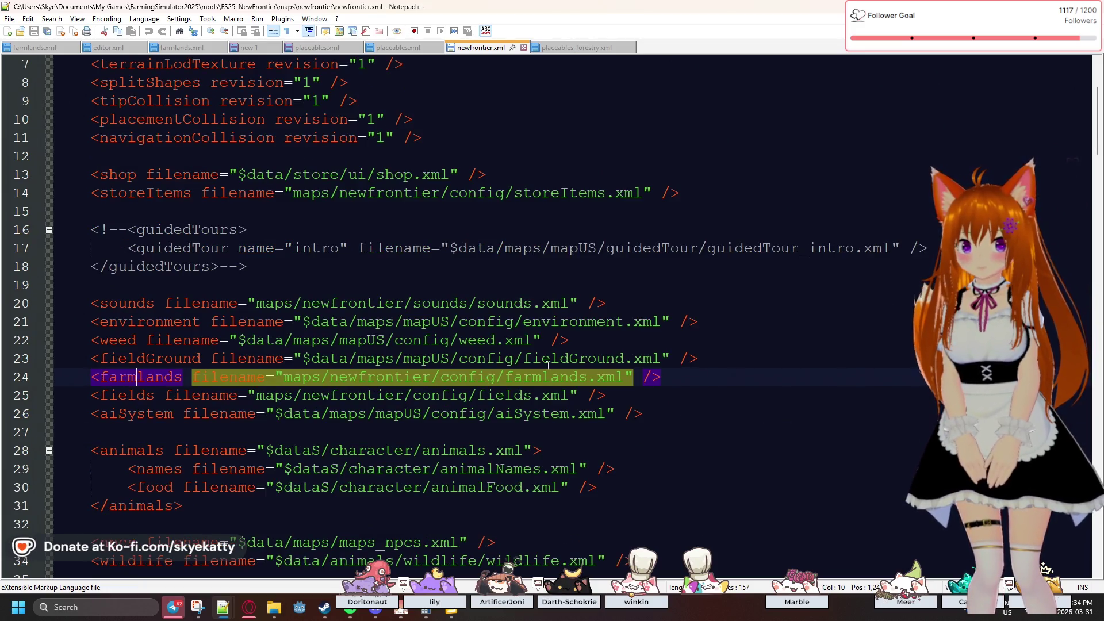
scroll(538, 370, down, 1)
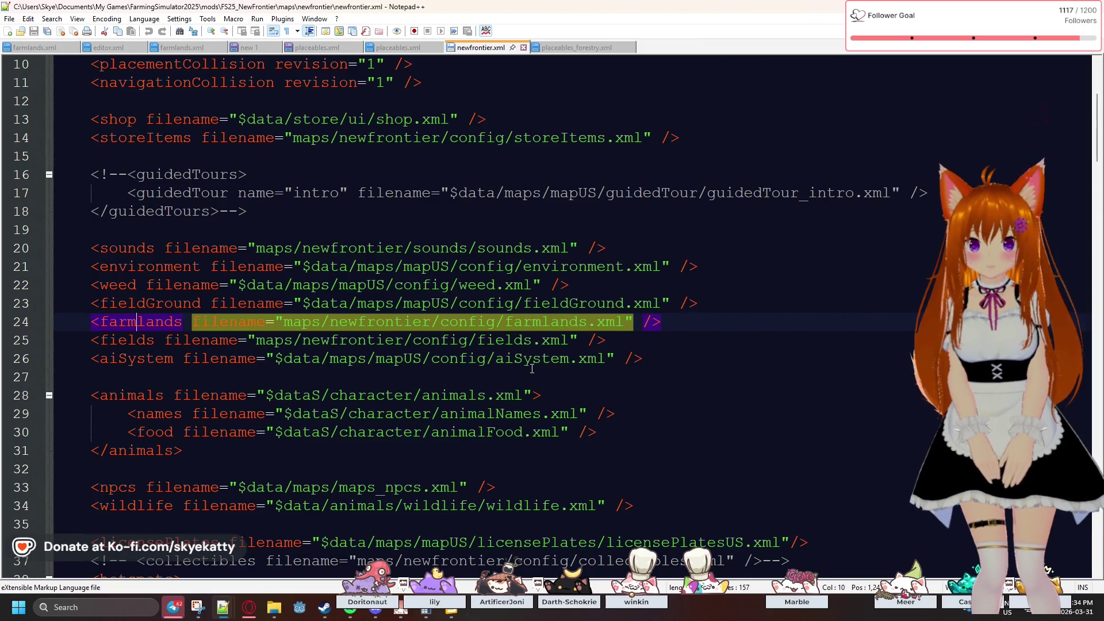
scroll(532, 369, down, 1)
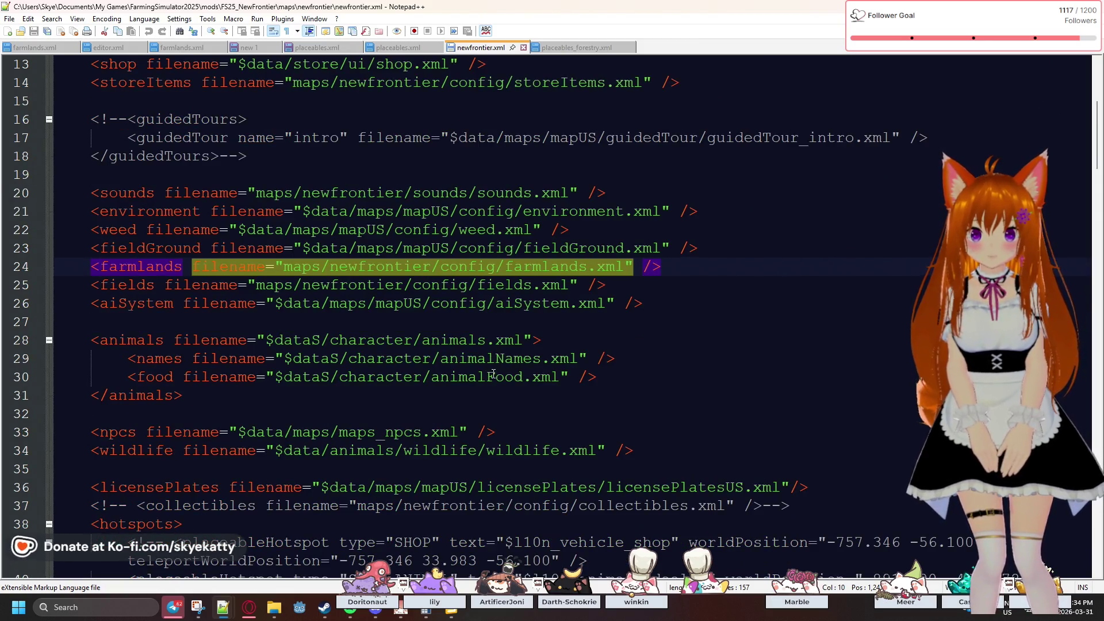
scroll(493, 374, down, 1)
scroll(426, 342, down, 1)
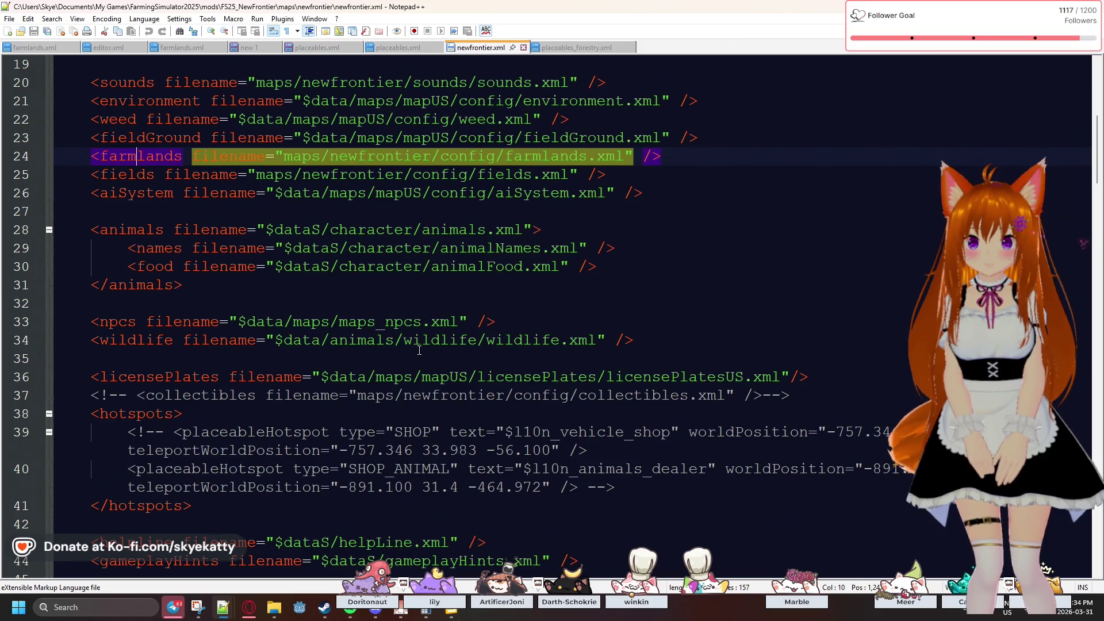
scroll(406, 339, down, 1)
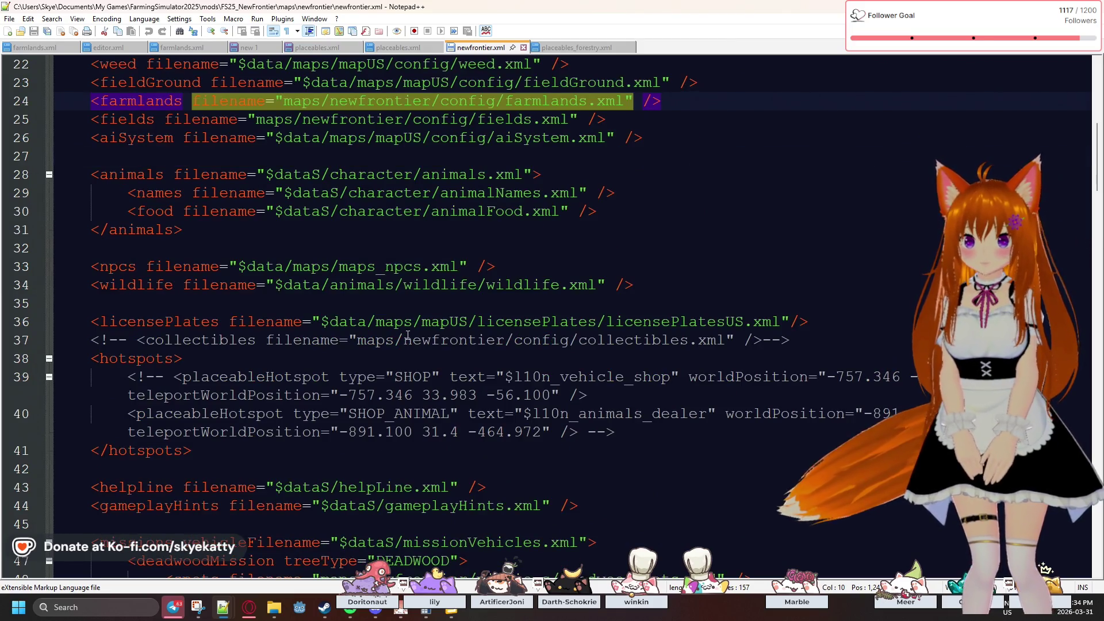
scroll(437, 281, down, 1)
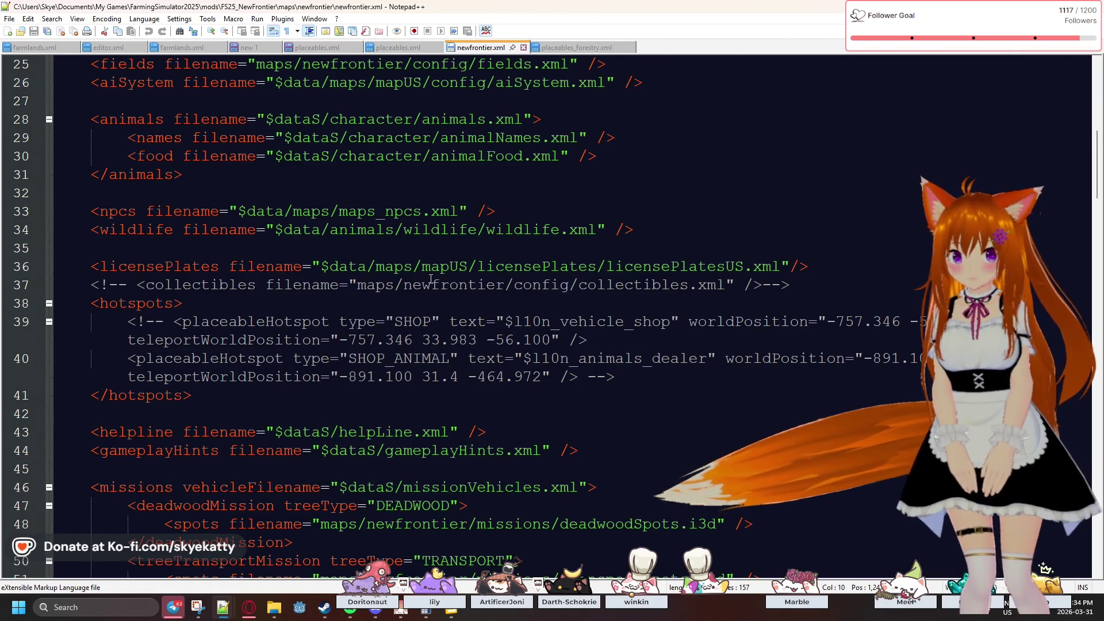
scroll(394, 328, down, 2)
scroll(394, 328, down, 1)
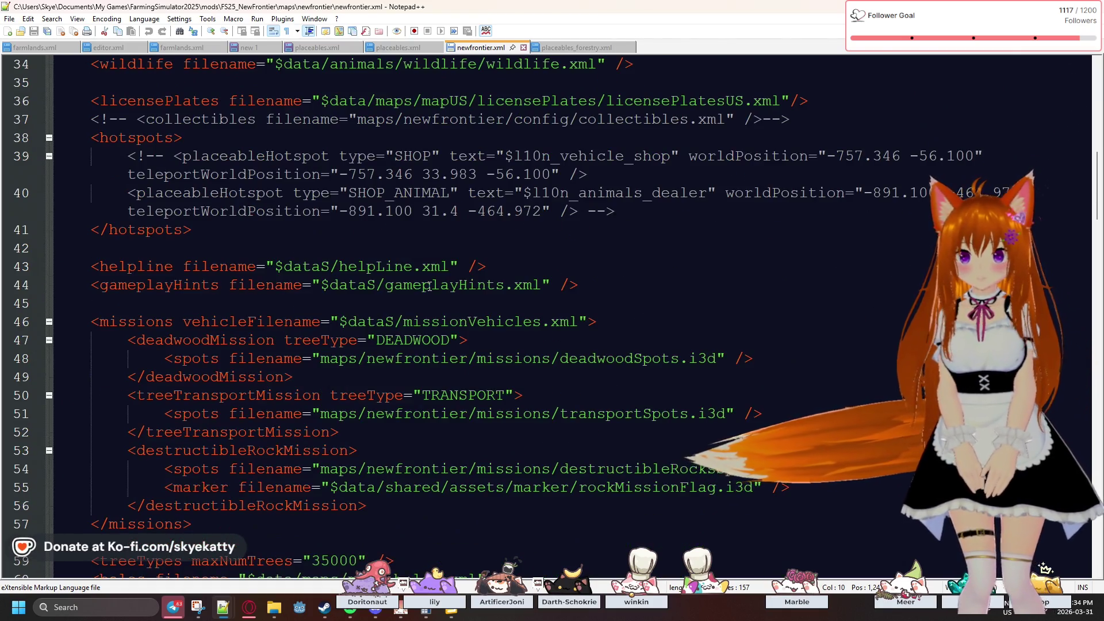
scroll(379, 313, down, 1)
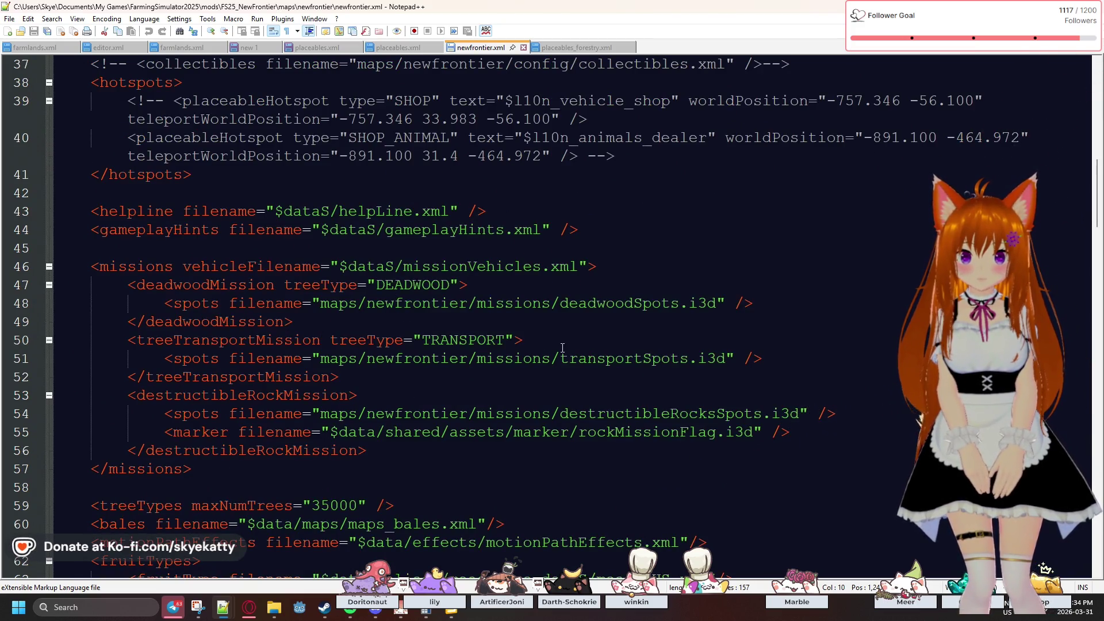
scroll(581, 345, down, 2)
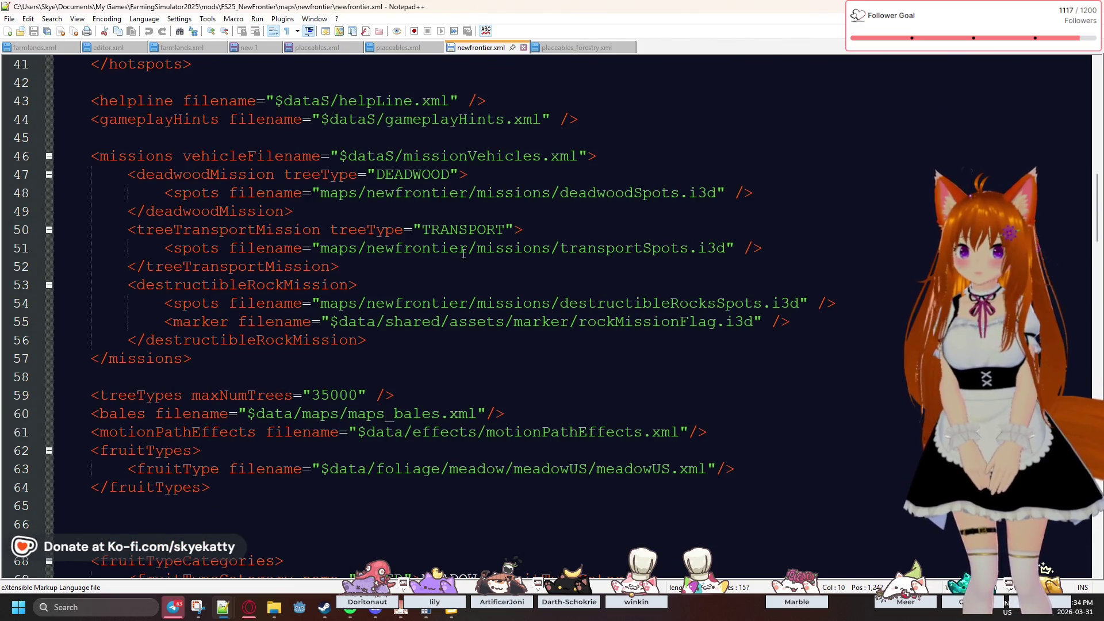
click(600, 310)
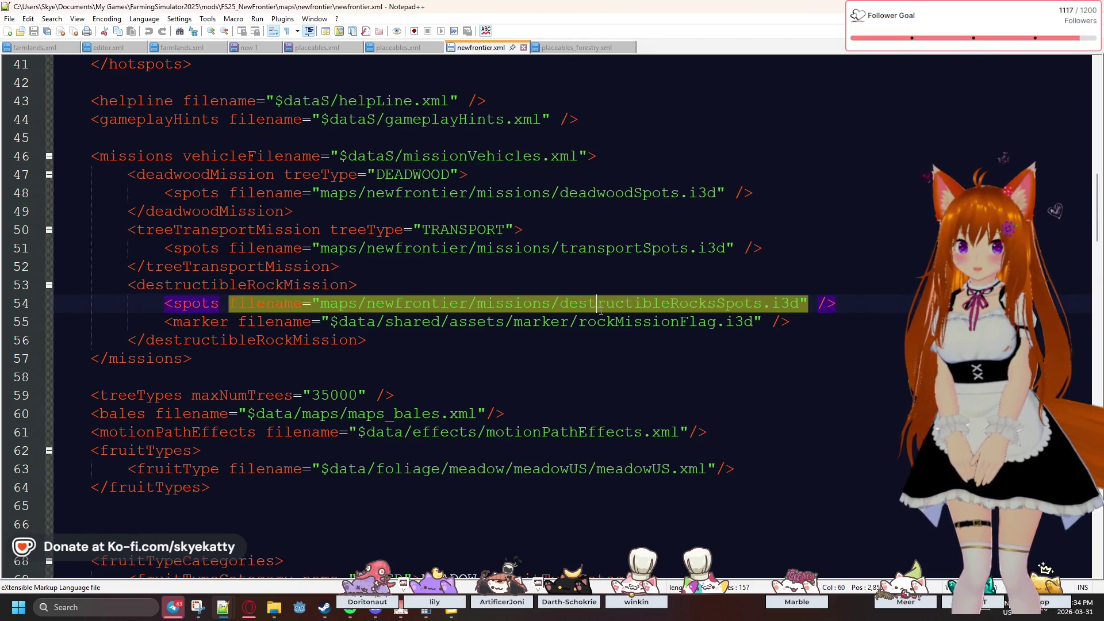
mouse_move(578, 321)
mouse_down()
mouse_move(753, 321)
mouse_move(716, 322)
mouse_up()
scroll(586, 324, down, 1)
scroll(586, 324, down, 1)
click(575, 248)
click(447, 304)
click(494, 322)
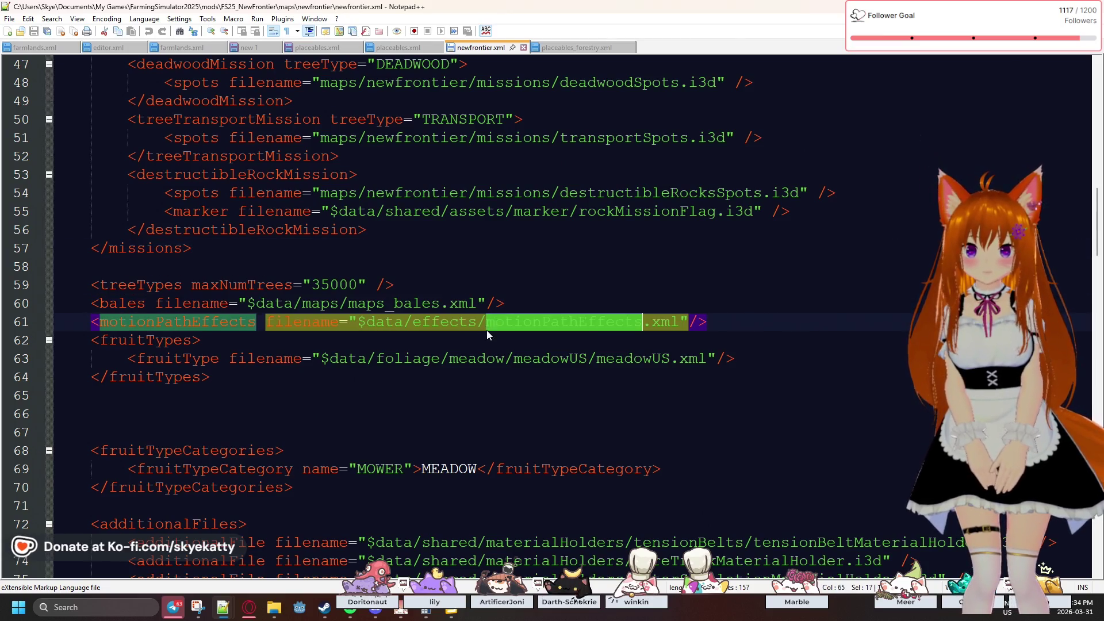
double_click(550, 358)
scroll(523, 313, down, 2)
click(517, 299)
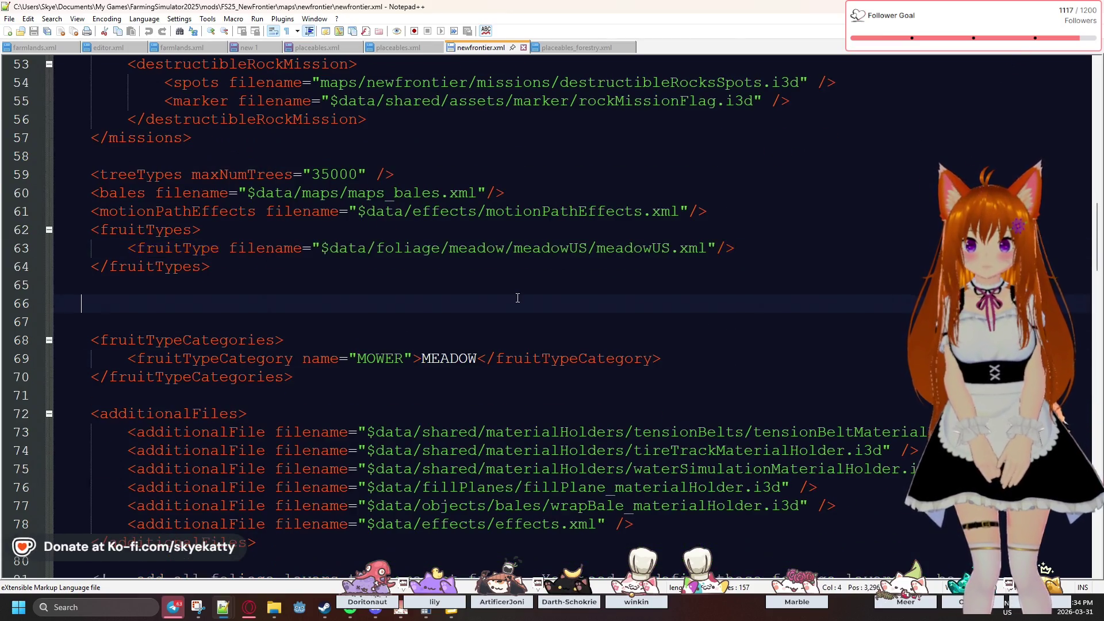
scroll(517, 297, down, 1)
scroll(517, 297, down, 2)
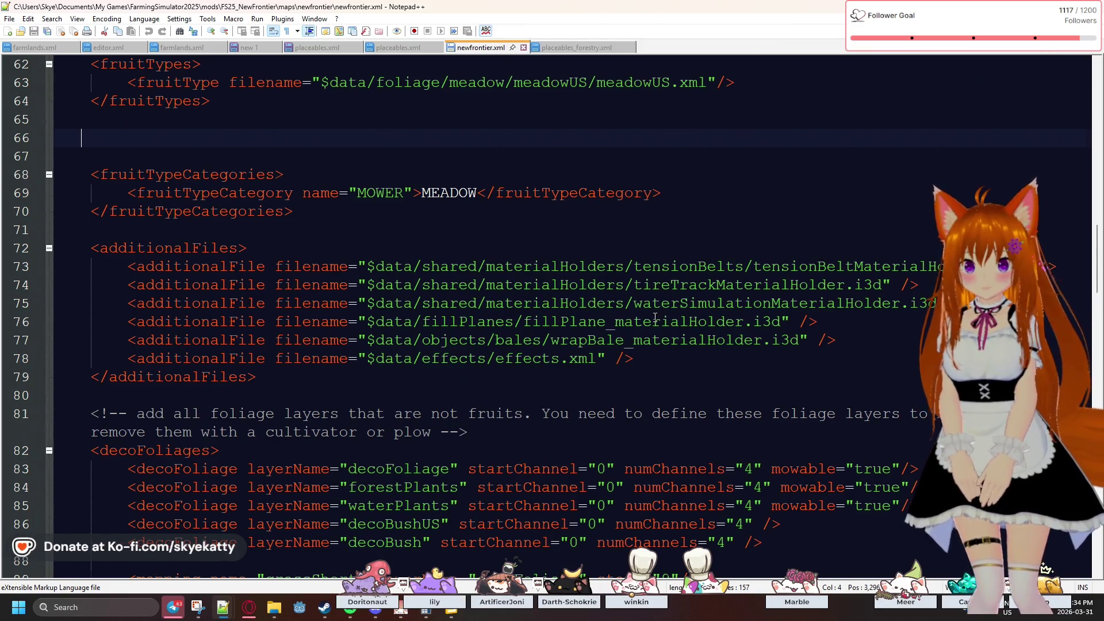
scroll(655, 316, down, 2)
scroll(654, 314, up, 10)
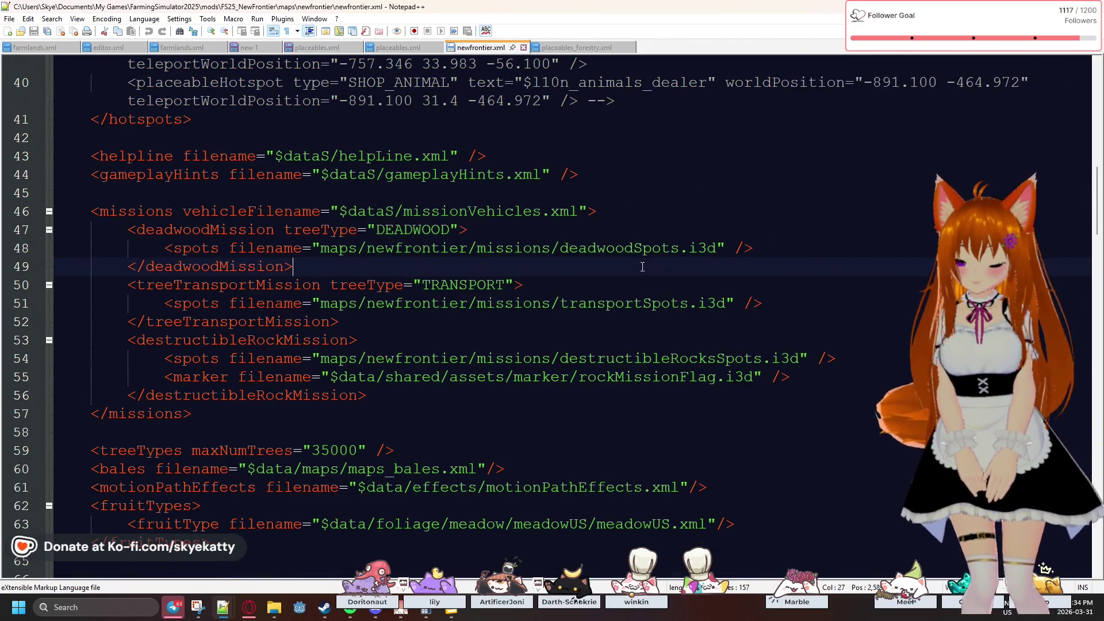
key(ctrl+f)
text(place)
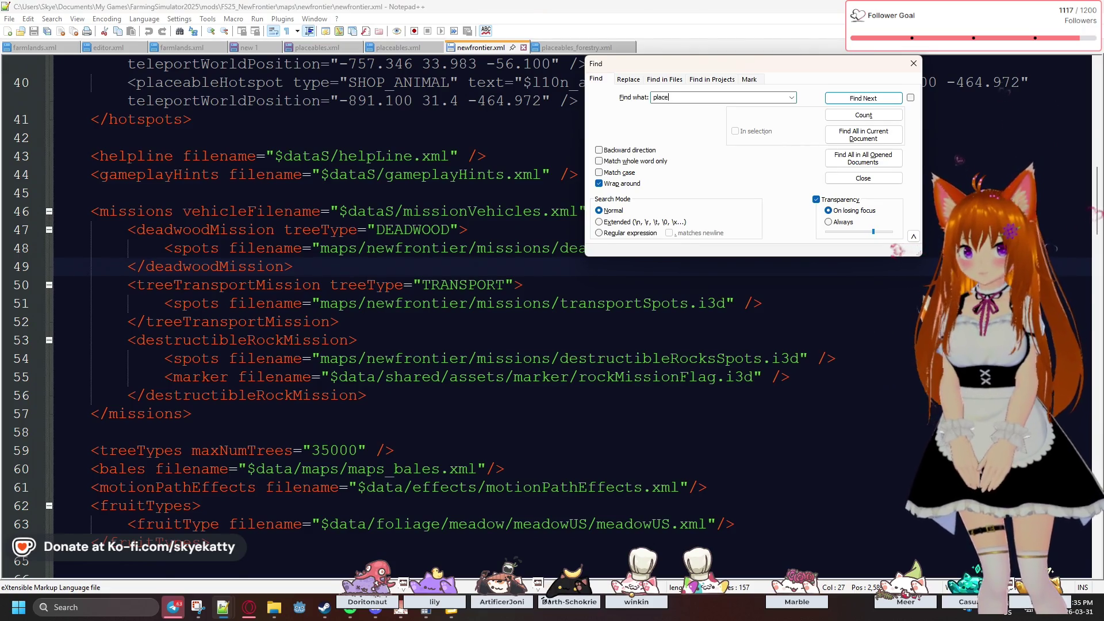
- Step through every 'place' match in newfrontier.xml, then switch to placeables.xml
key(Return)
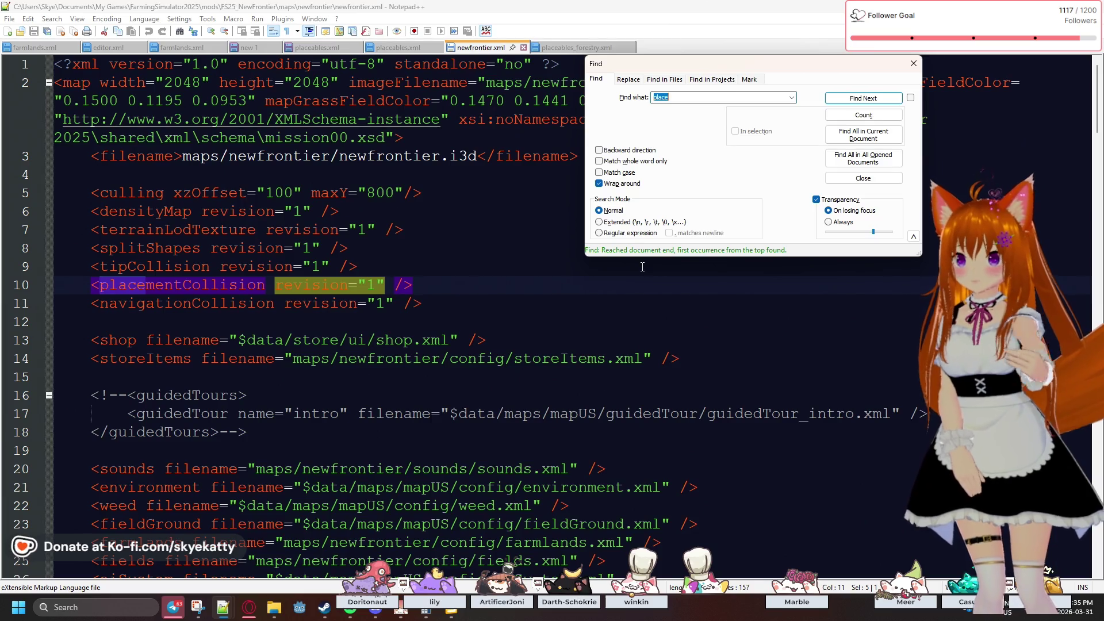
click(862, 101)
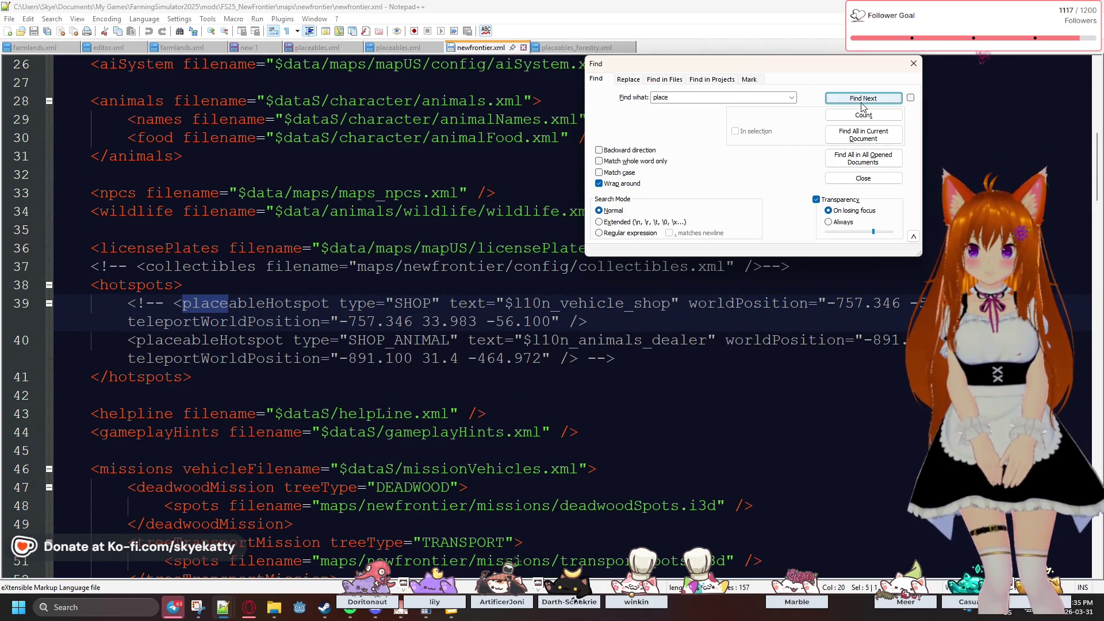
click(862, 98)
click(862, 99)
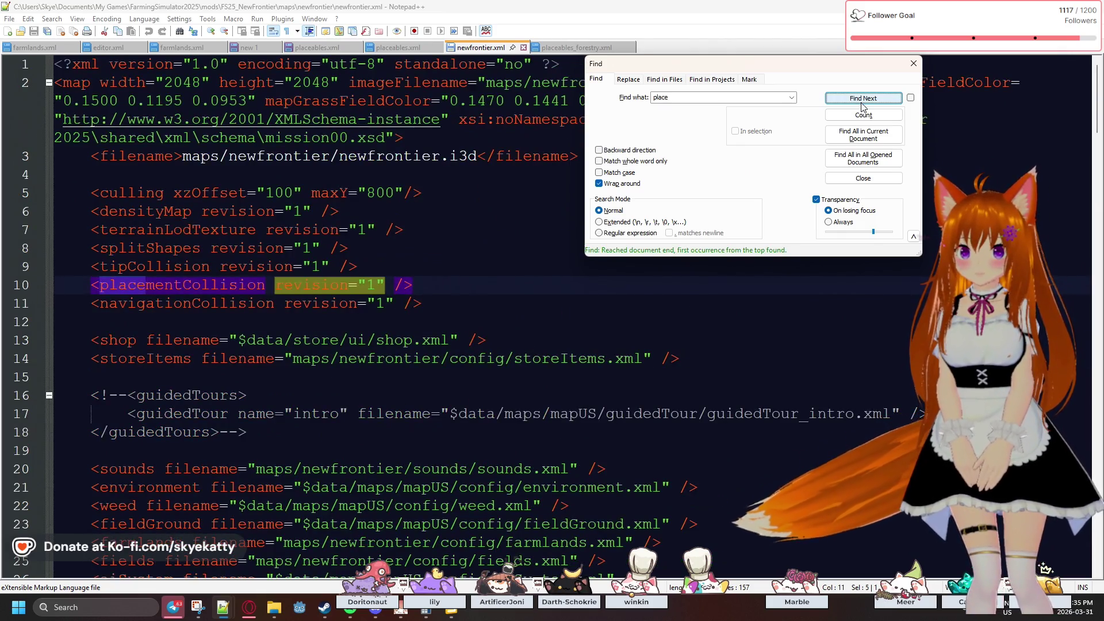
click(862, 101)
click(862, 102)
click(862, 101)
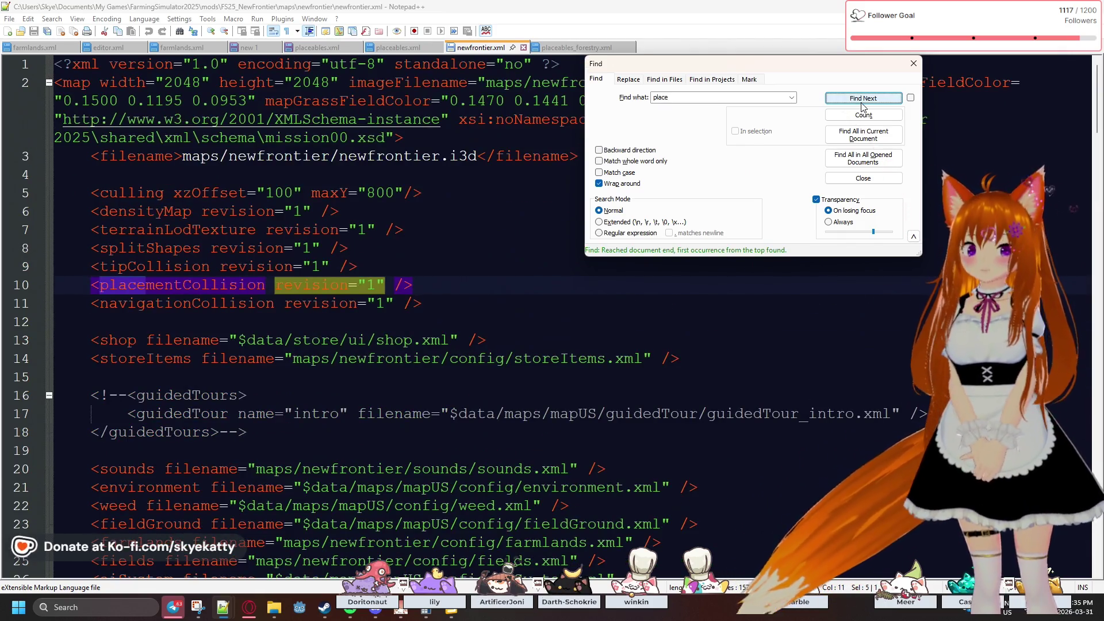
click(913, 64)
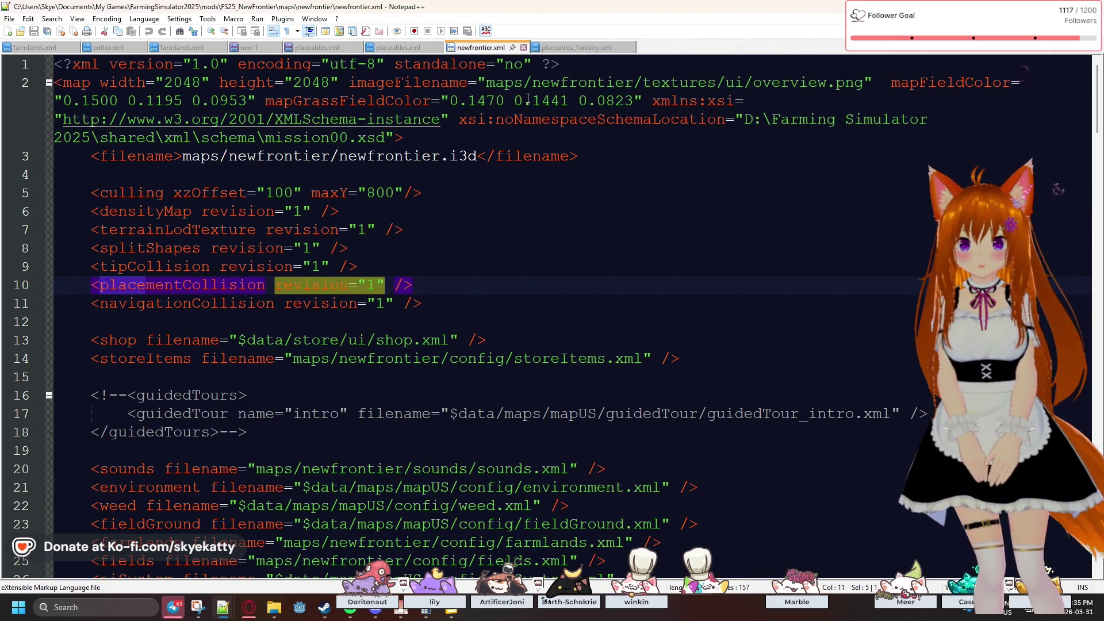
click(385, 51)
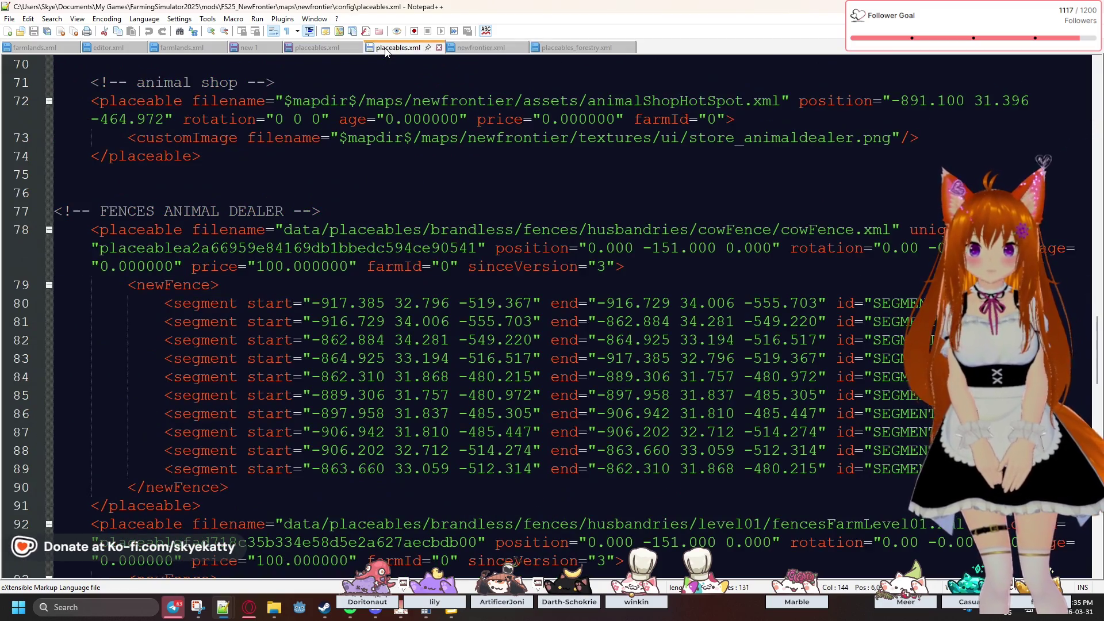
- Return to newfrontier.xml and bring the maps folder Explorer window forward
click(468, 51)
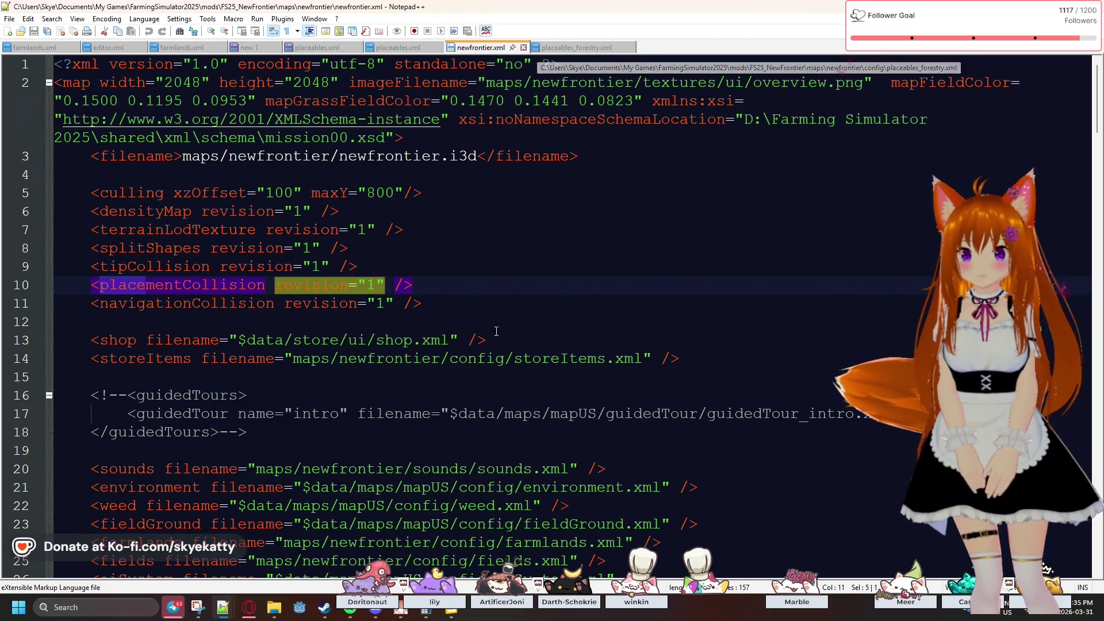
mouse_move(274, 607)
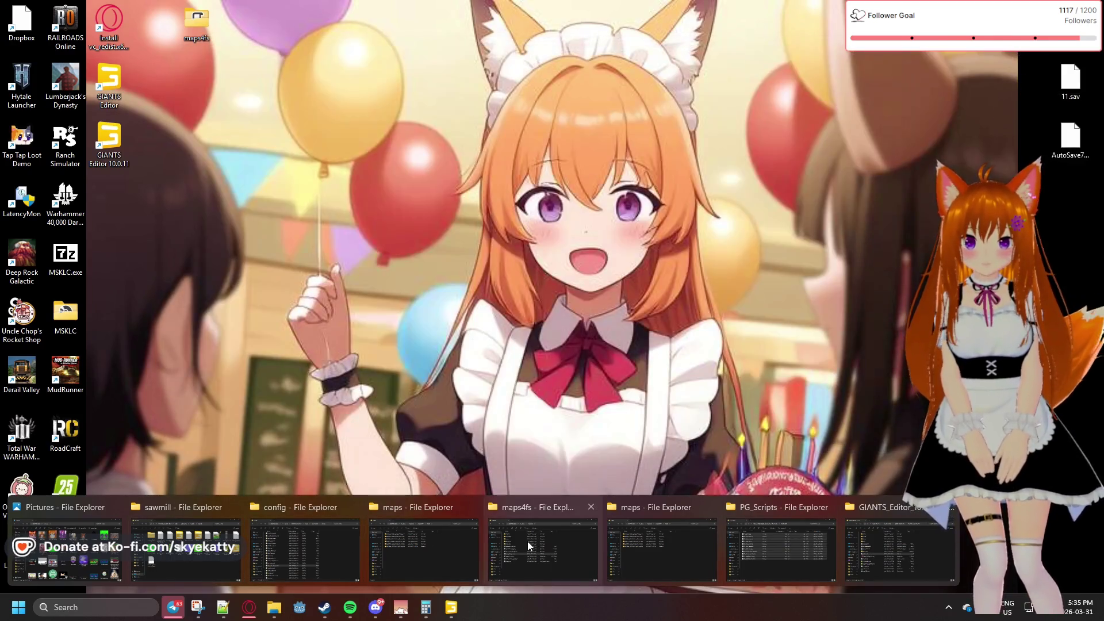
click(661, 543)
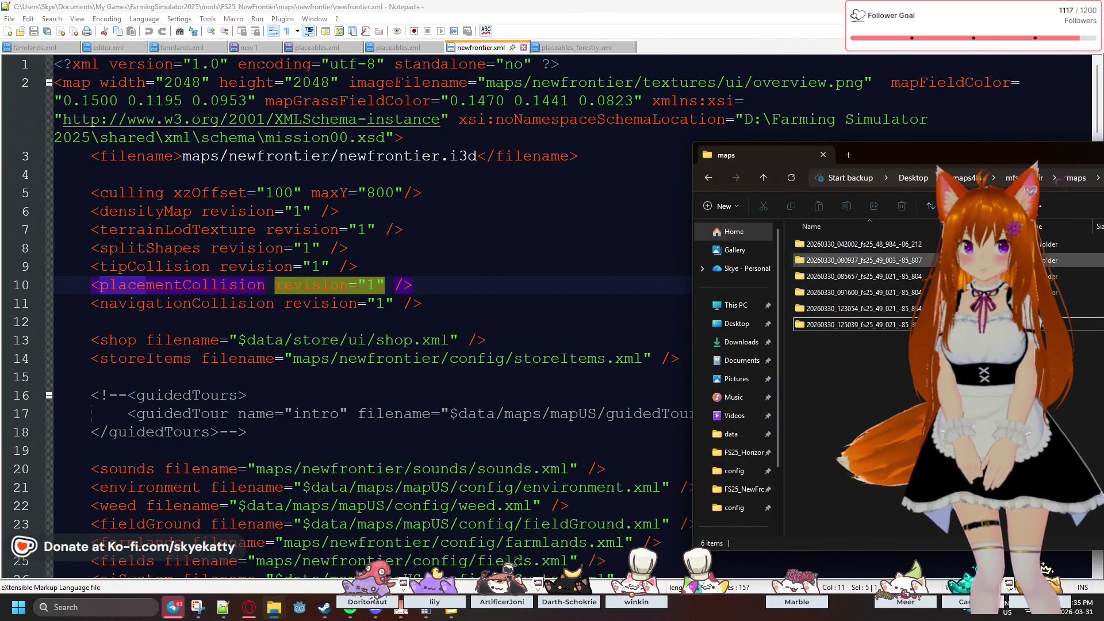
- Navigate from the config folder up to FS25_NewFrontier and open modDesc.xml in Notepad++
key(alt+Tab)
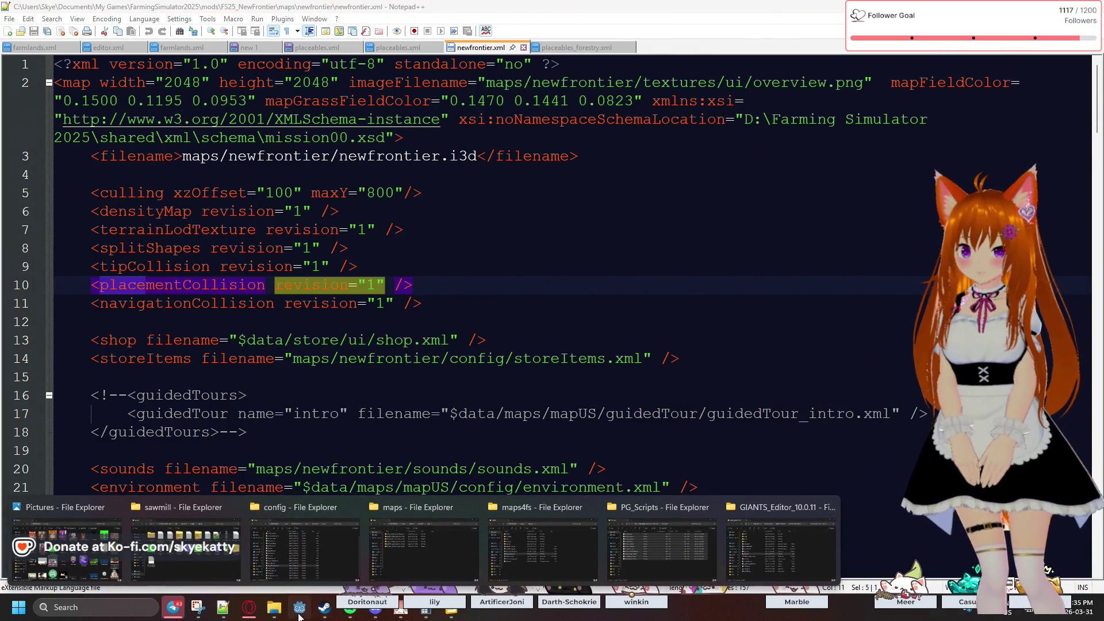
click(305, 567)
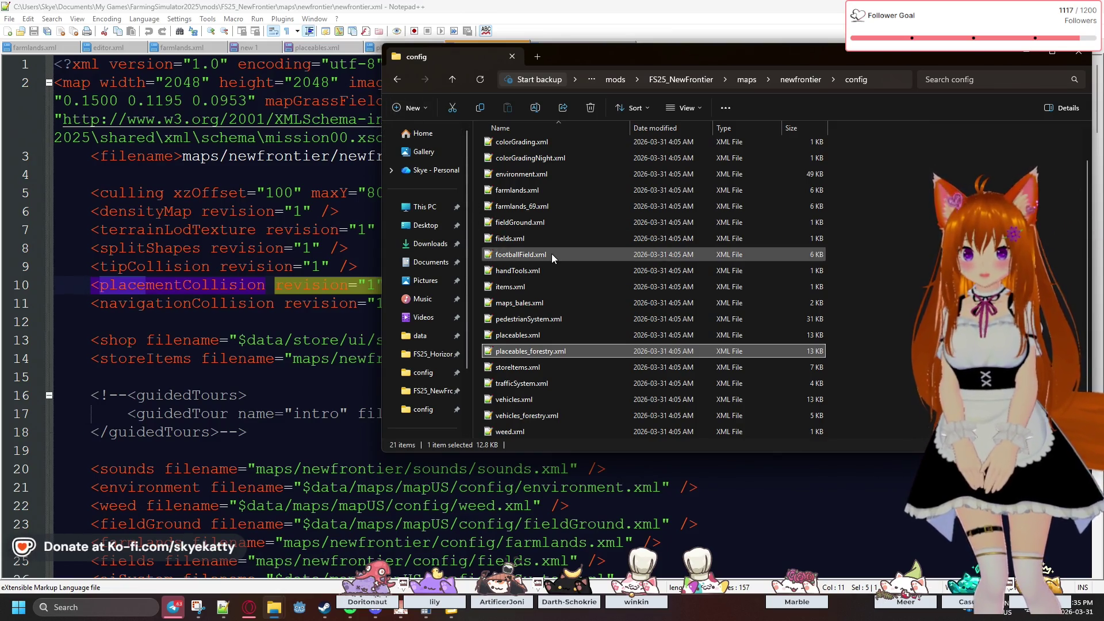
scroll(551, 253, up, 1)
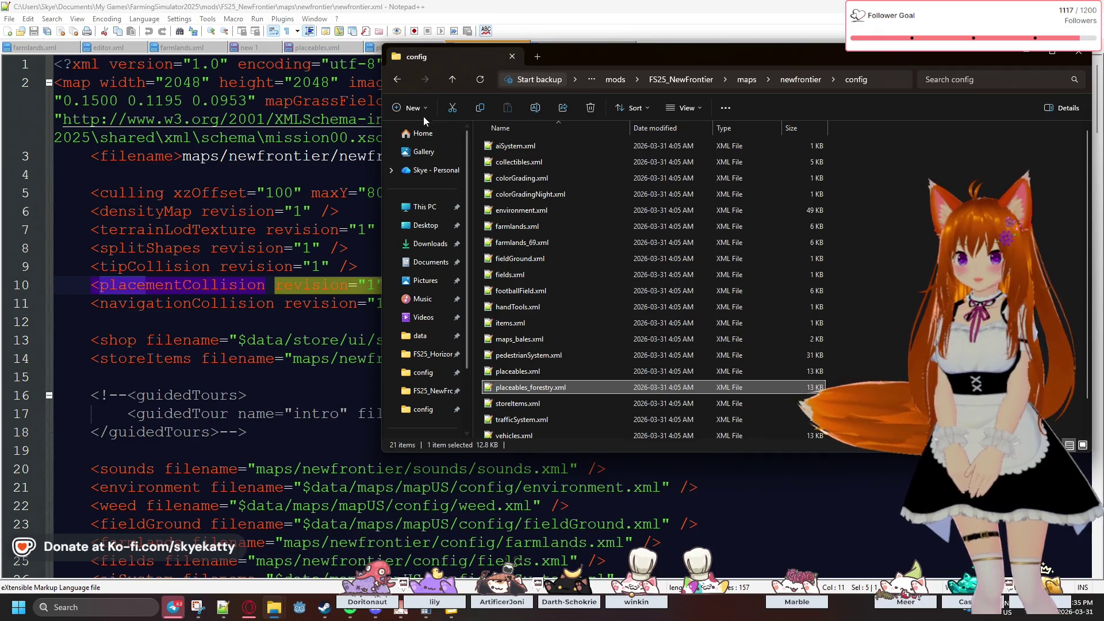
key(alt+Left)
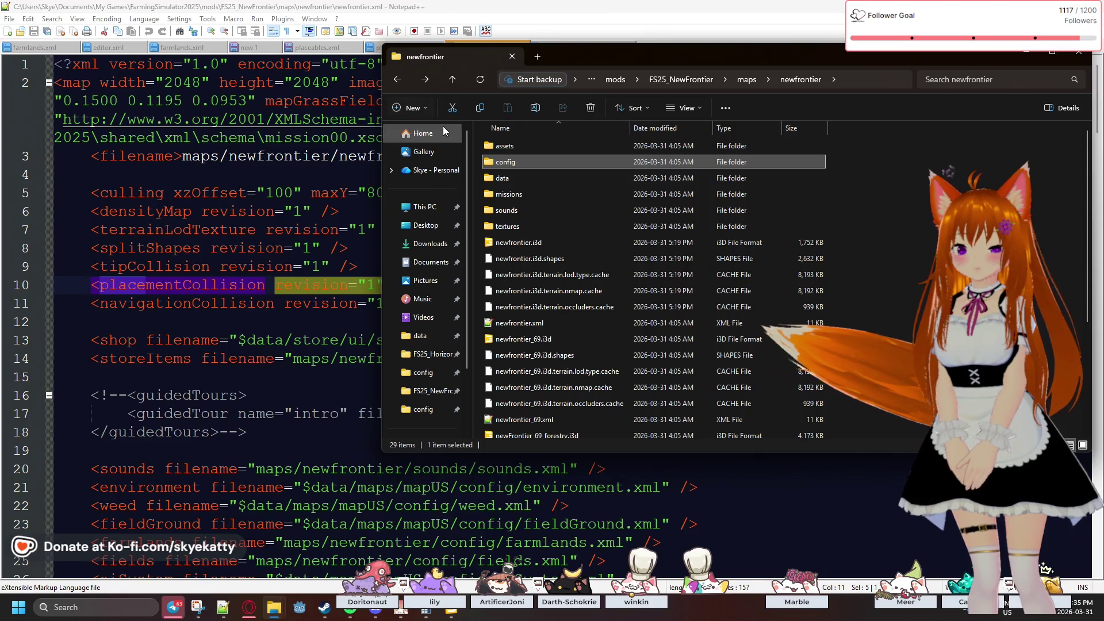
click(397, 80)
click(394, 84)
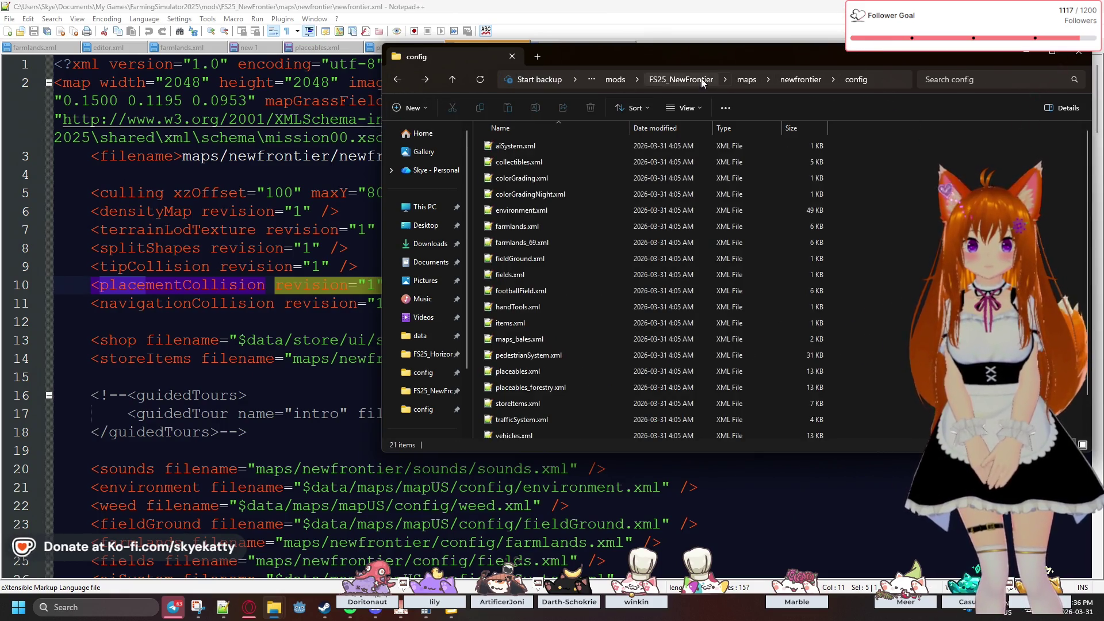
click(681, 80)
click(561, 177)
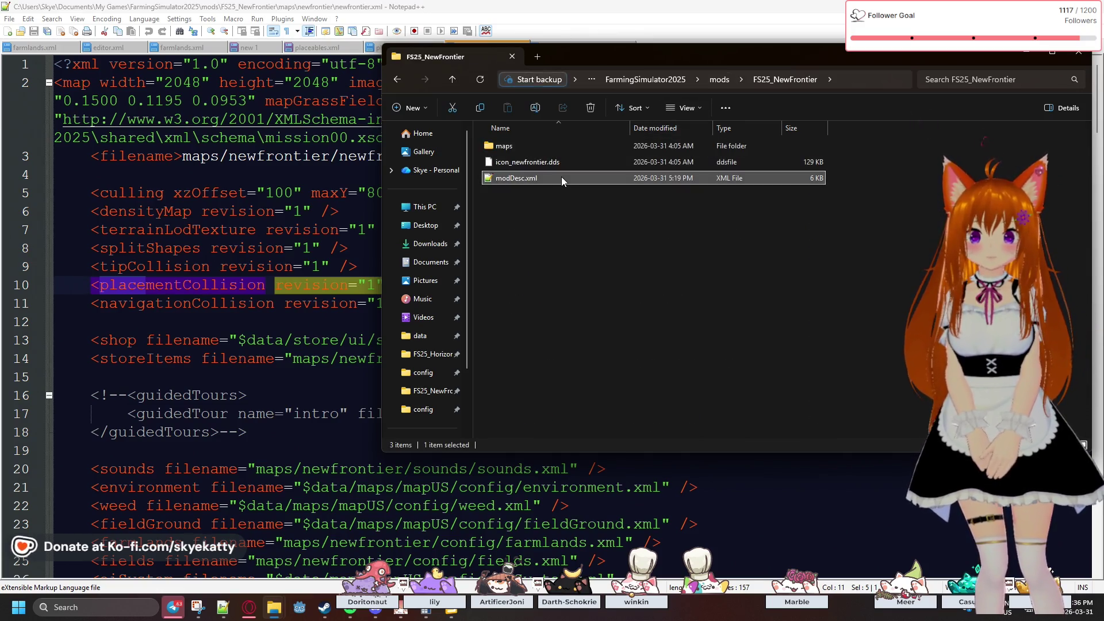
double_click(516, 178)
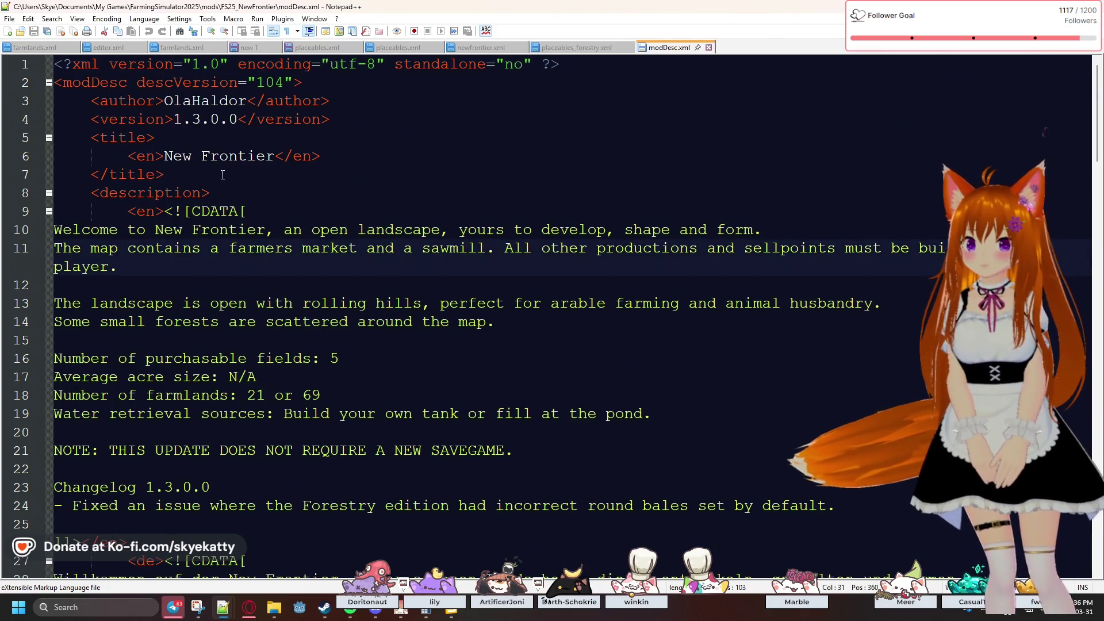
- Scroll through modDesc.xml's map entries and their placeables configs, then bring File Explorer forward
scroll(220, 172, down, 10)
scroll(220, 172, down, 2)
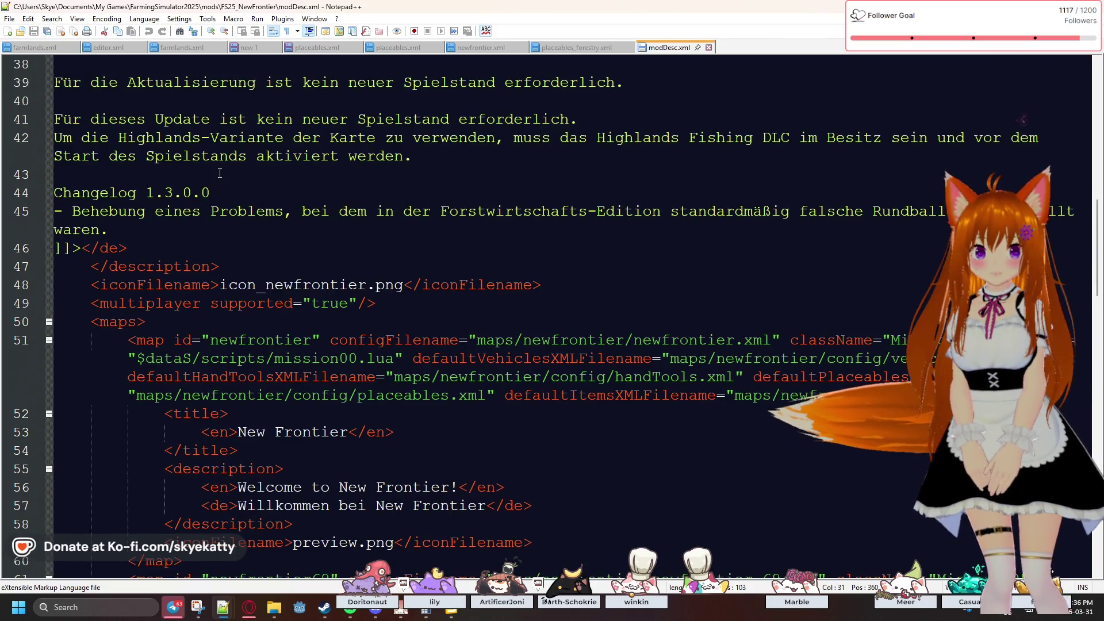
scroll(216, 177, down, 1)
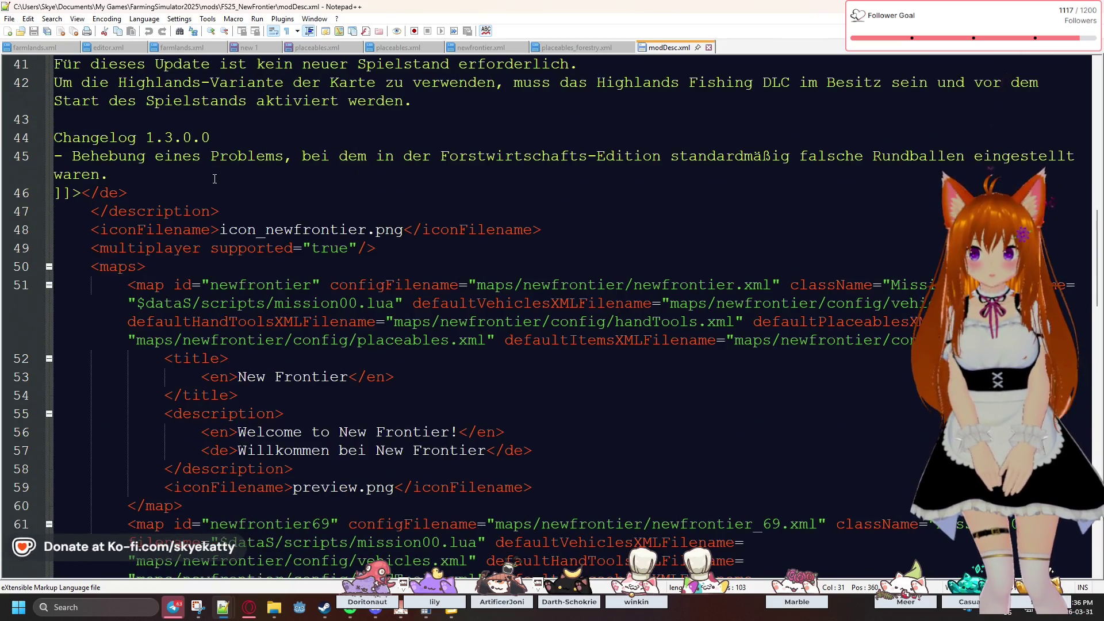
scroll(214, 178, down, 1)
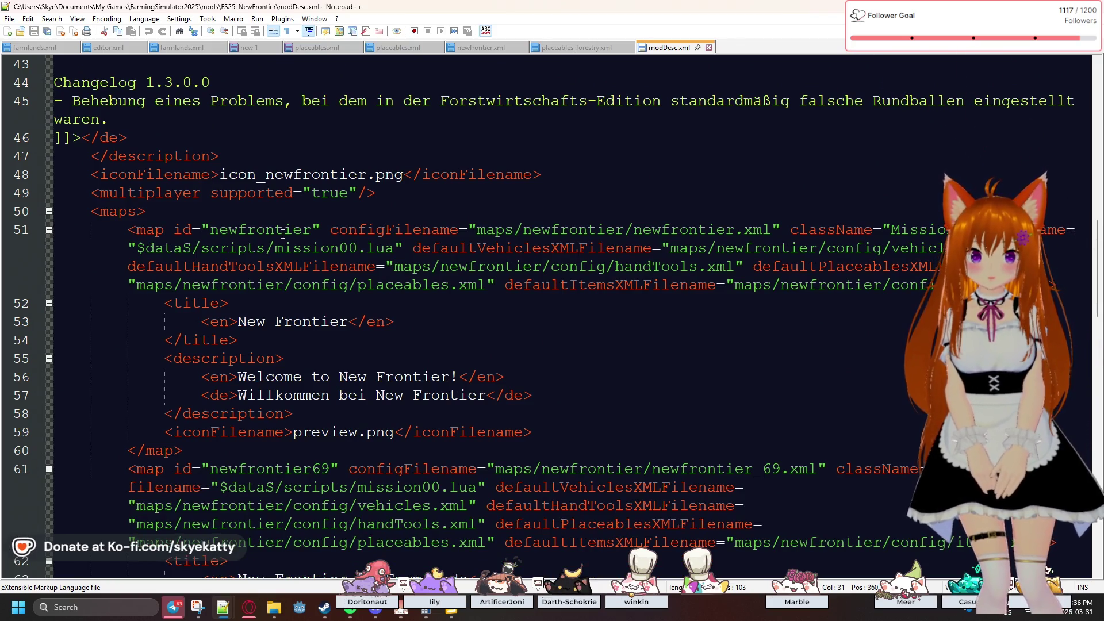
scroll(282, 232, down, 4)
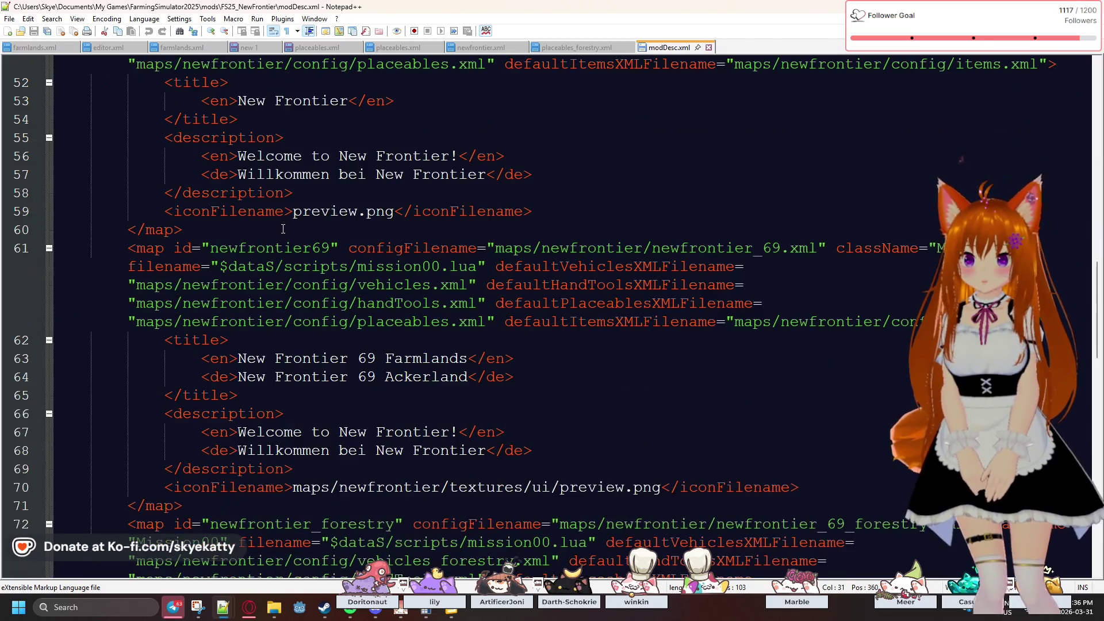
scroll(283, 229, down, 1)
scroll(283, 228, down, 4)
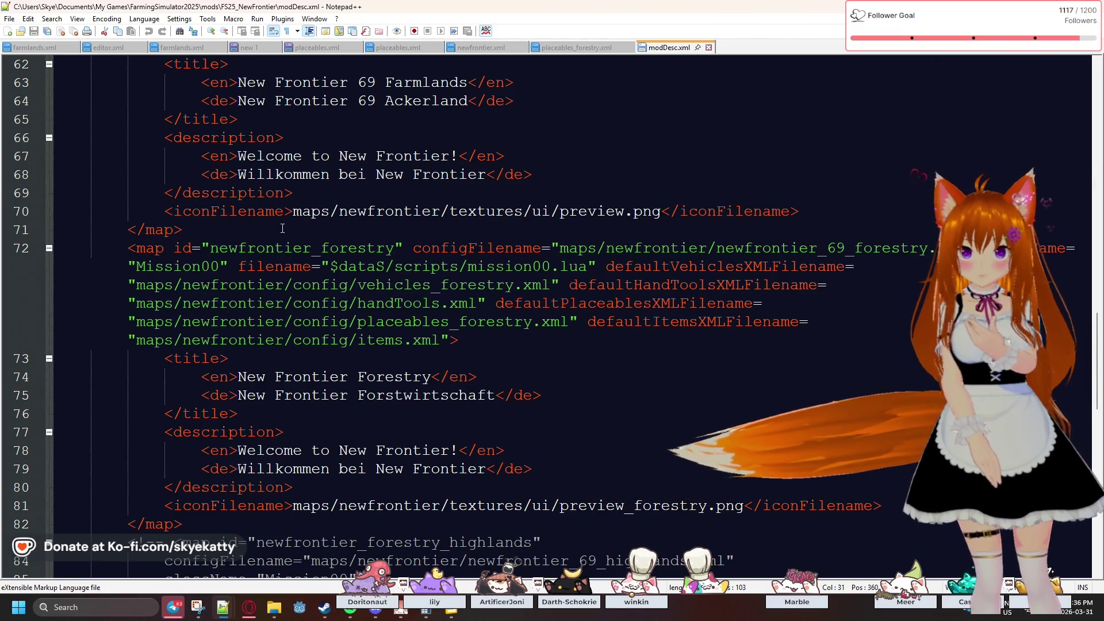
scroll(282, 229, down, 1)
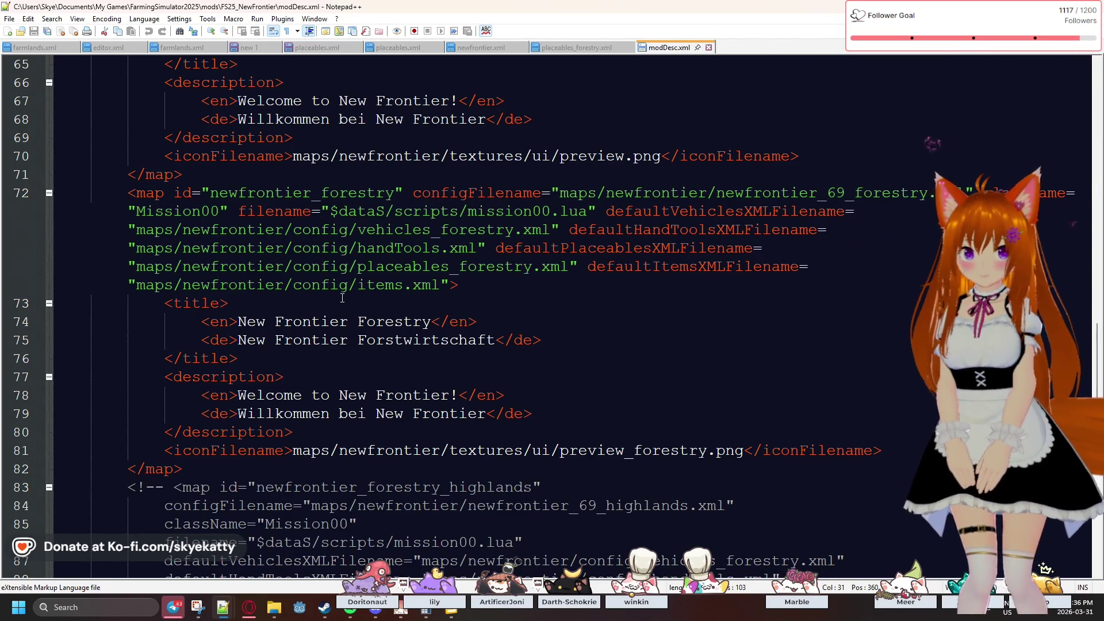
scroll(537, 265, up, 9)
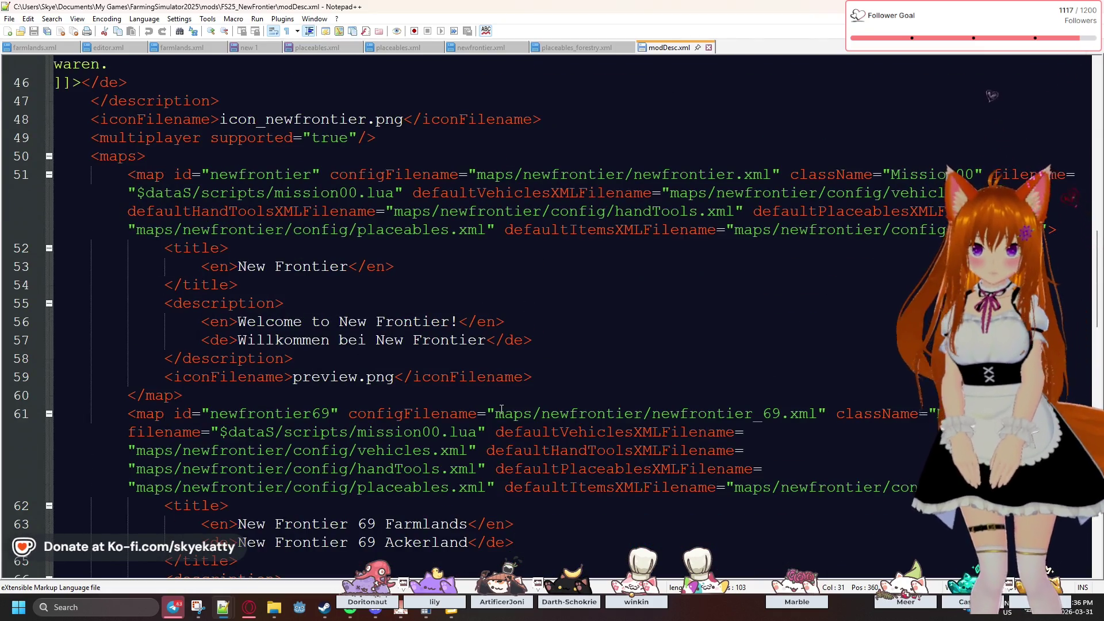
scroll(501, 408, down, 1)
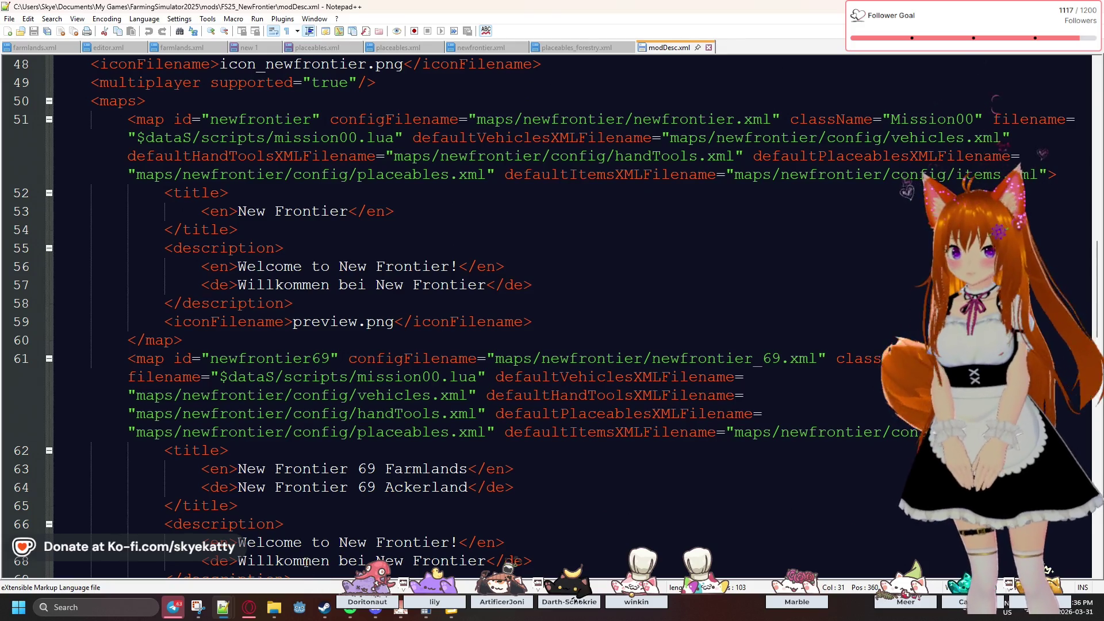
click(276, 610)
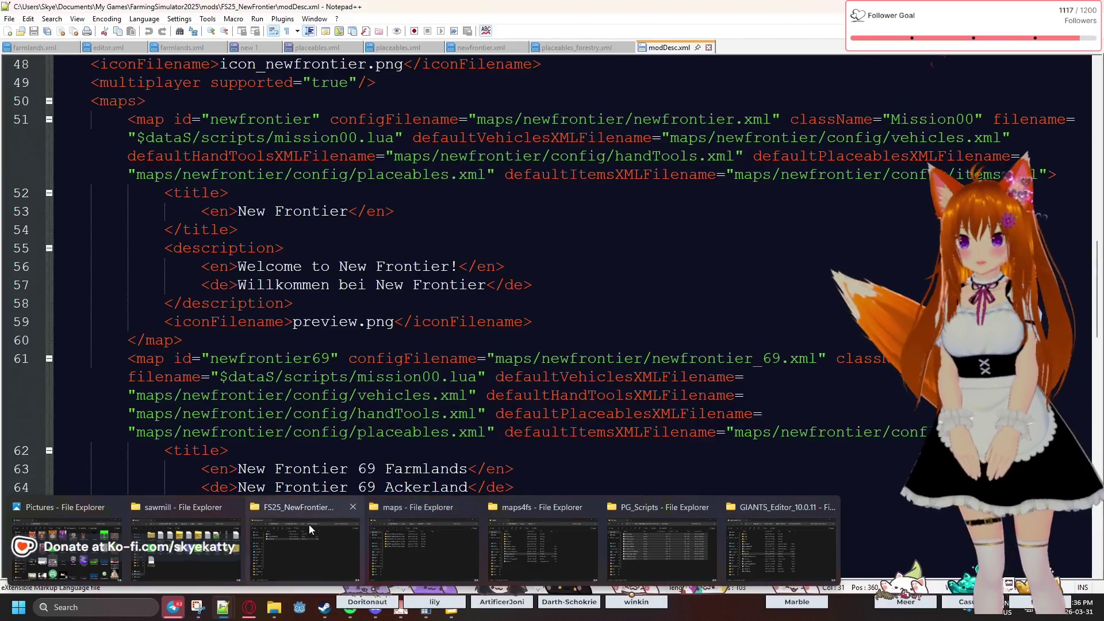
- Bring the FS25_Horizons_Evolved folder window forward, shift it left, and open its modDesc.xml
mouse_move(308, 526)
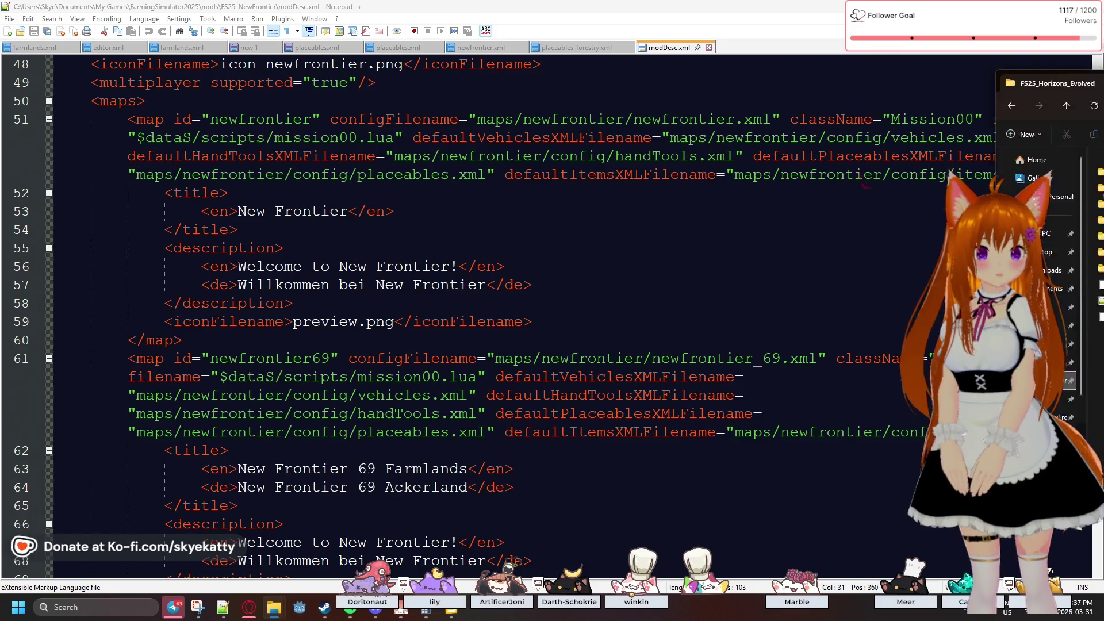
click(274, 607)
drag(779, 87, 616, 88)
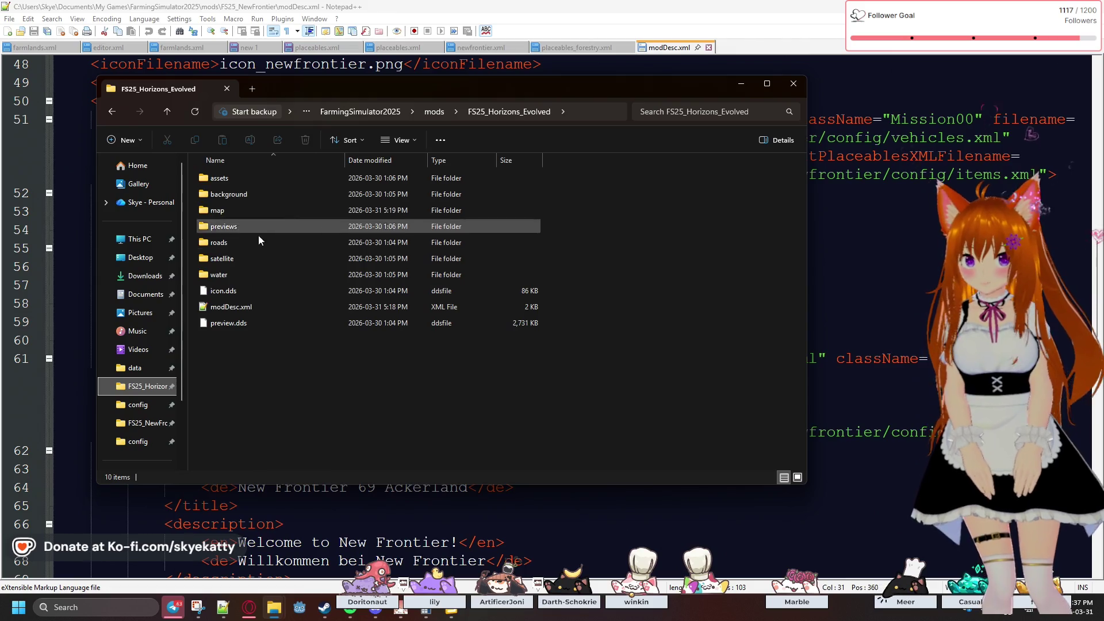
double_click(254, 308)
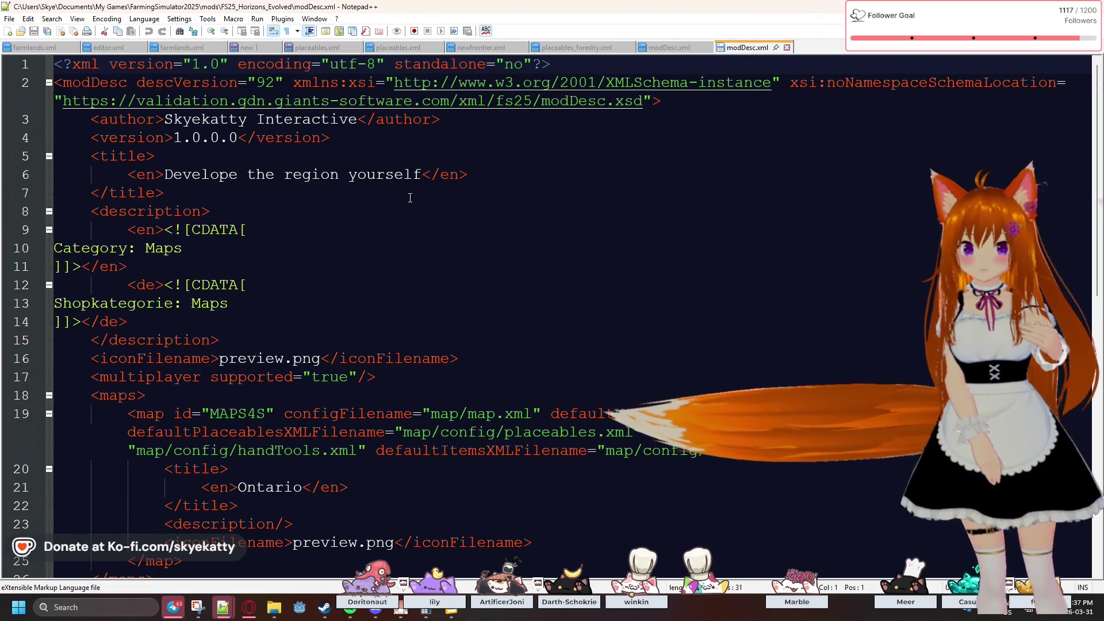
- Scroll down through the Horizons_Evolved modDesc.xml to its map entry and back to the top
scroll(410, 198, down, 2)
scroll(410, 198, down, 1)
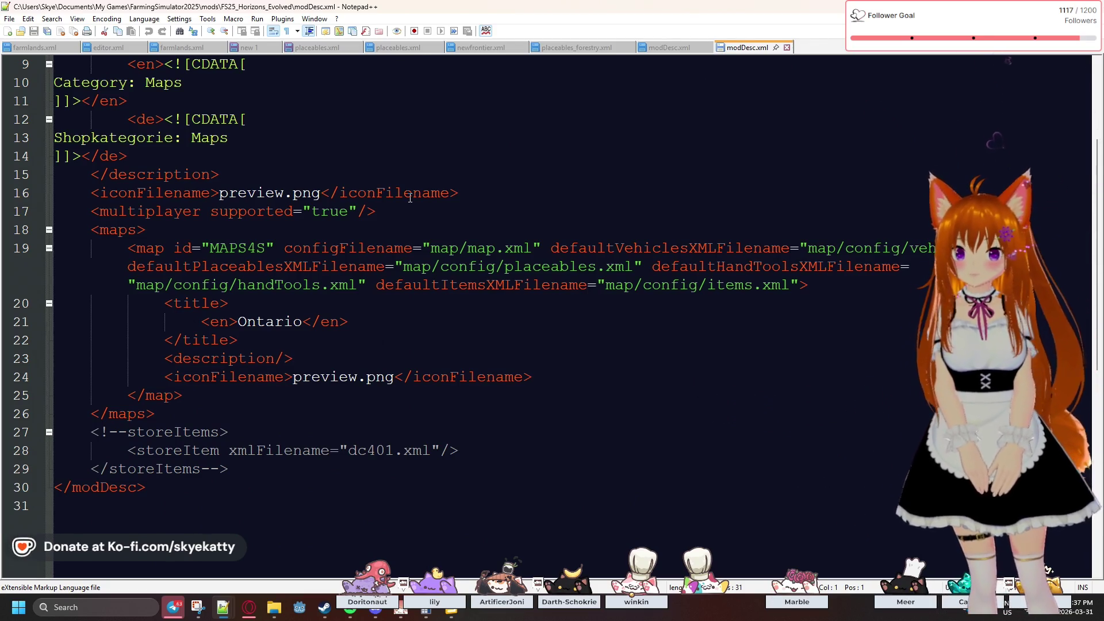
scroll(410, 198, up, 2)
scroll(410, 197, up, 1)
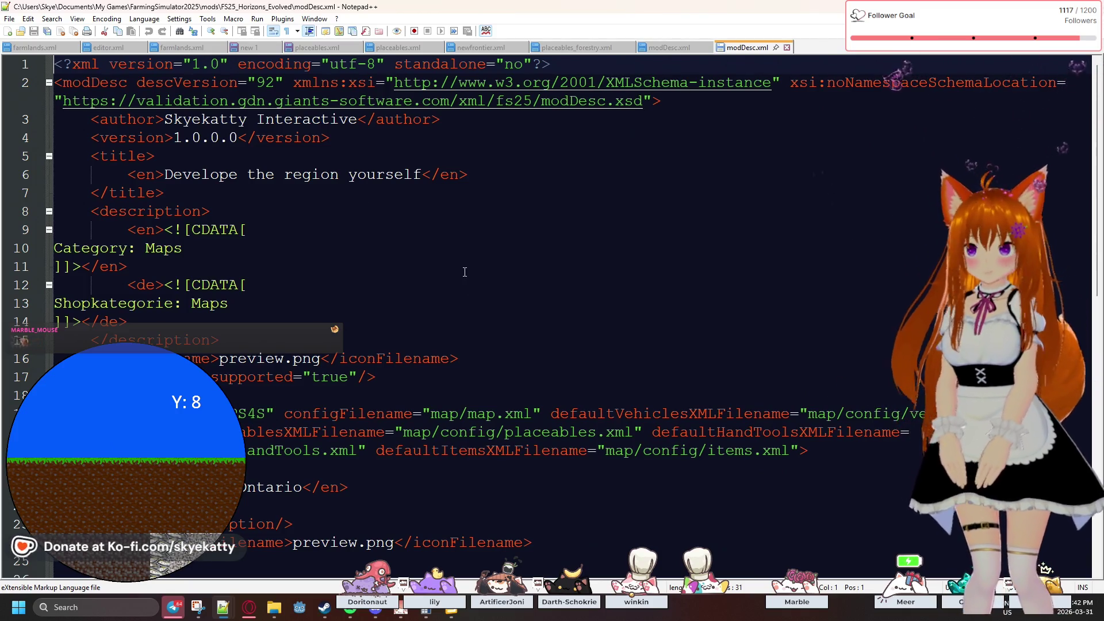
- Locate the map entry's defaultPlaceablesXMLFilename map/config/placeables.xml and its preview.png icon
scroll(525, 217, down, 5)
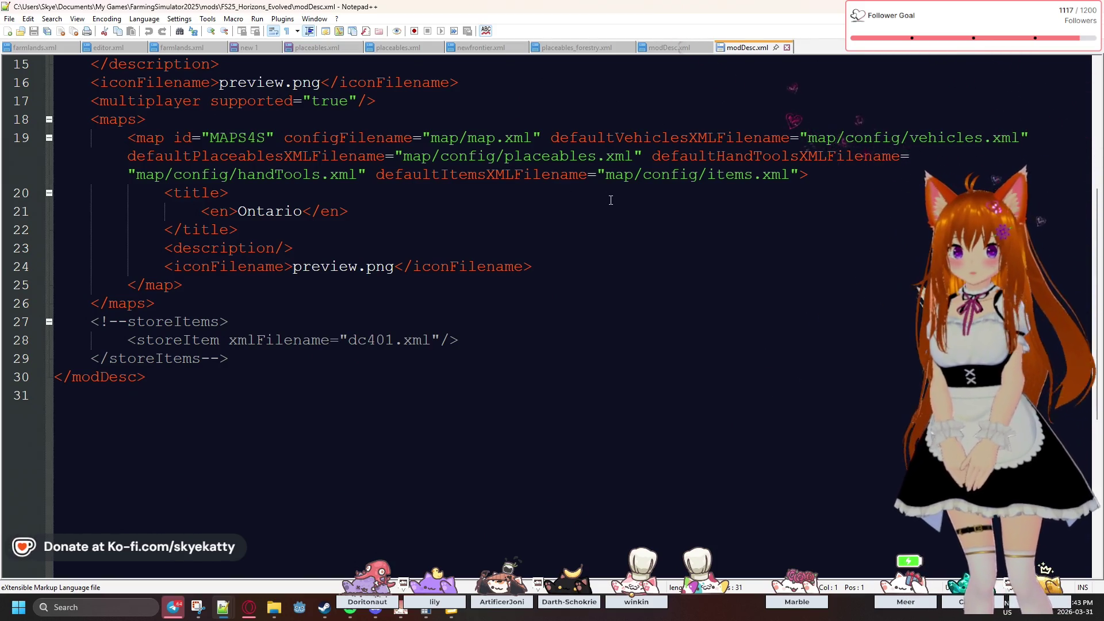
click(504, 150)
triple_click(499, 161)
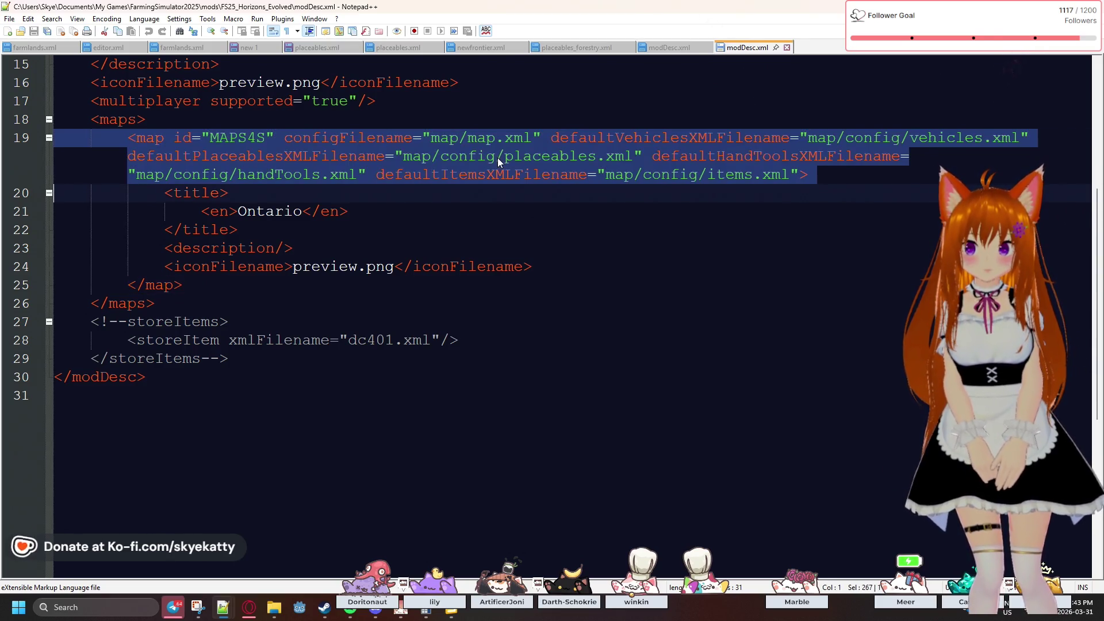
click(396, 156)
click(527, 258)
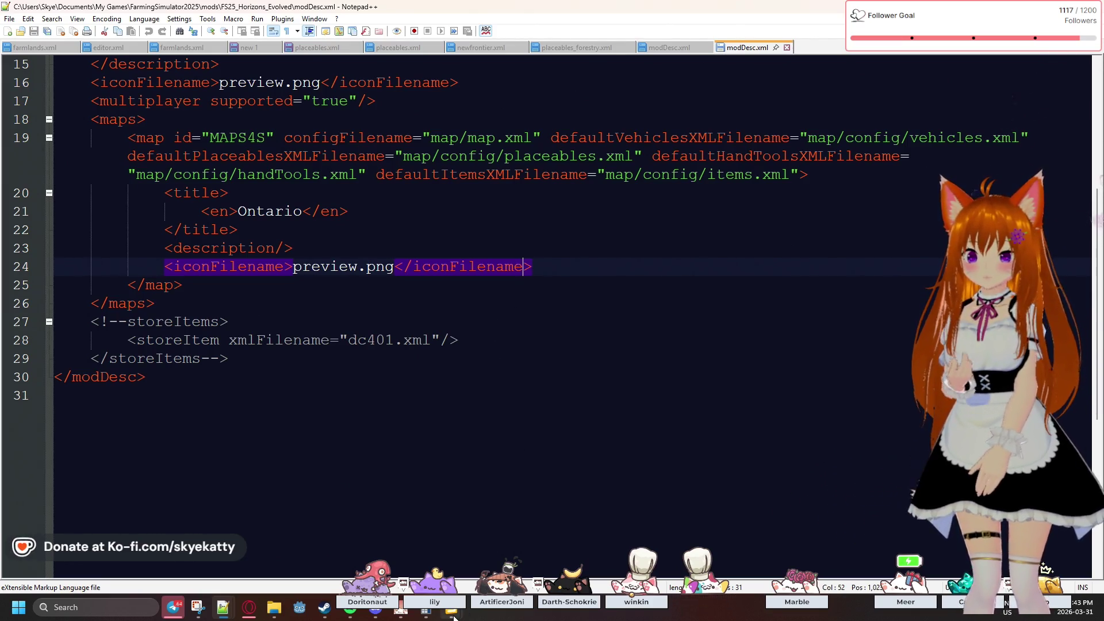
- In the Horizons_Evolved editor, select preplaced_sawmill under map and read its mapEU xmlFilename
mouse_move(454, 615)
click(395, 554)
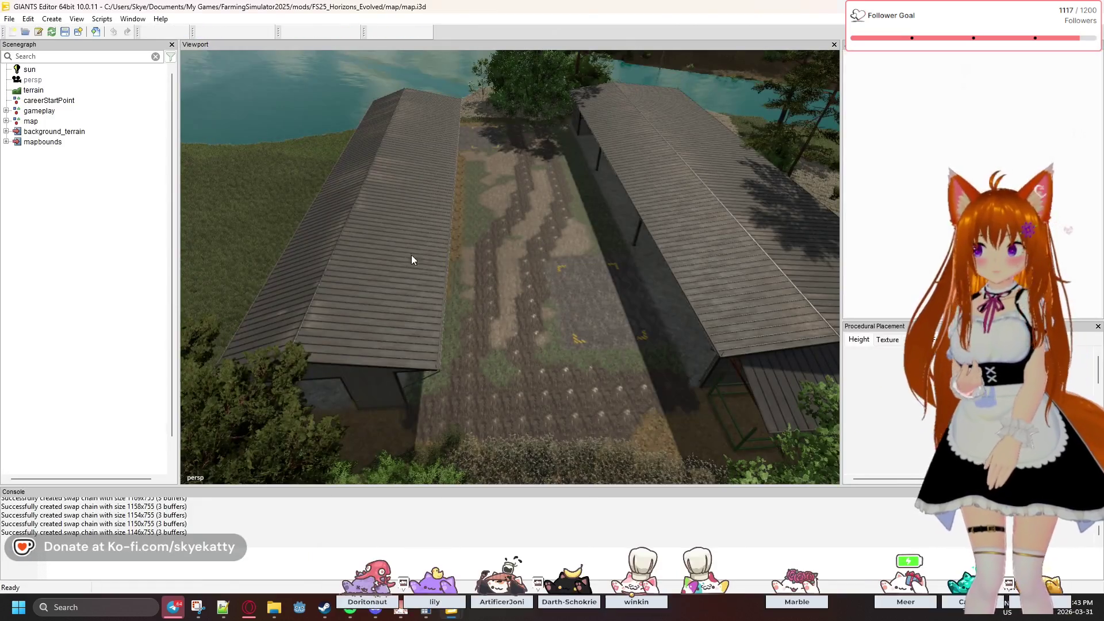
click(6, 111)
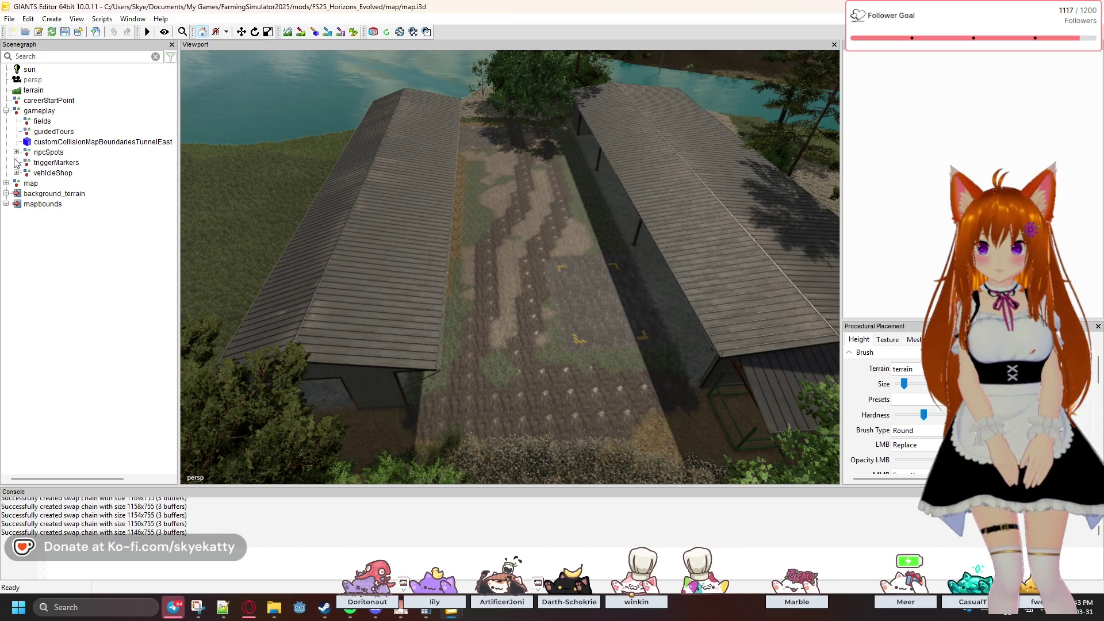
click(7, 111)
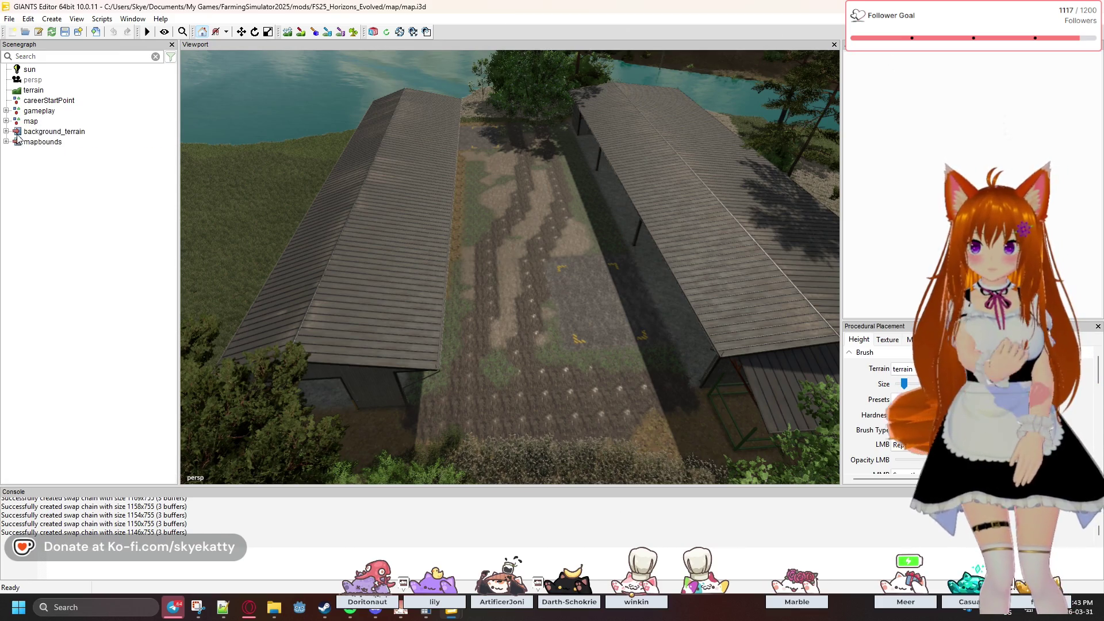
click(7, 121)
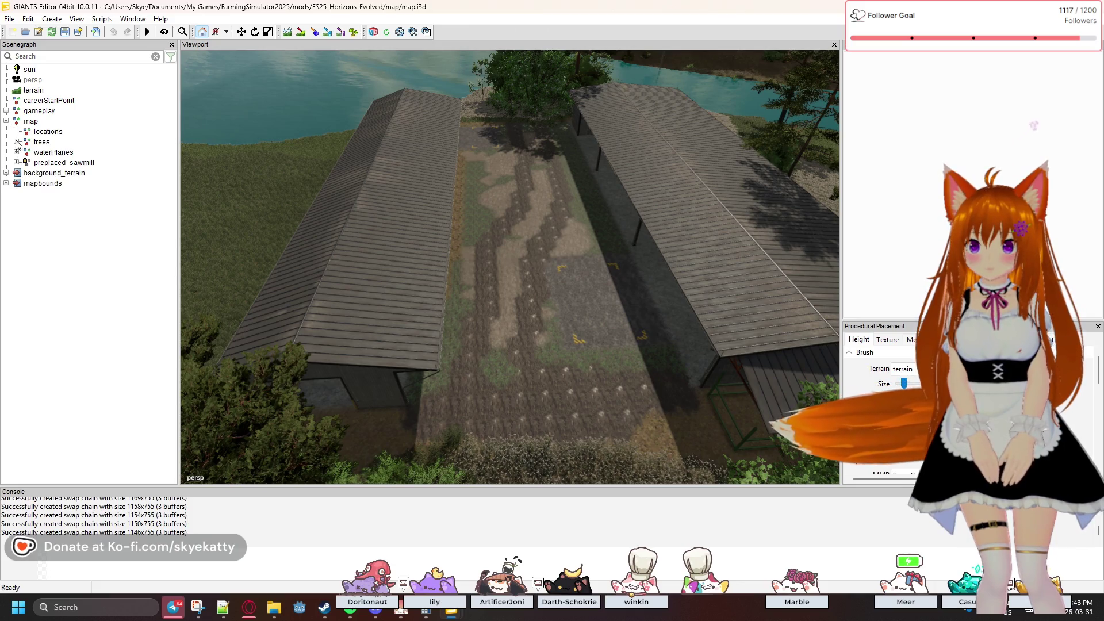
click(16, 163)
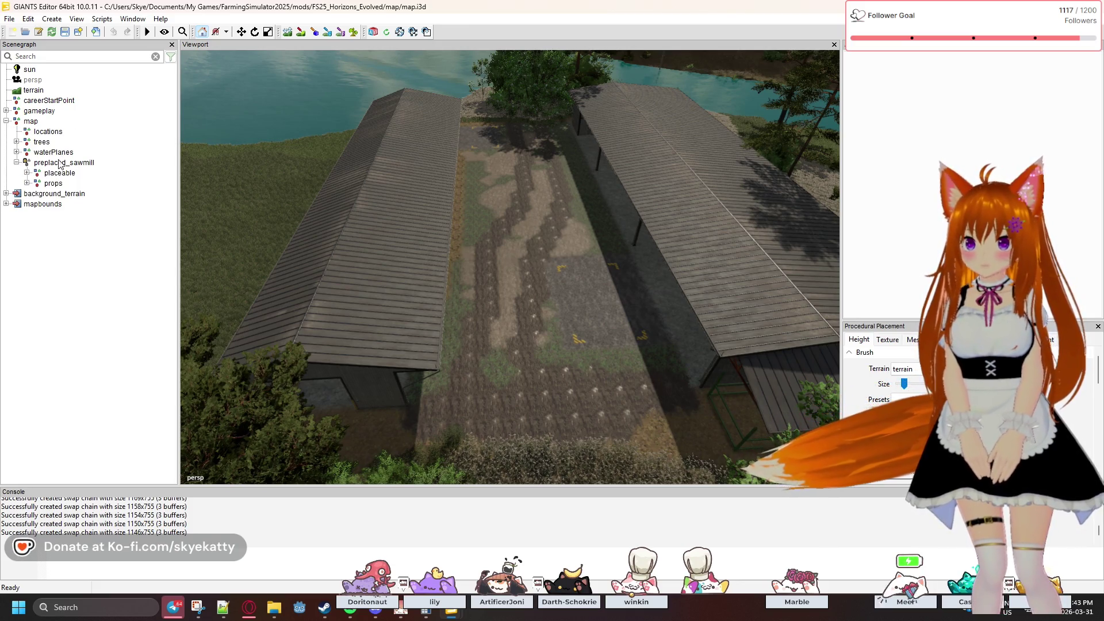
click(54, 163)
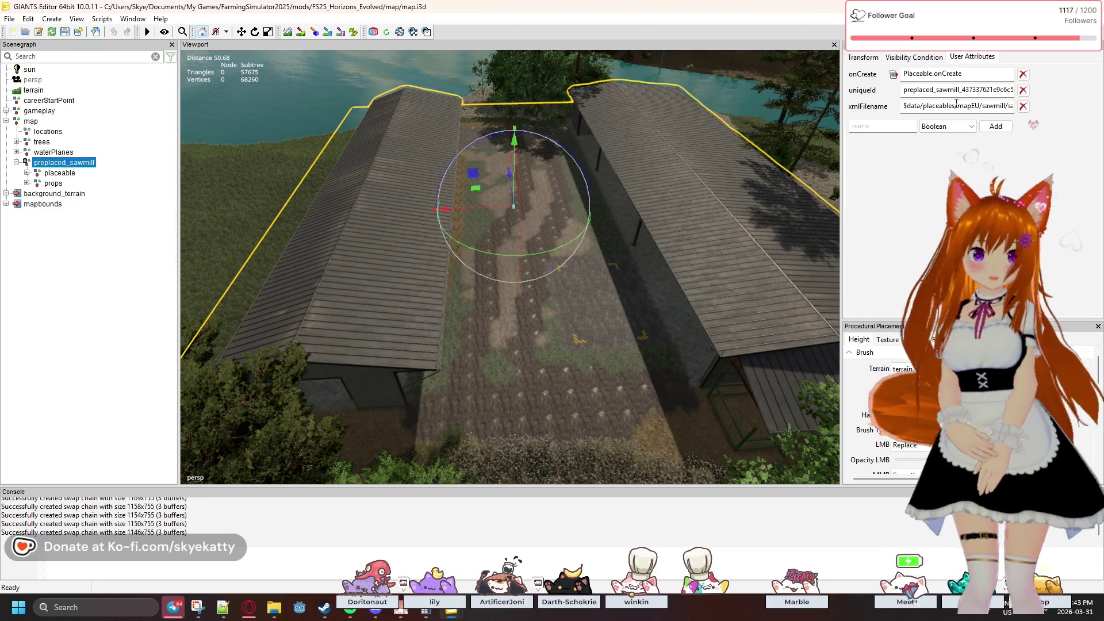
drag(955, 105, 979, 106)
click(921, 107)
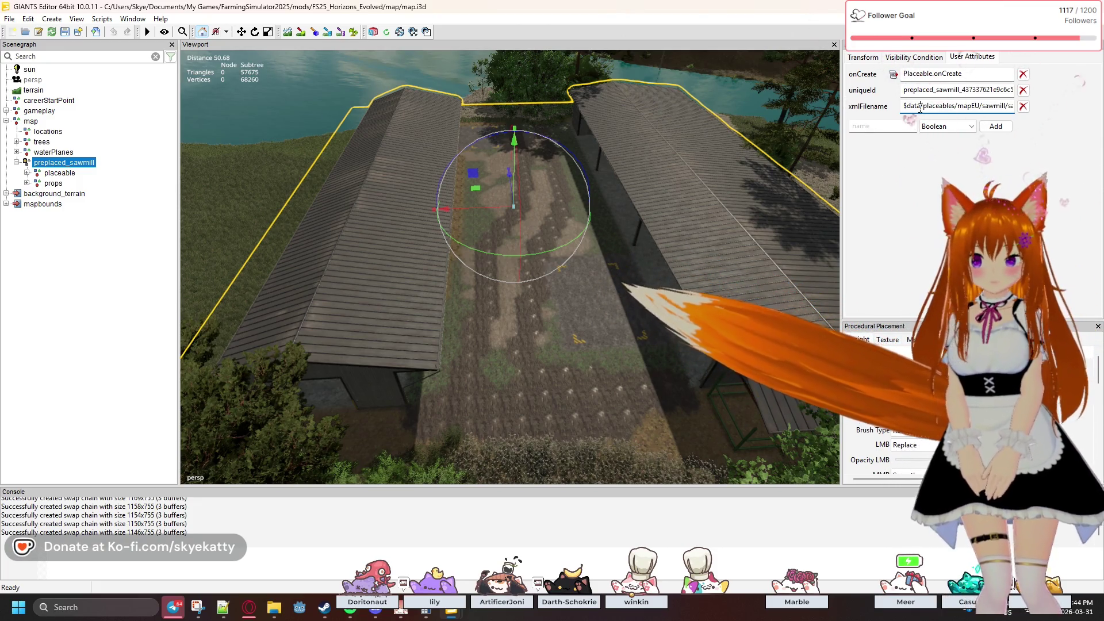
- On the NewFrontier map, inspect preplaced_farmersMarketUS's xmlFilename in User Attributes
mouse_move(452, 611)
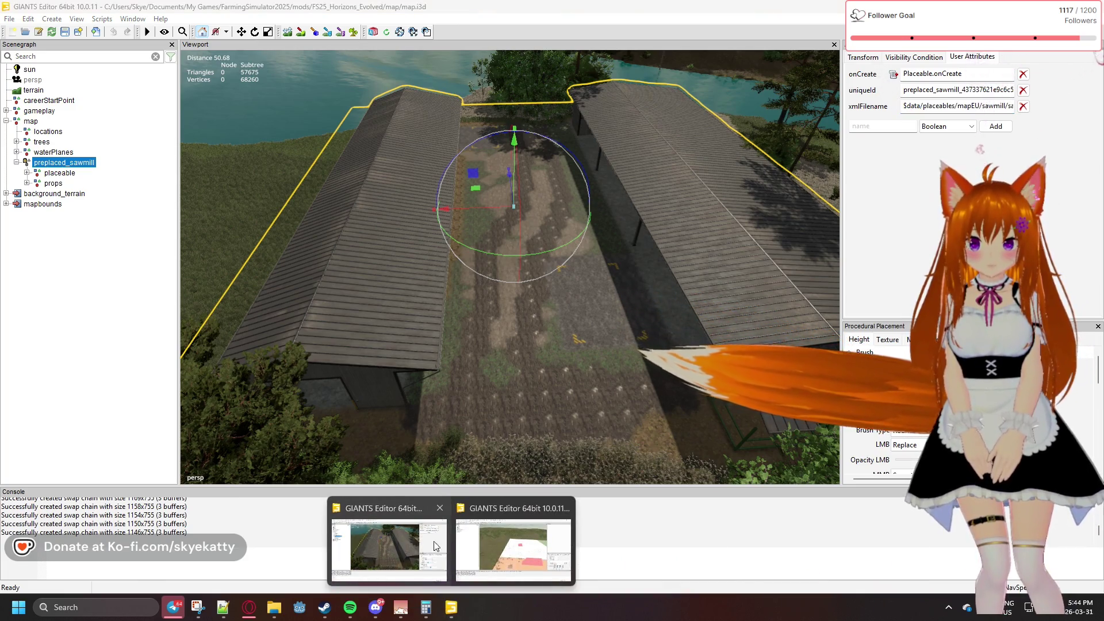
click(502, 539)
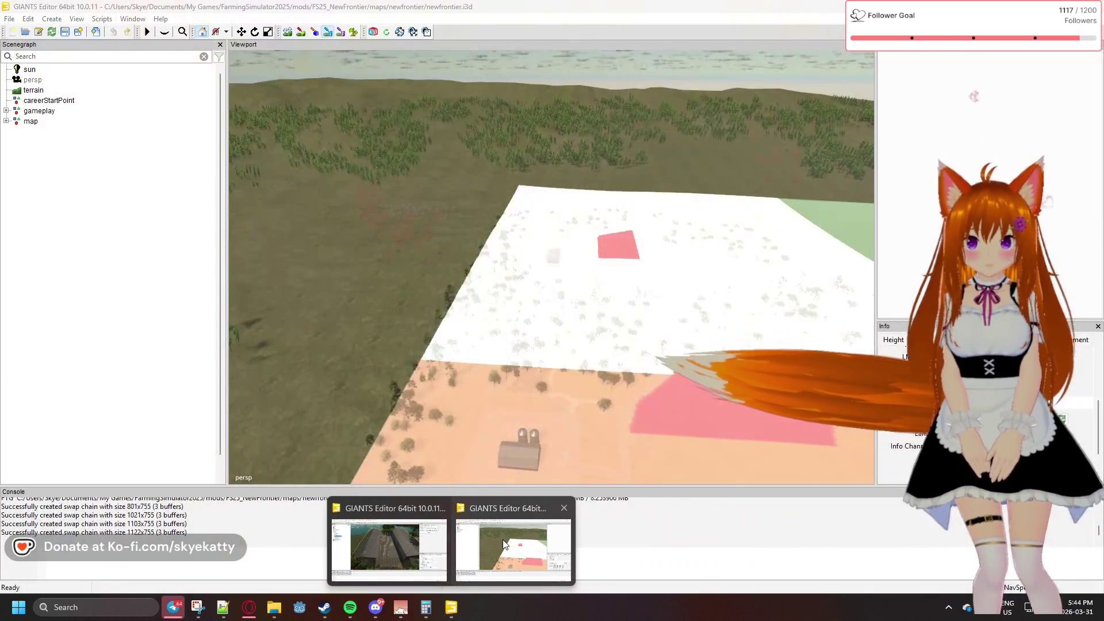
click(7, 111)
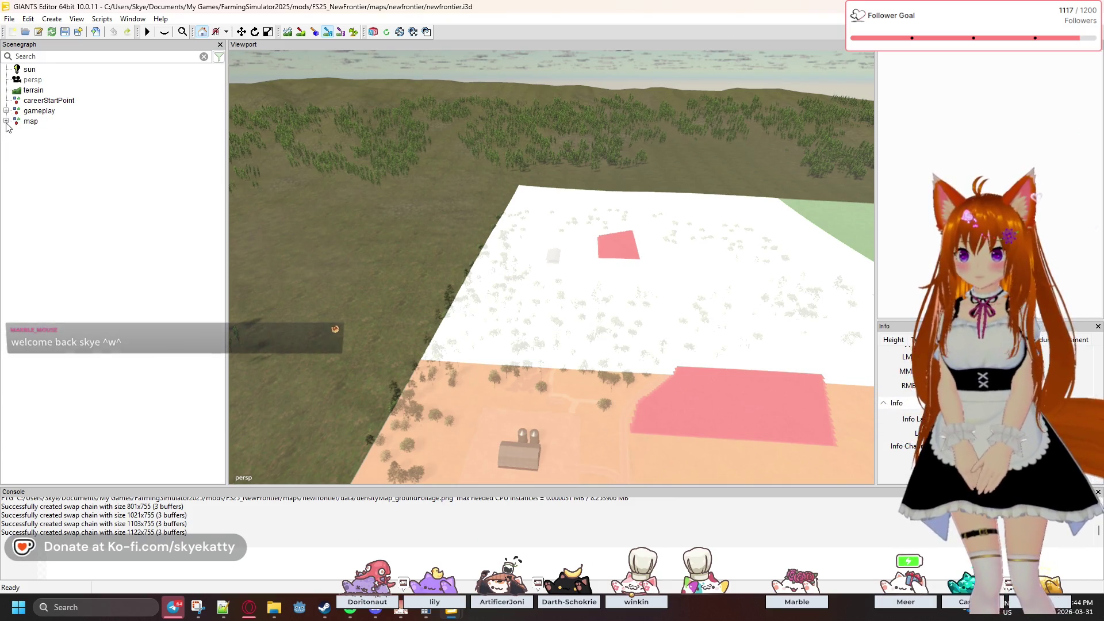
double_click(30, 122)
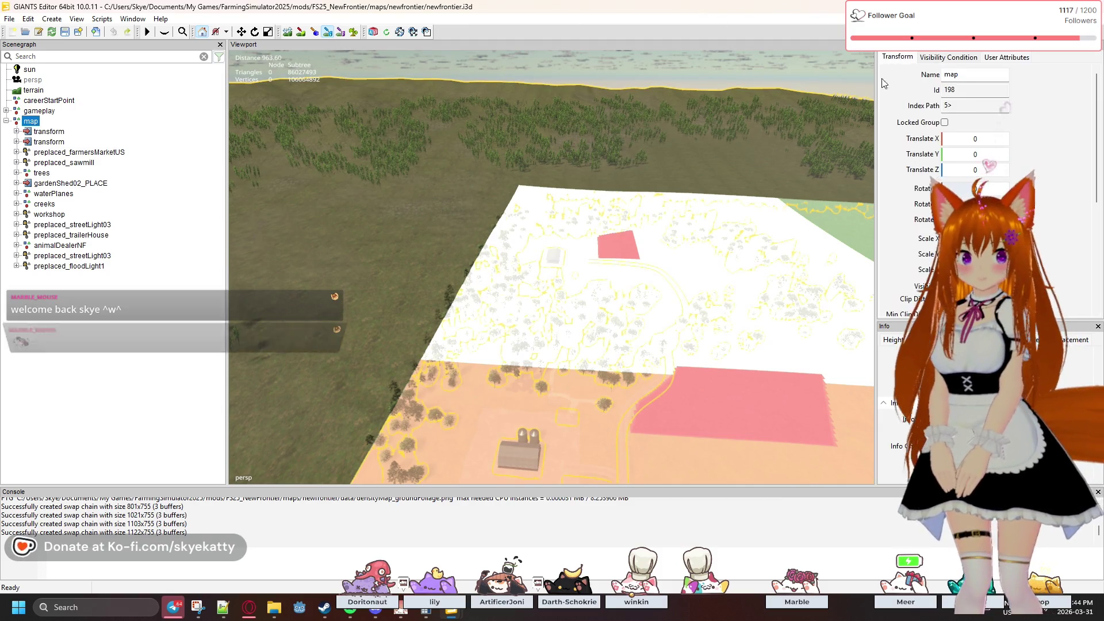
click(1007, 58)
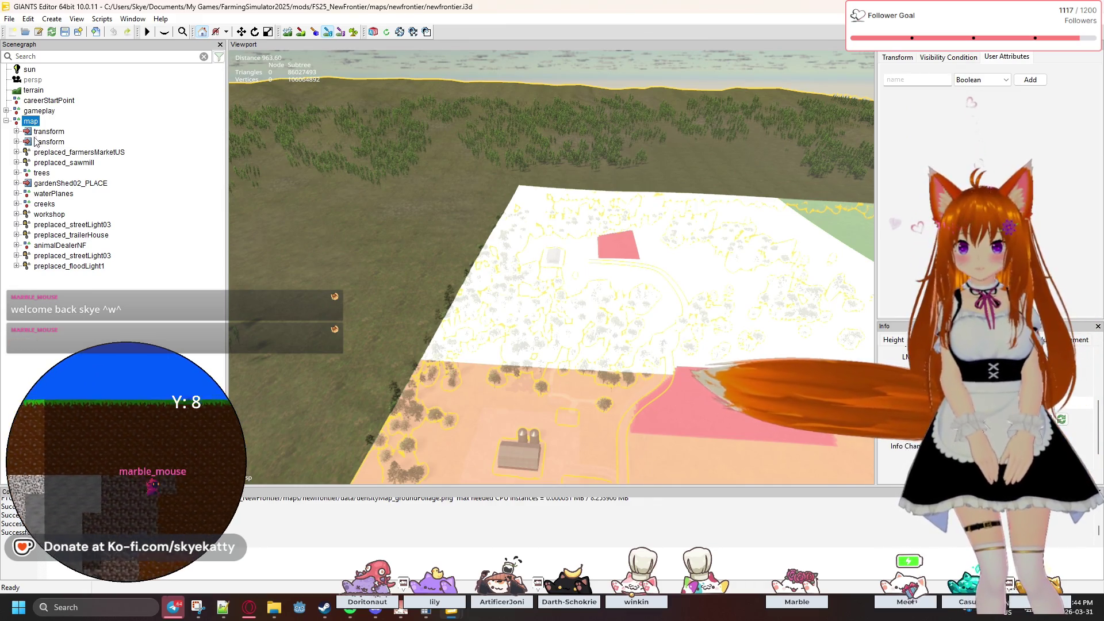
click(51, 152)
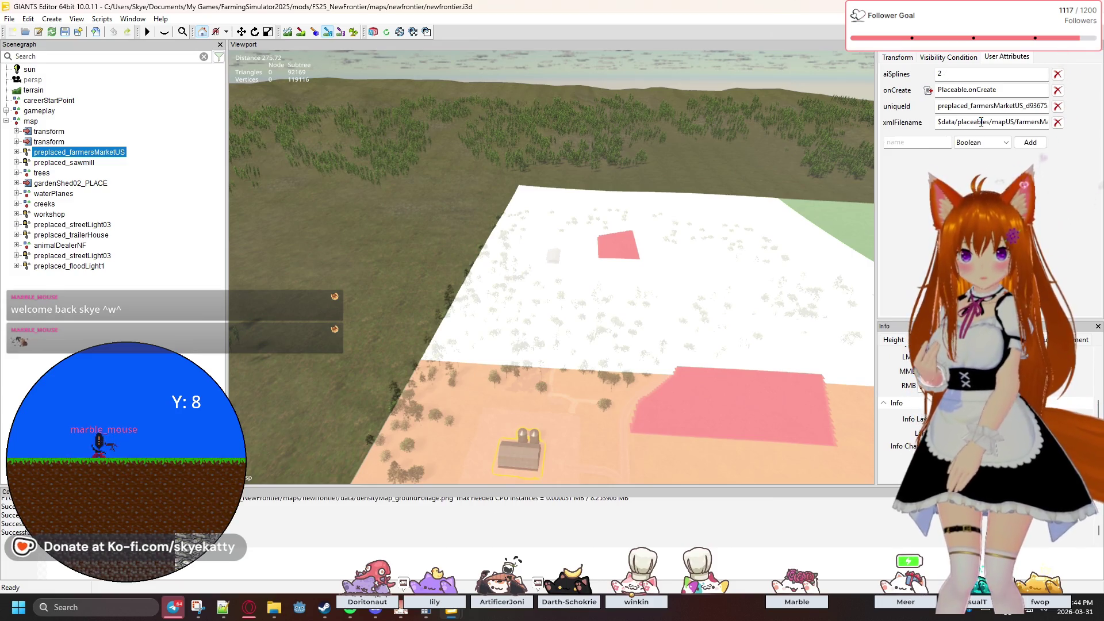
drag(1040, 122, 1053, 125)
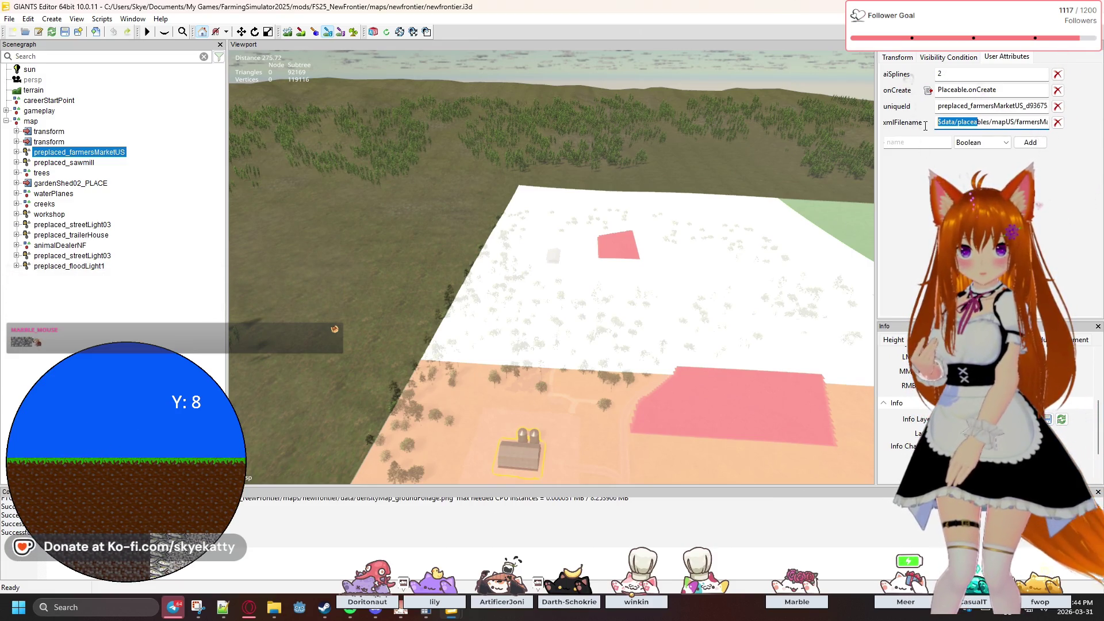
click(172, 165)
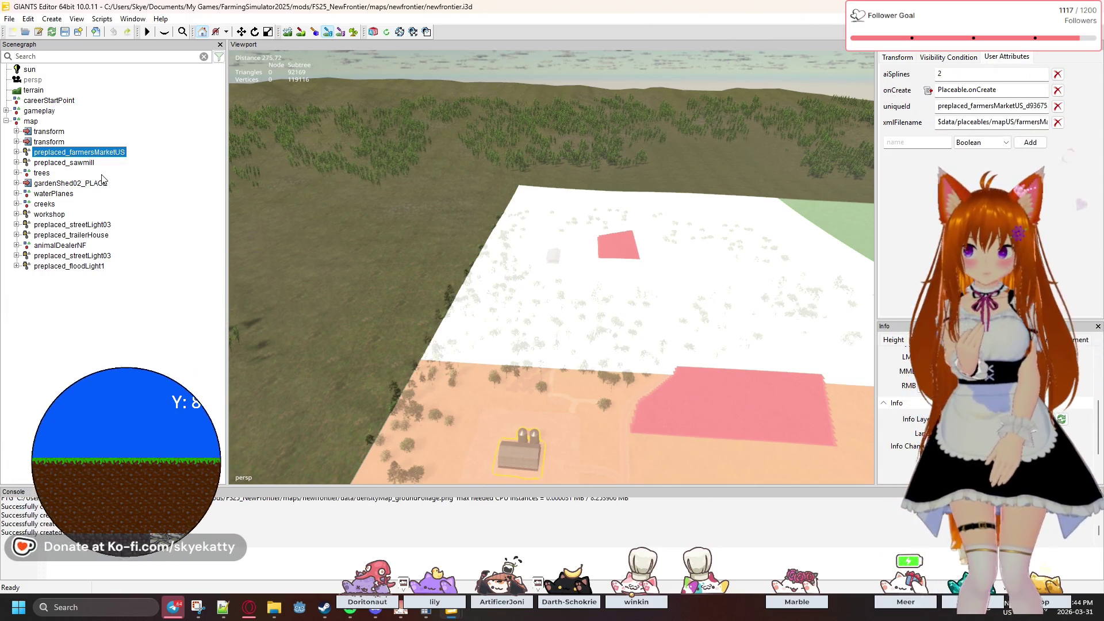
- Read NewFrontier's preplaced_sawmill brandless xmlFilename, then return to the Horizons_Evolved editor
click(65, 163)
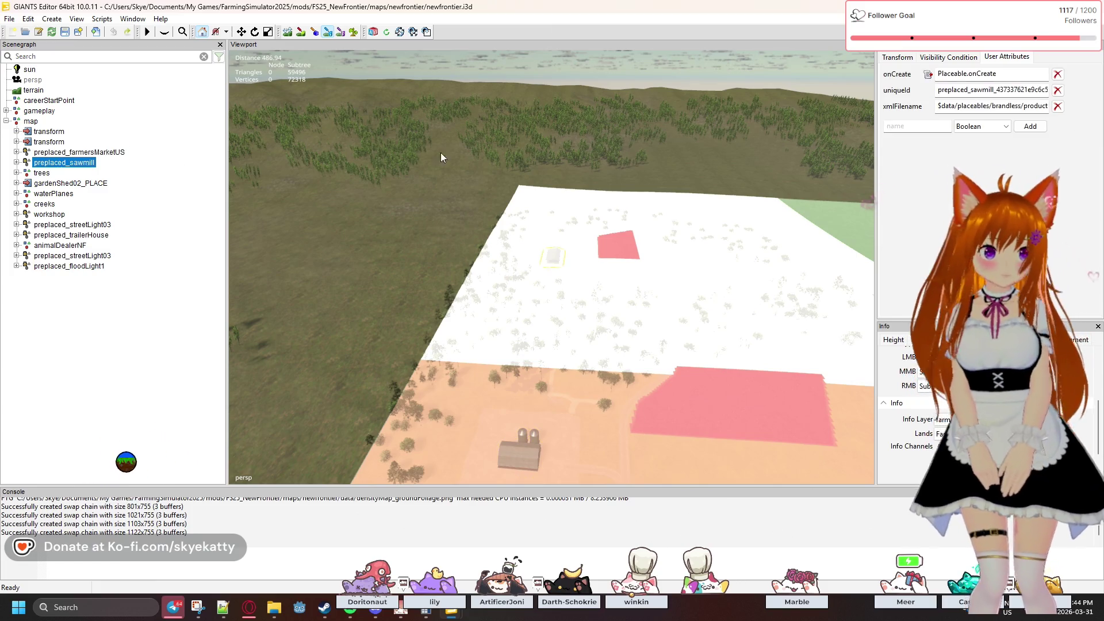
click(974, 107)
mouse_move(991, 107)
mouse_down()
mouse_move(1061, 116)
mouse_move(992, 118)
mouse_up()
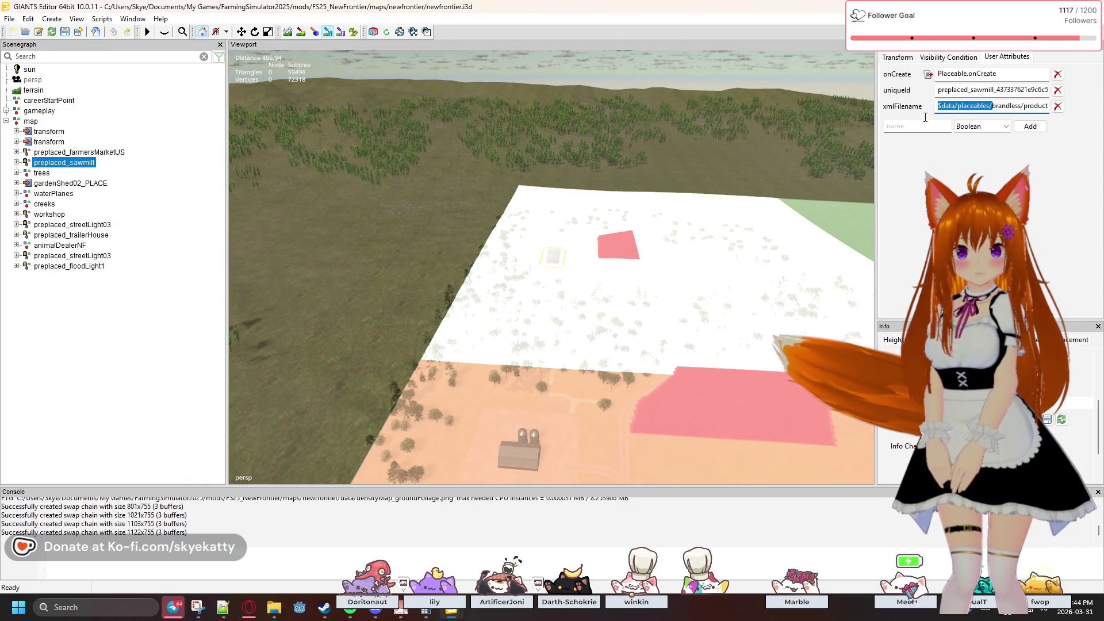
click(967, 167)
key(Tab)
key(Tab)
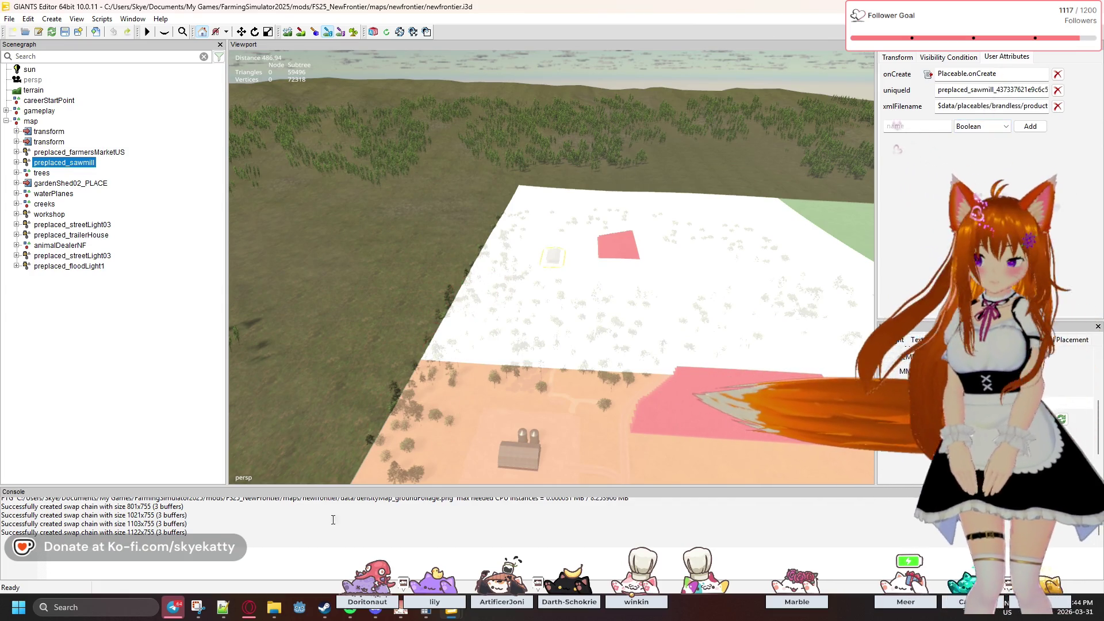
click(452, 615)
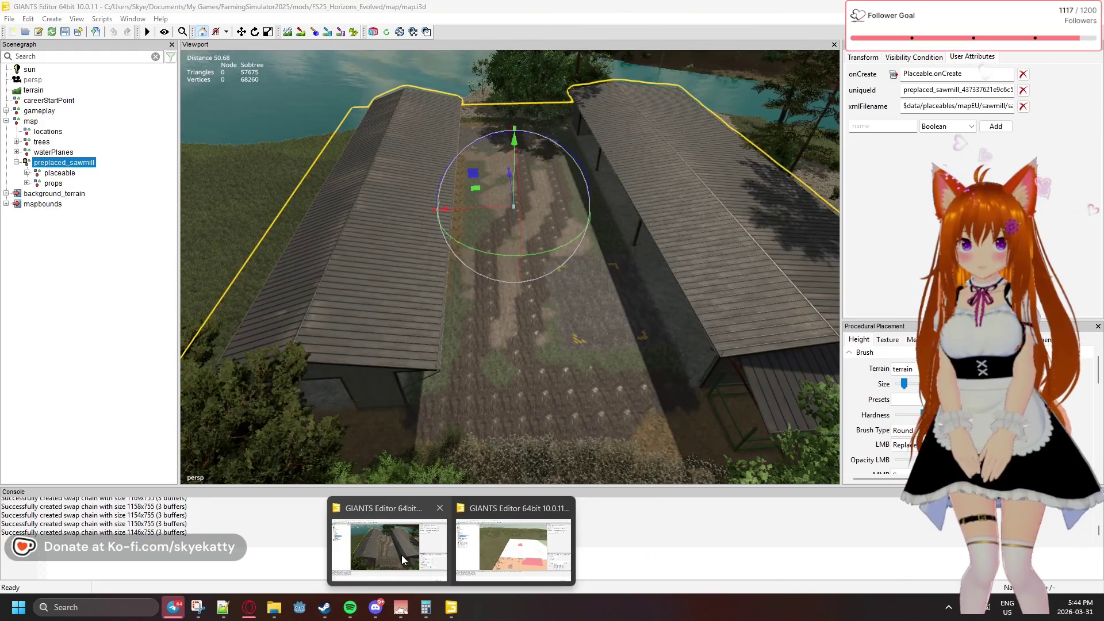
click(402, 555)
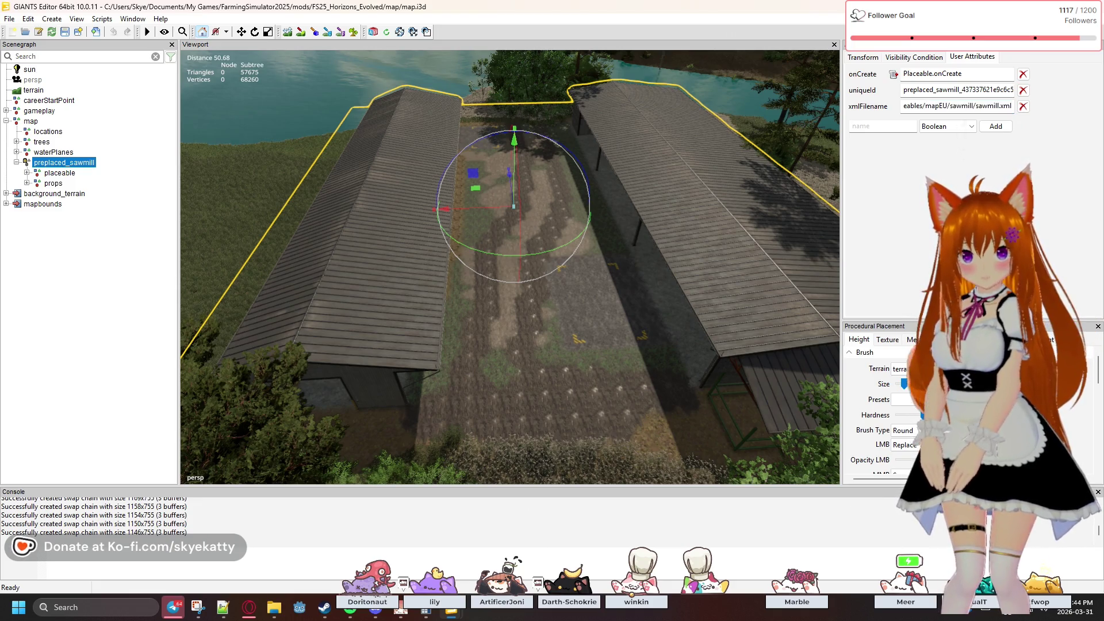
drag(987, 105, 902, 106)
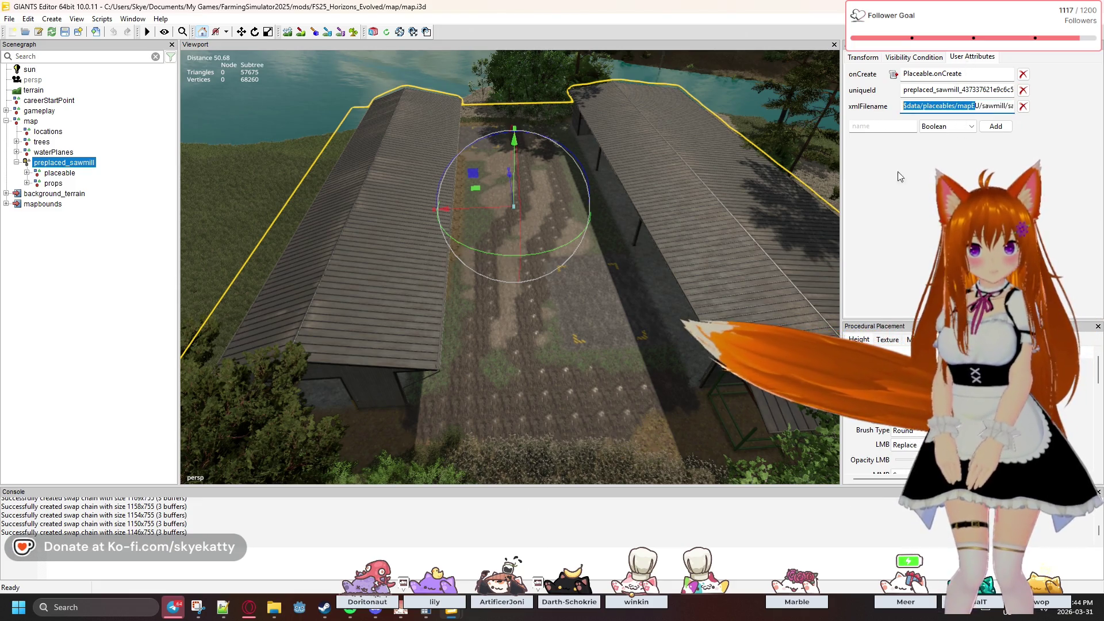
click(271, 614)
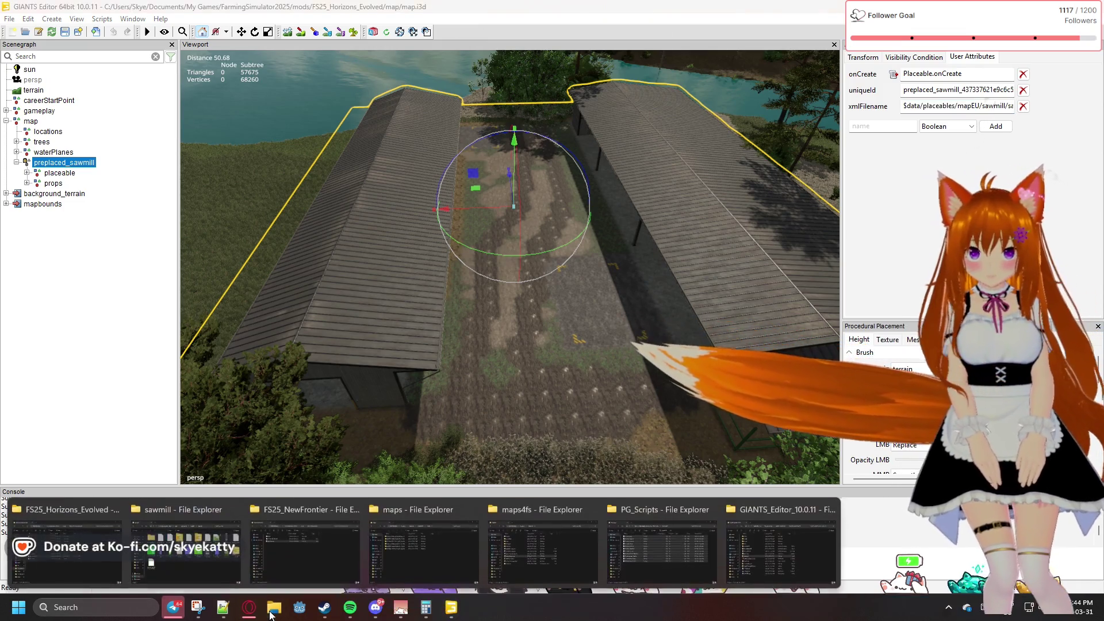
mouse_move(184, 549)
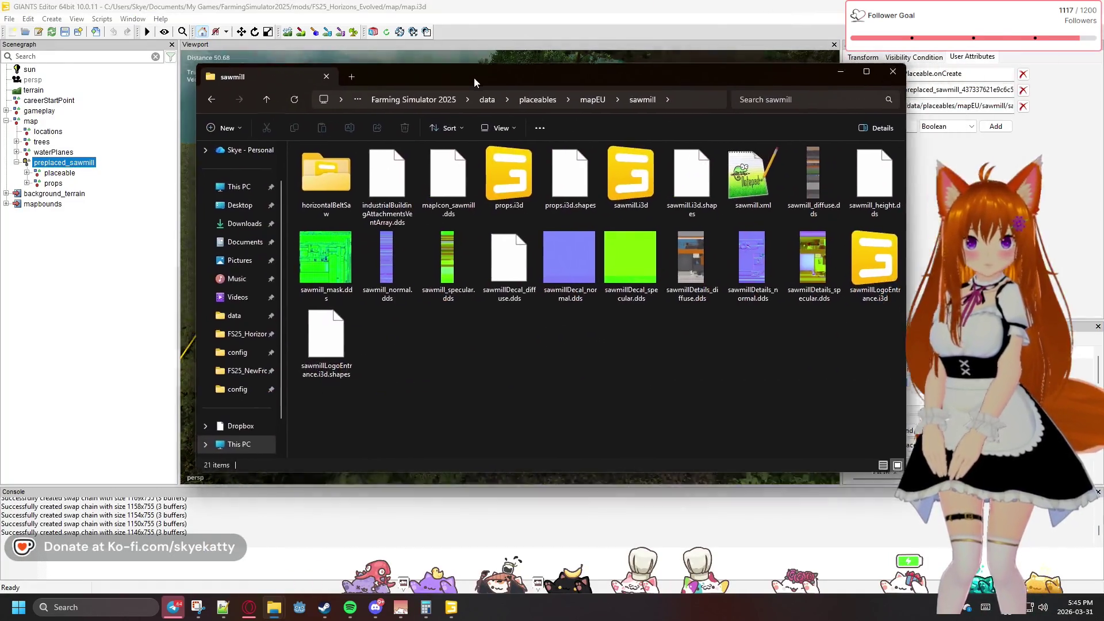
drag(474, 78, 358, 133)
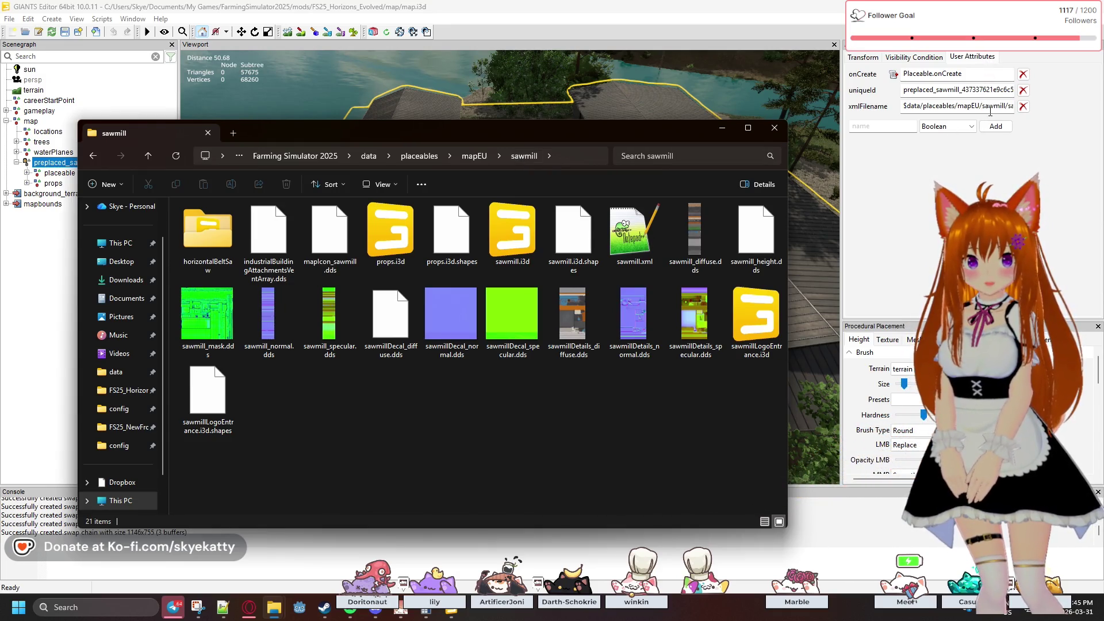
drag(990, 112, 1038, 114)
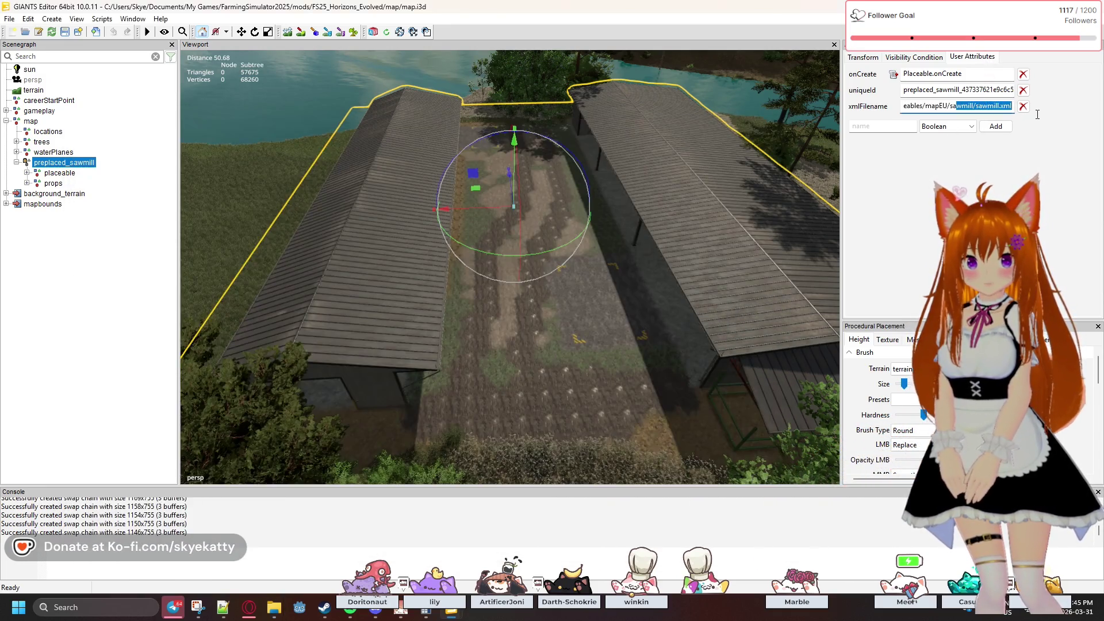
click(996, 112)
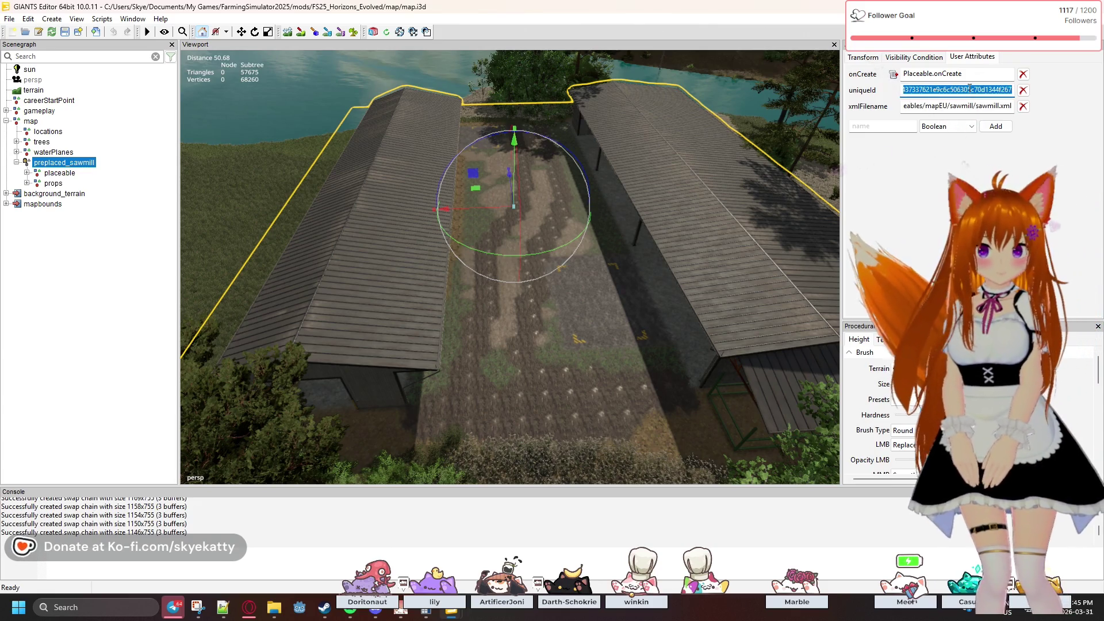
click(970, 89)
key(End)
drag(913, 89, 901, 90)
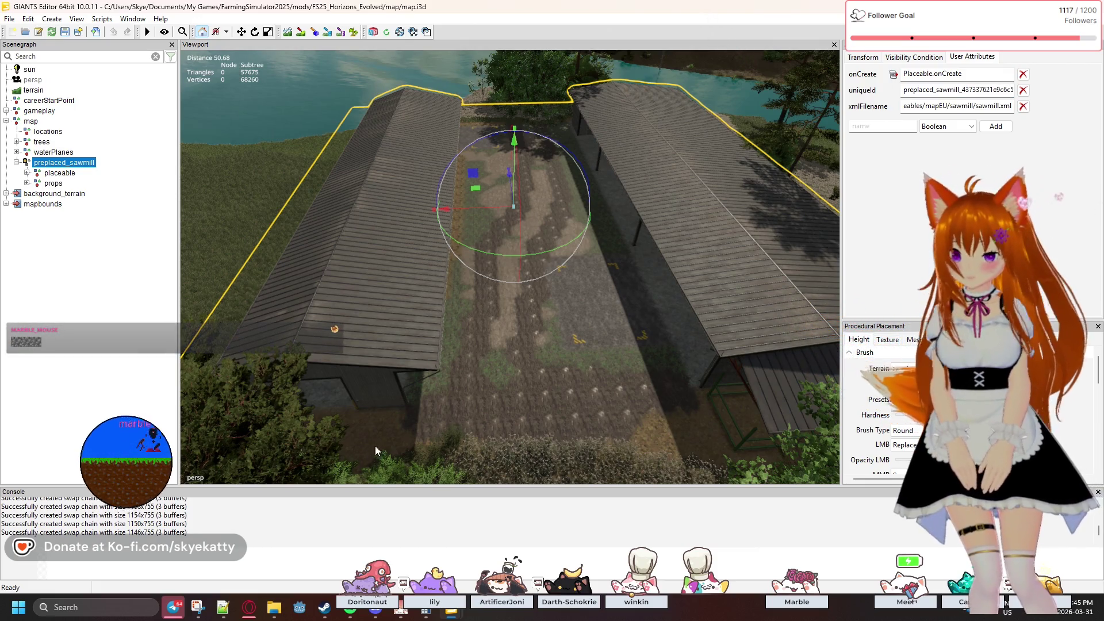
click(451, 608)
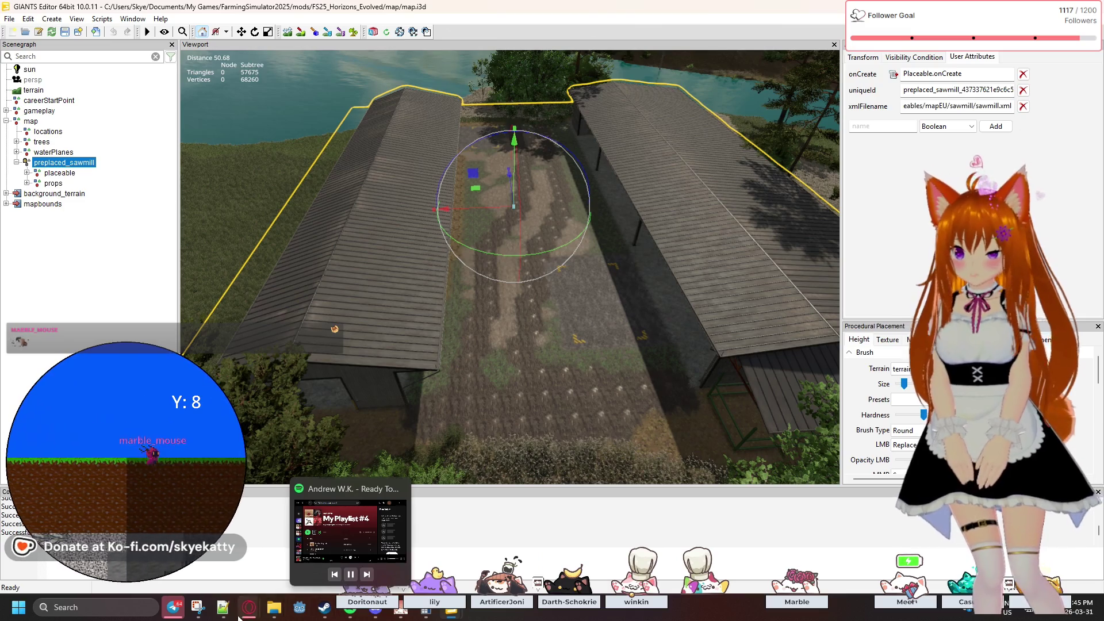
mouse_move(299, 608)
key(alt+Tab)
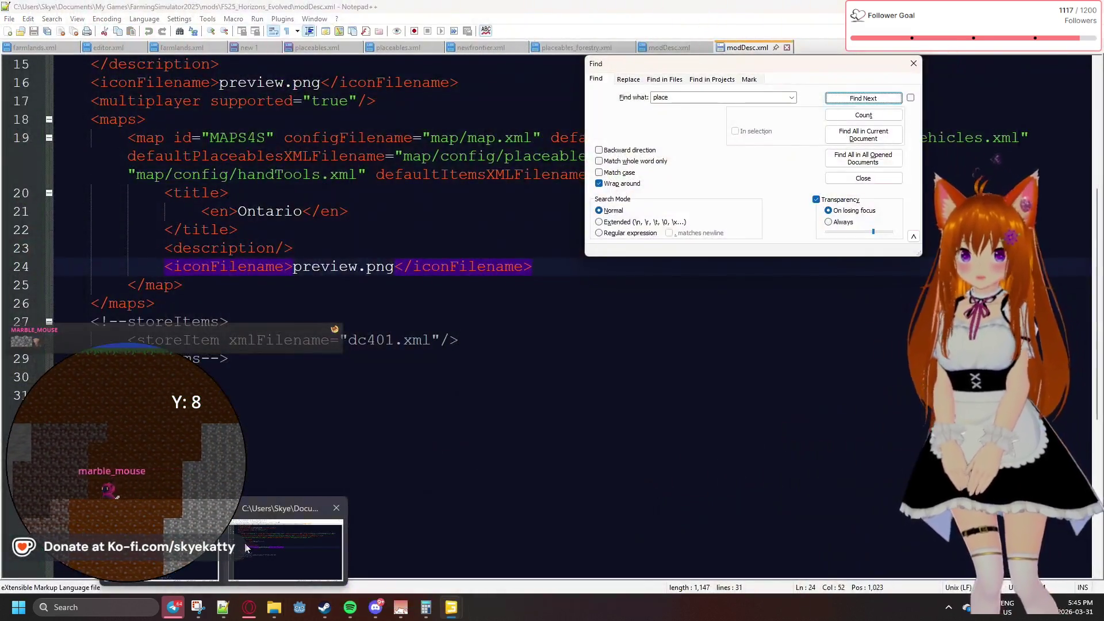
key(alt+Tab)
click(257, 530)
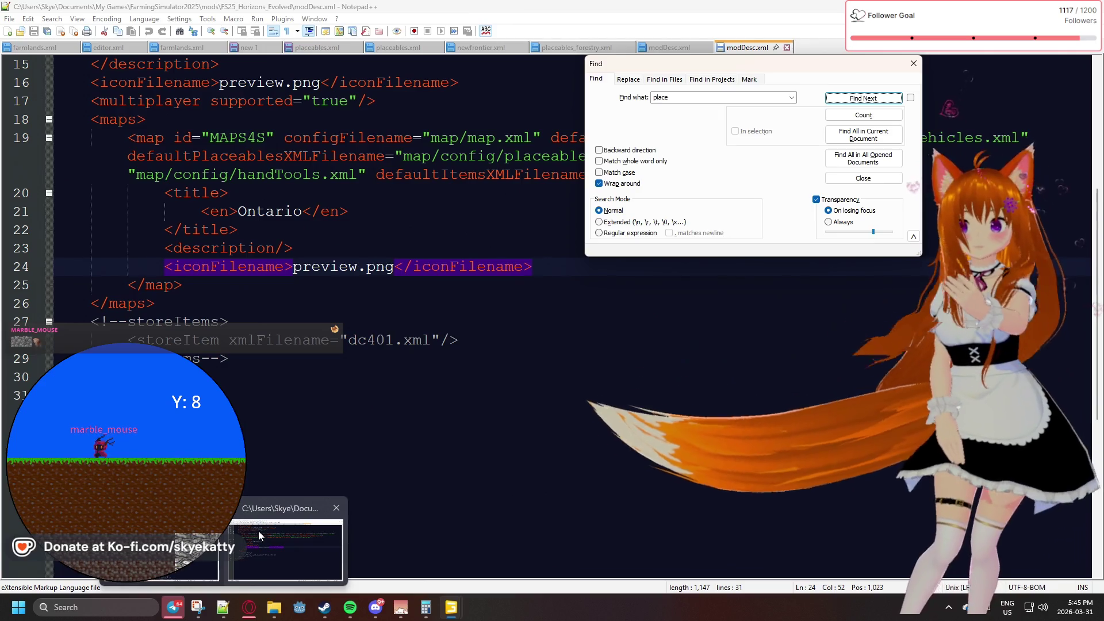
click(450, 607)
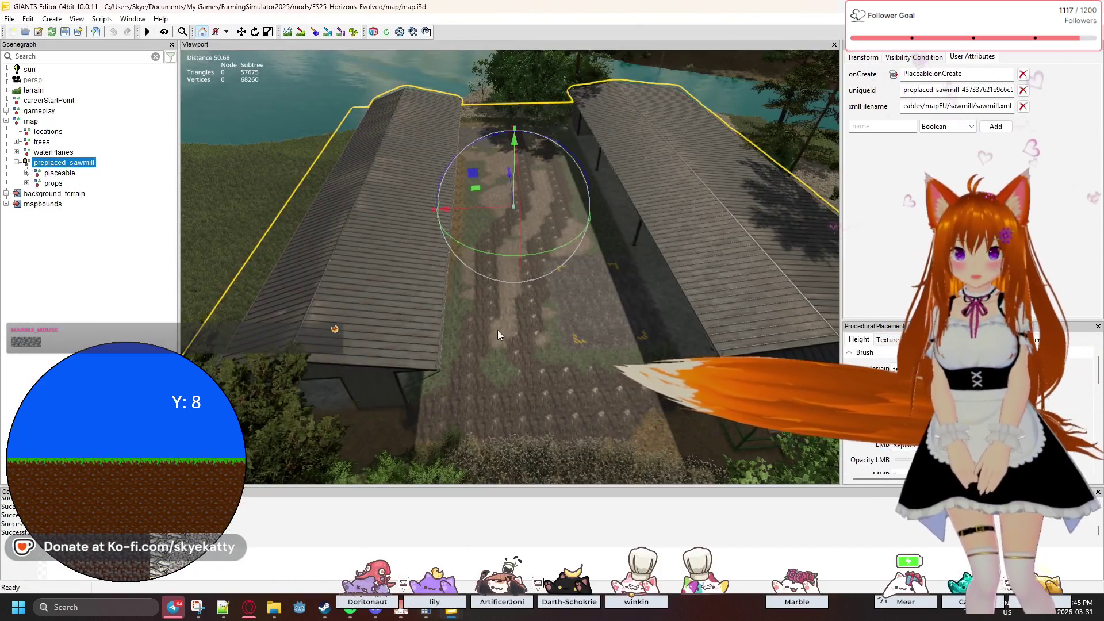
scroll(516, 261, down, 5)
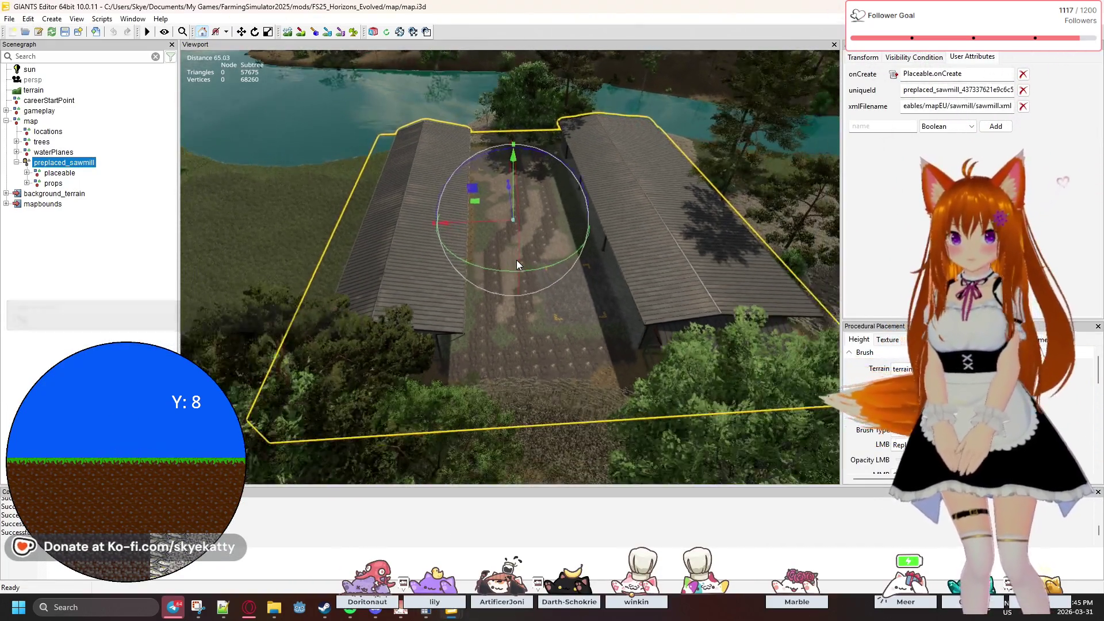
mouse_move(625, 278)
mouse_down()
mouse_move(608, 324)
mouse_move(529, 314)
mouse_move(598, 201)
mouse_move(678, 302)
mouse_up()
scroll(679, 302, up, 3)
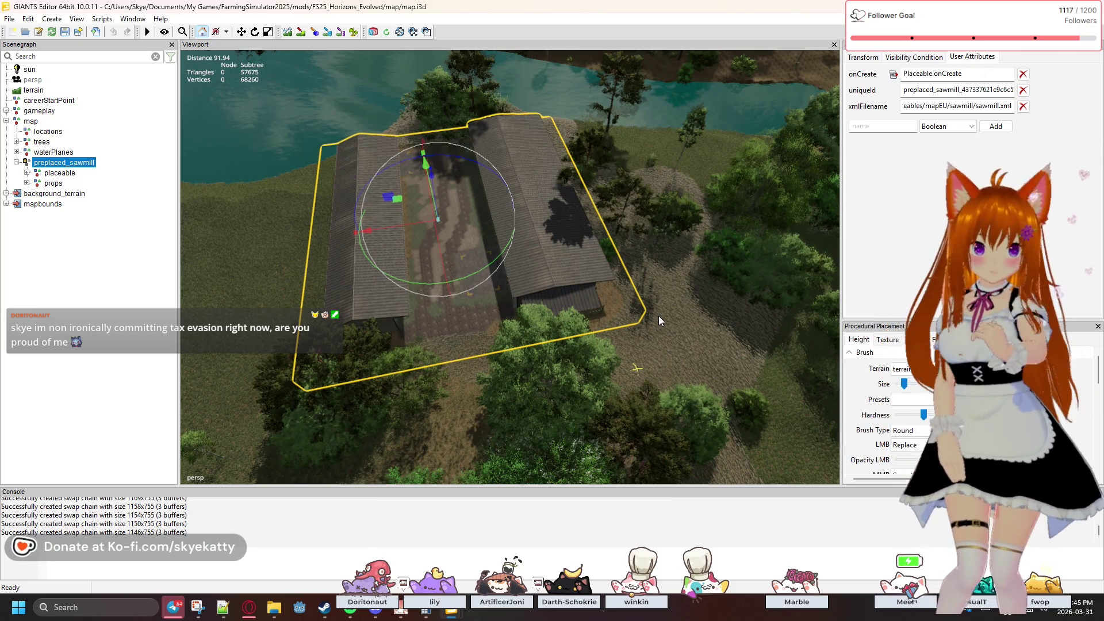
mouse_move(659, 321)
mouse_down()
mouse_move(514, 345)
mouse_move(586, 291)
mouse_move(578, 311)
mouse_up()
scroll(587, 291, up, 5)
scroll(578, 310, down, 3)
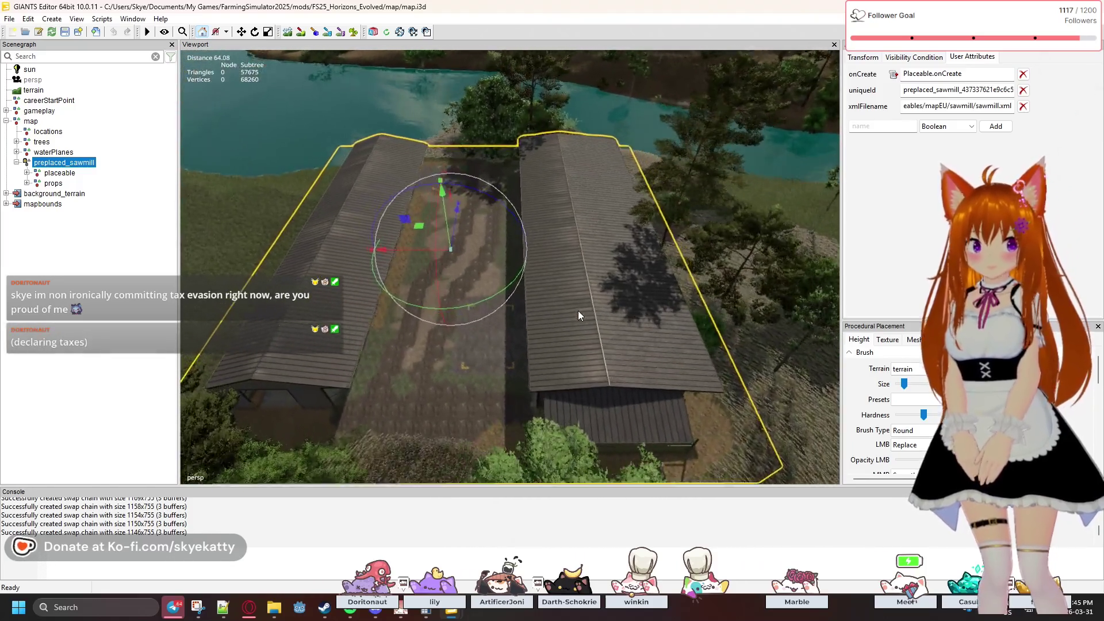
scroll(578, 310, up, 3)
scroll(578, 311, up, 8)
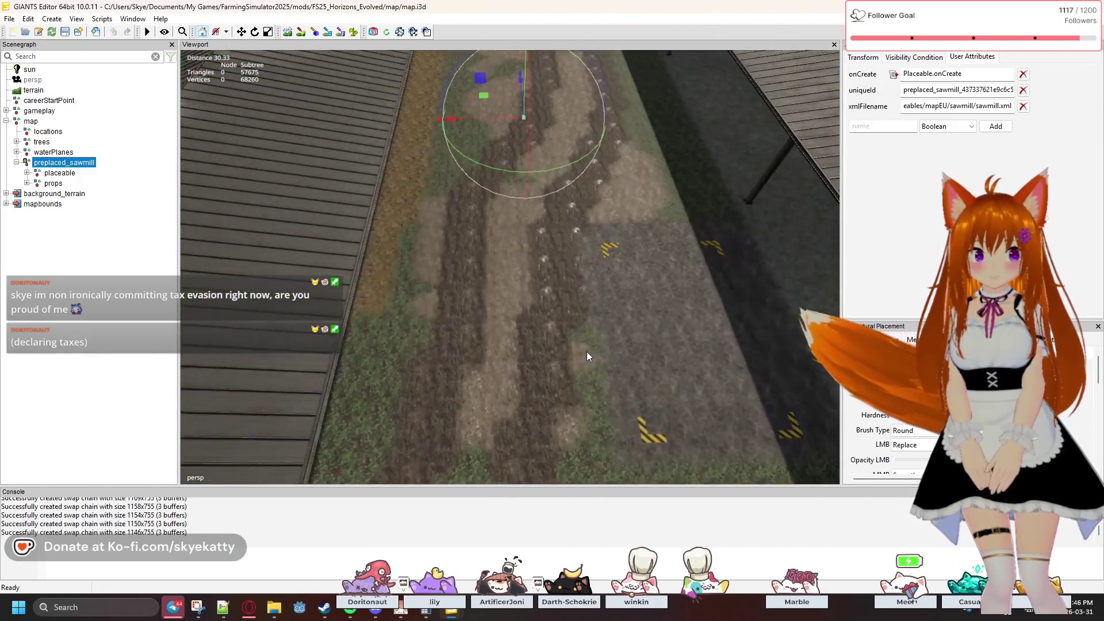
mouse_move(583, 340)
mouse_down()
mouse_move(585, 322)
mouse_move(555, 377)
mouse_move(581, 265)
mouse_up()
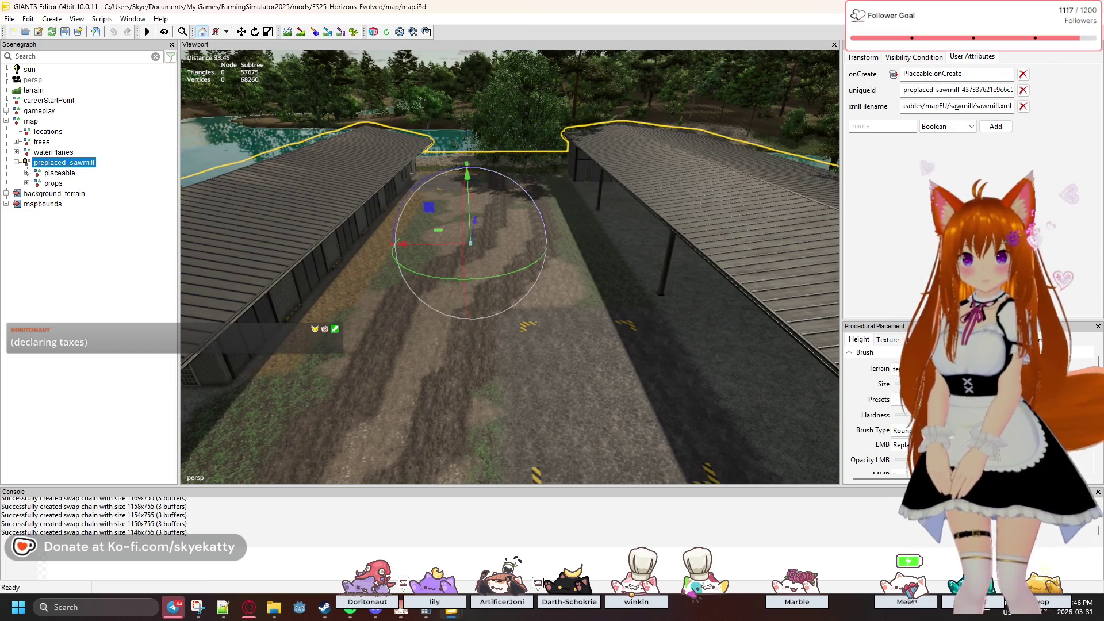
click(68, 174)
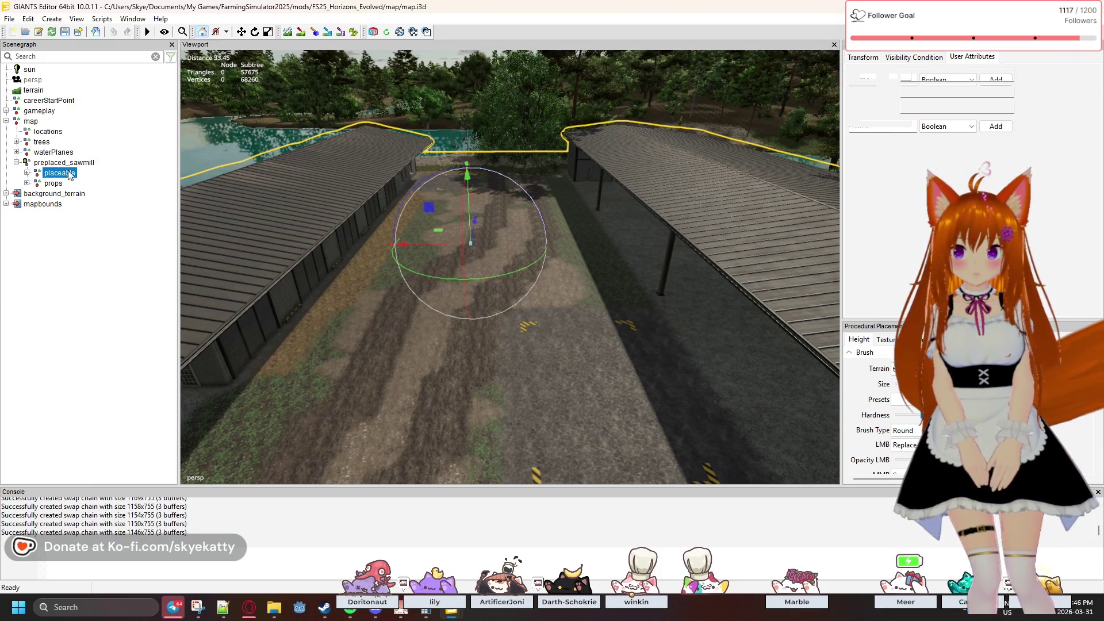
key(Up)
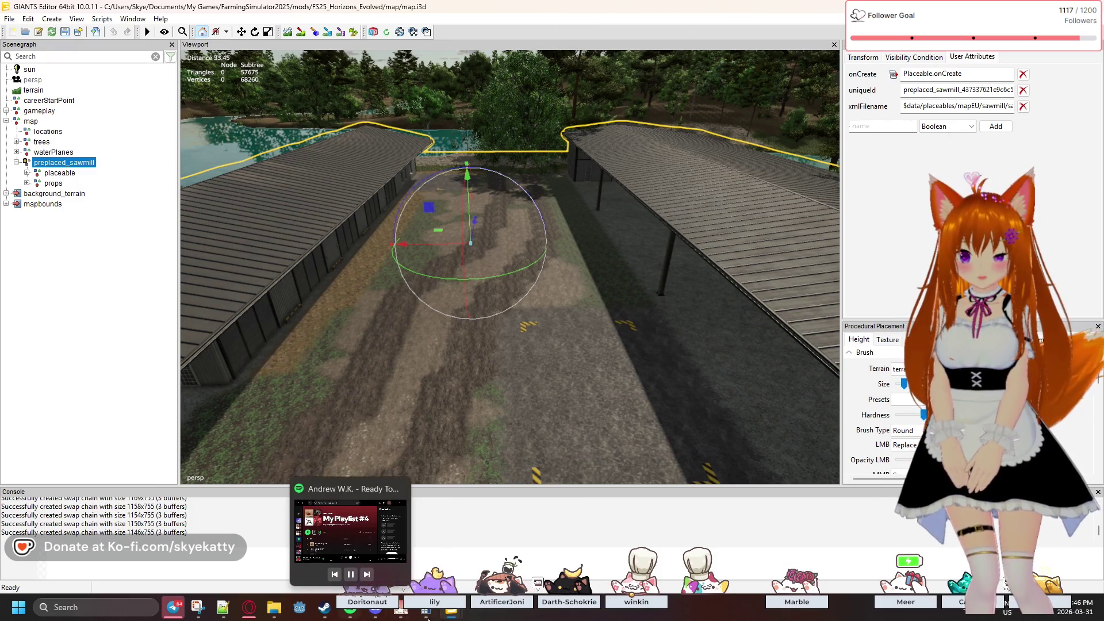
mouse_move(452, 609)
click(501, 566)
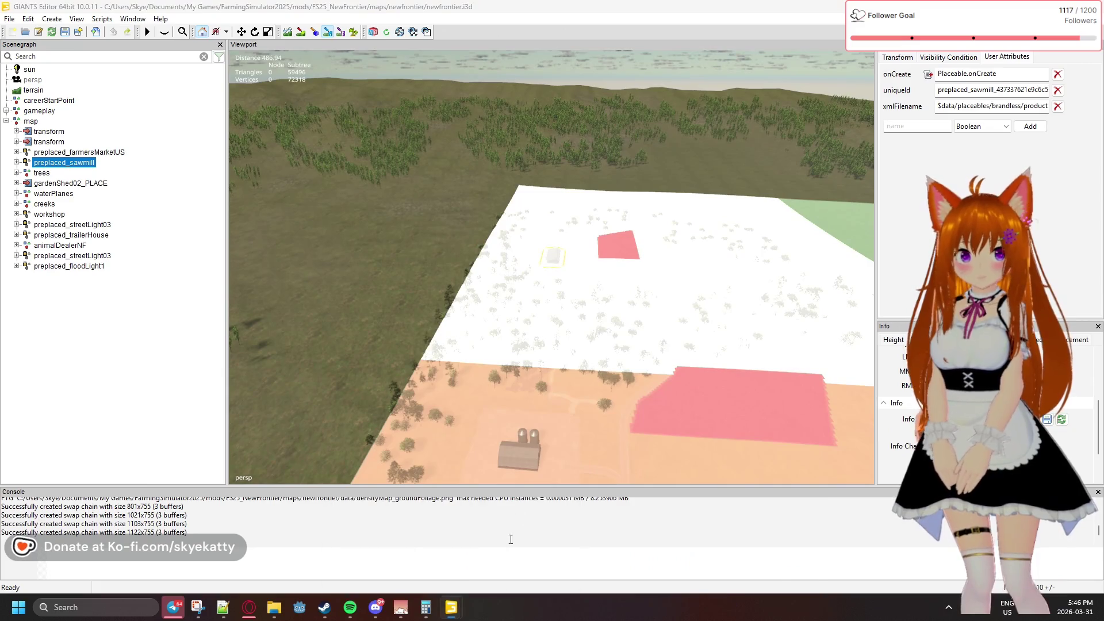
drag(803, 21, 1103, 23)
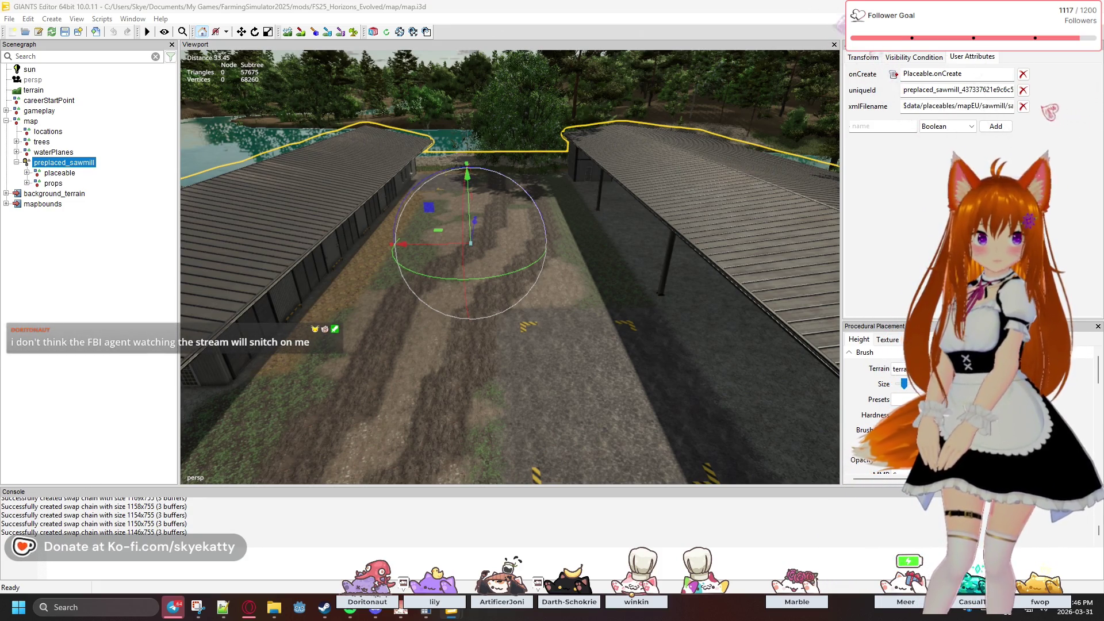
click(971, 127)
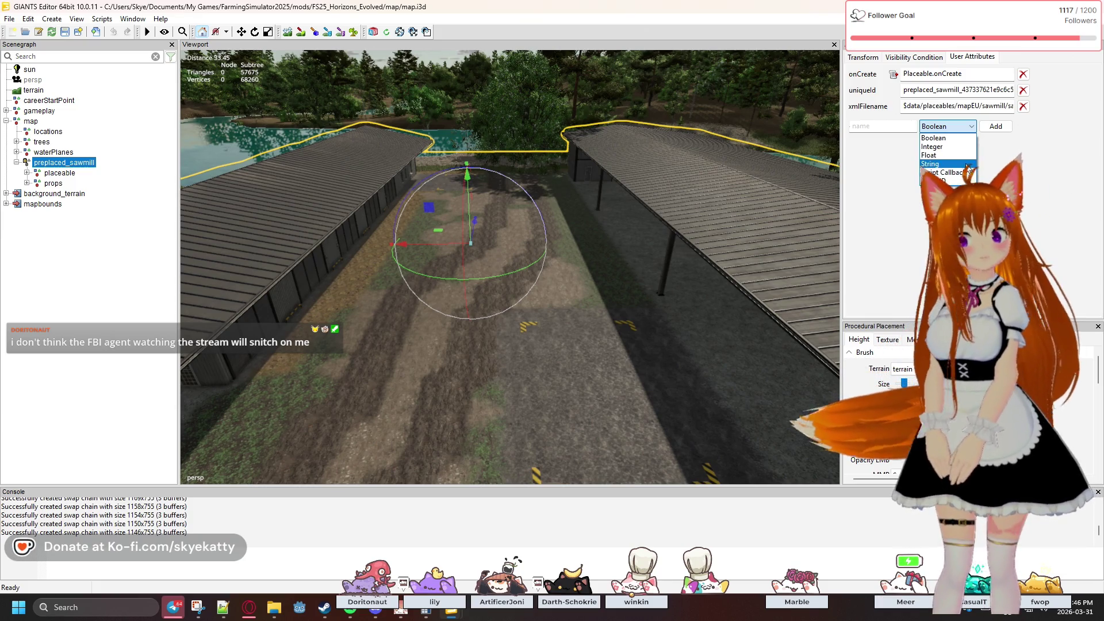
click(961, 153)
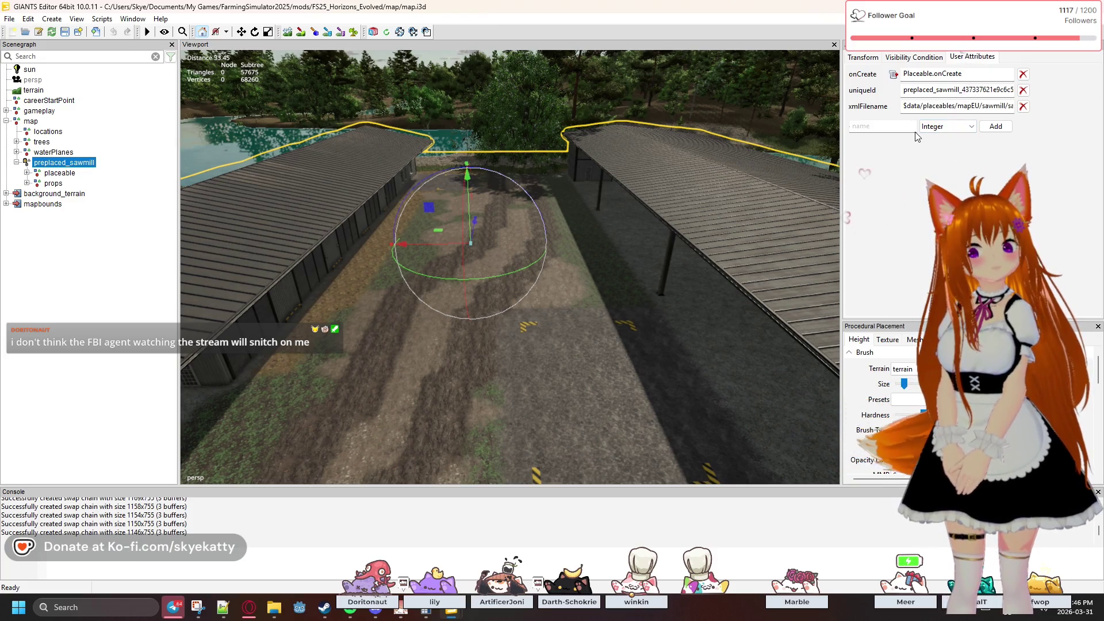
text(om)
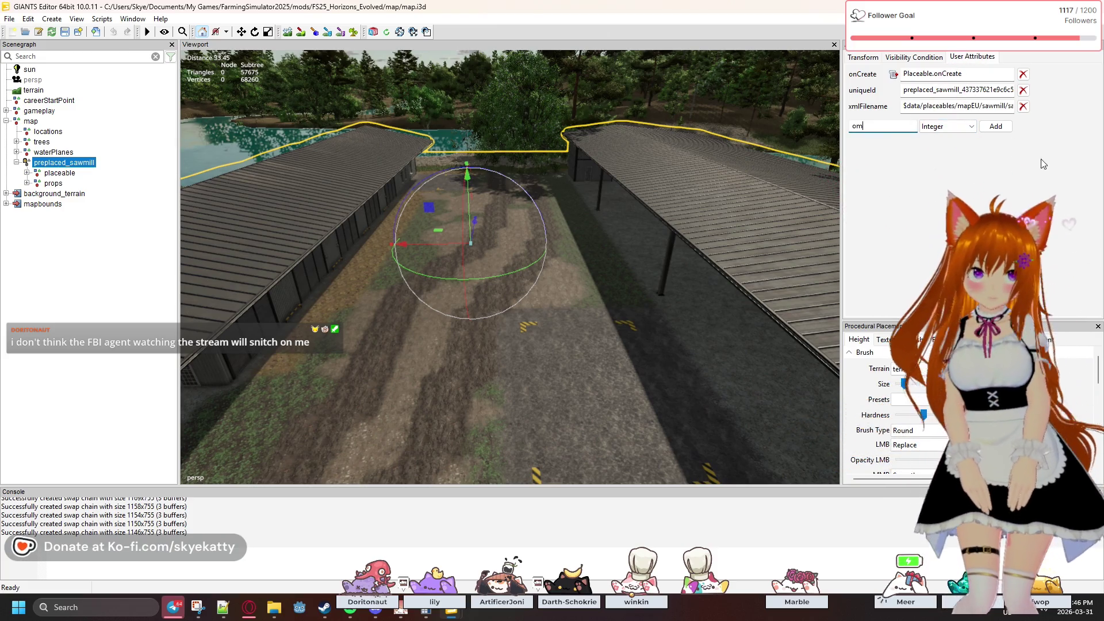
click(1009, 130)
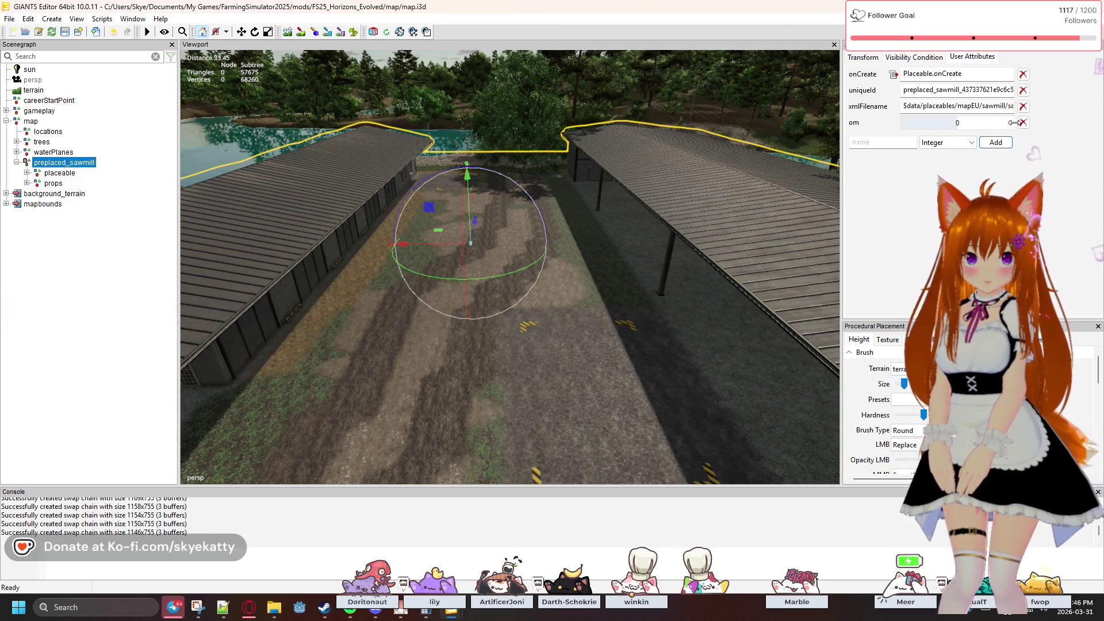
click(1023, 122)
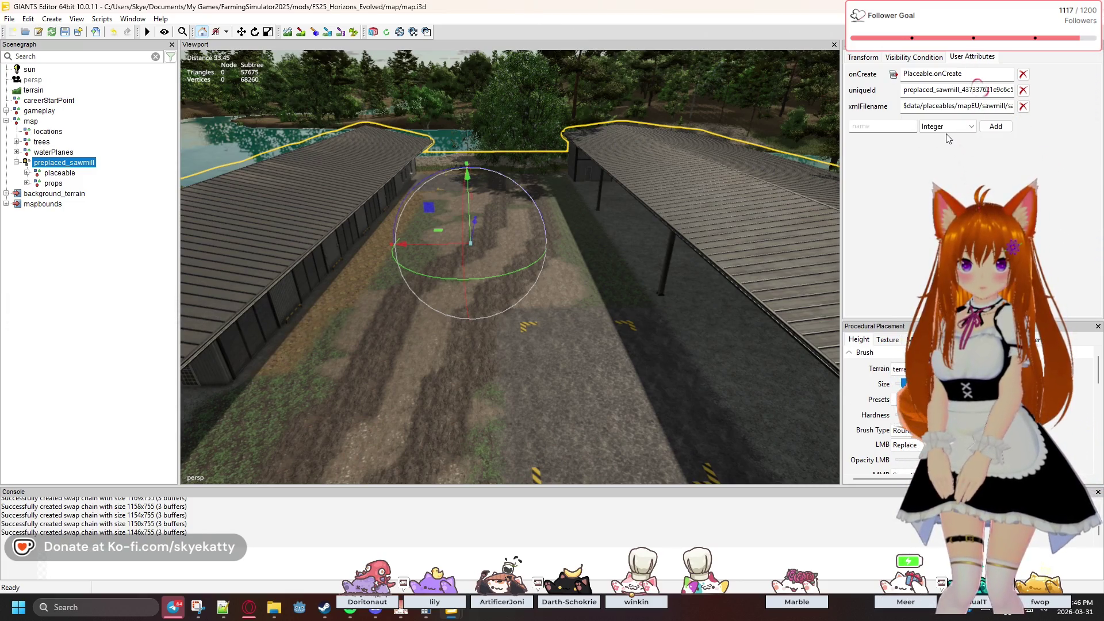
click(949, 134)
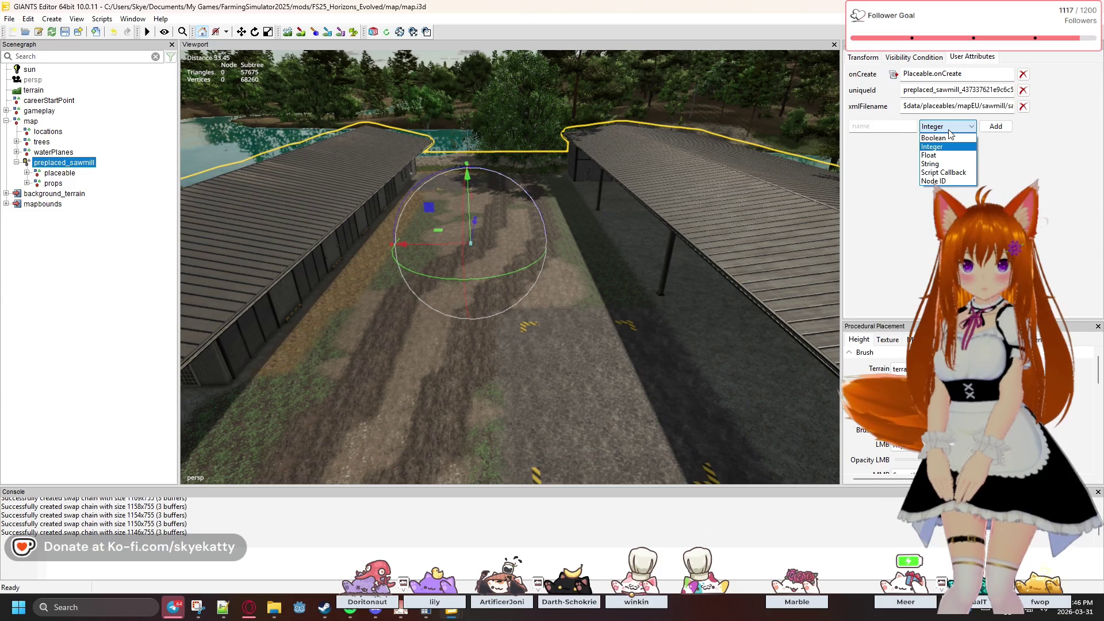
click(997, 158)
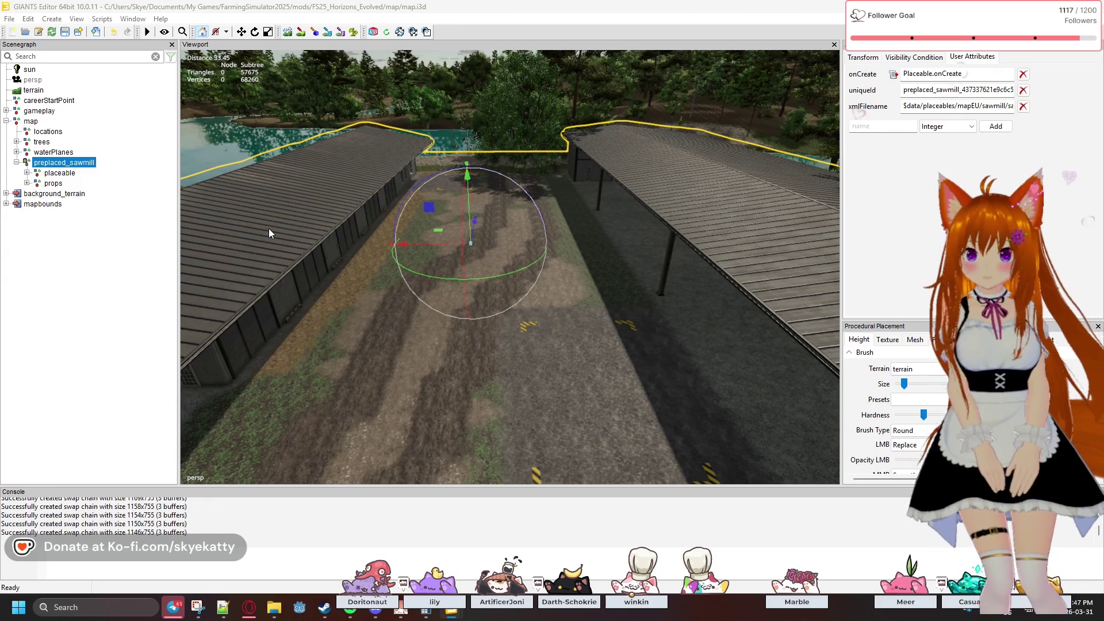
click(27, 173)
- Check the inner sawmill node, then show preplaced_sawmill's onCreate, uniqueId and mapEU xmlFilename attributes
click(53, 183)
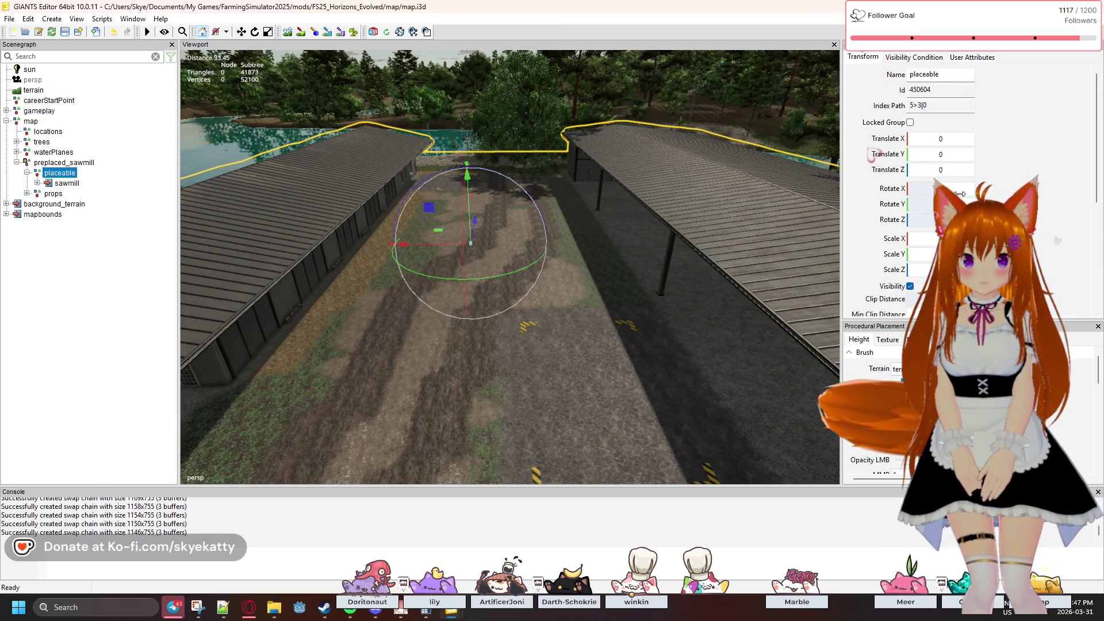
scroll(1073, 271, down, 5)
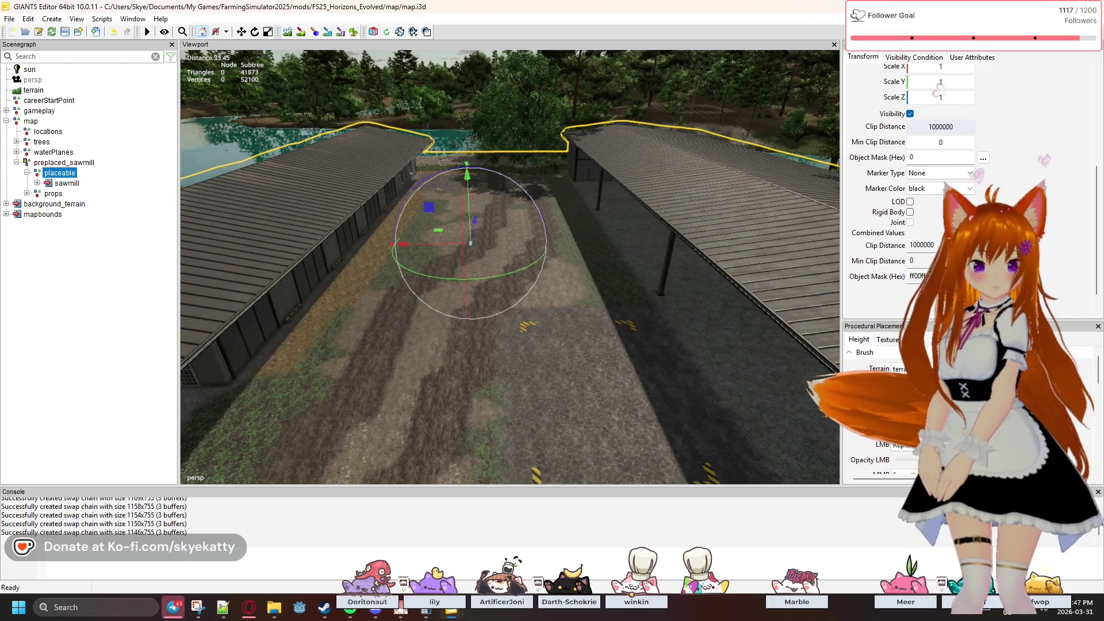
scroll(971, 190, up, 2)
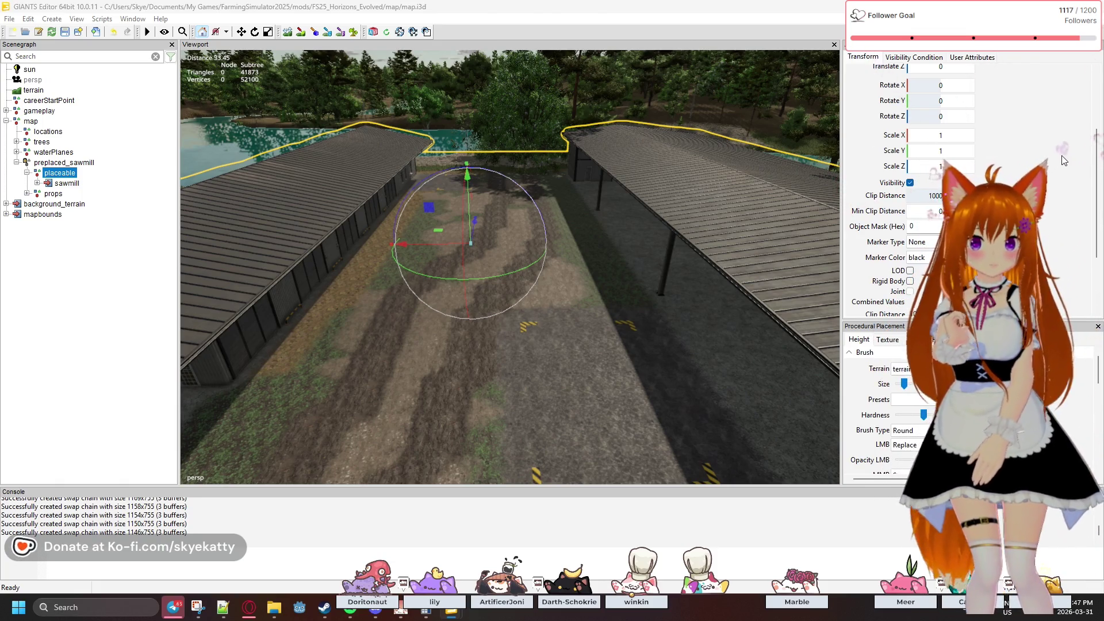
scroll(874, 157, up, 2)
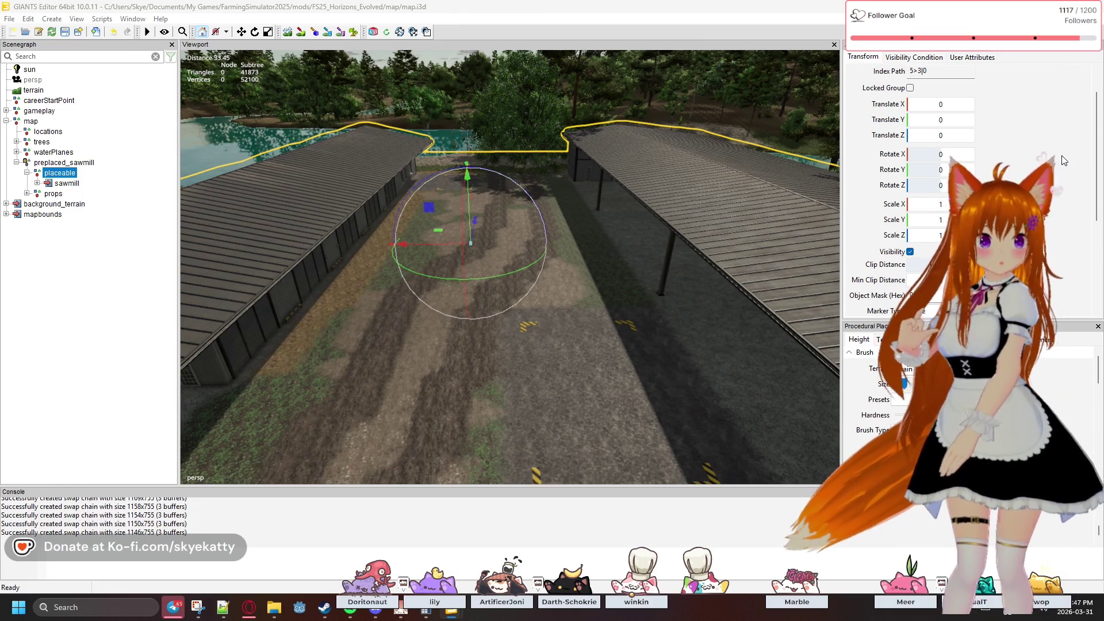
scroll(1061, 155, down, 2)
scroll(1064, 159, down, 1)
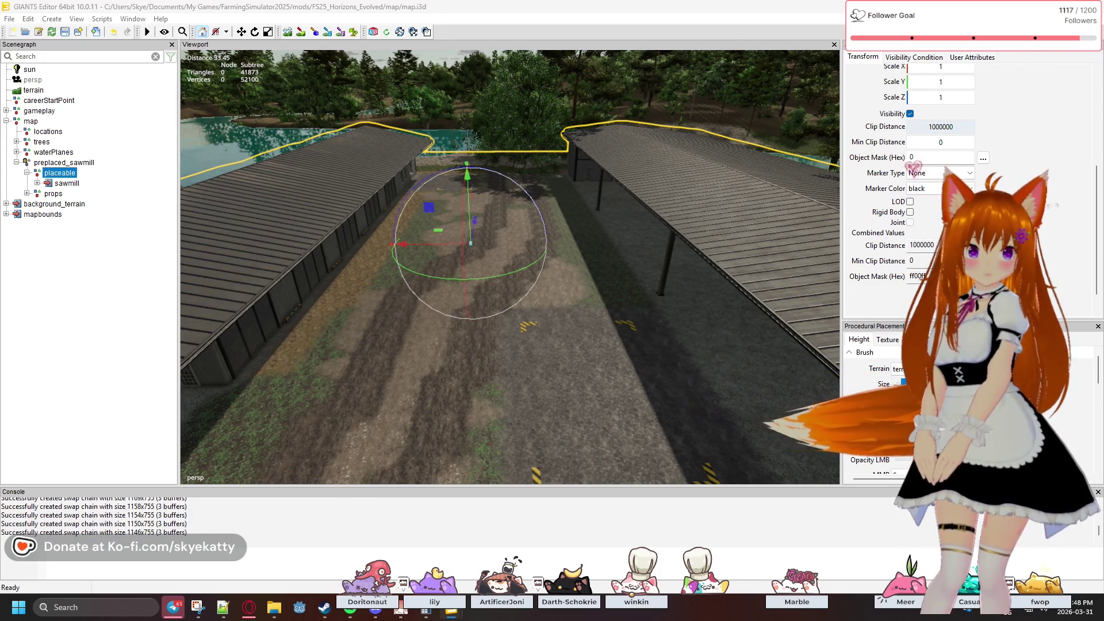
click(933, 57)
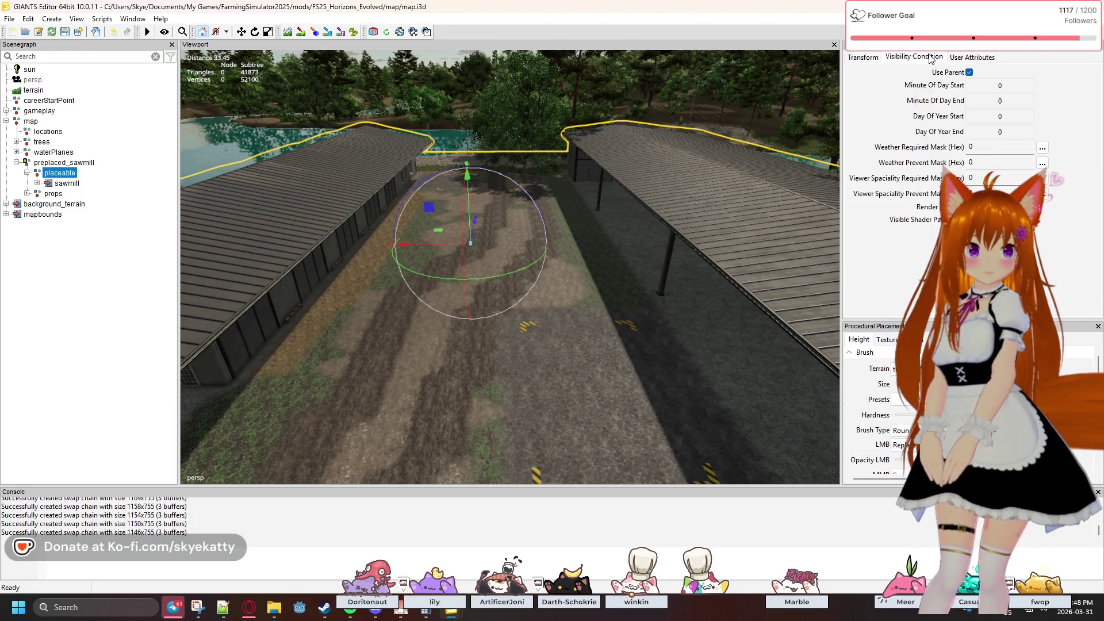
click(985, 56)
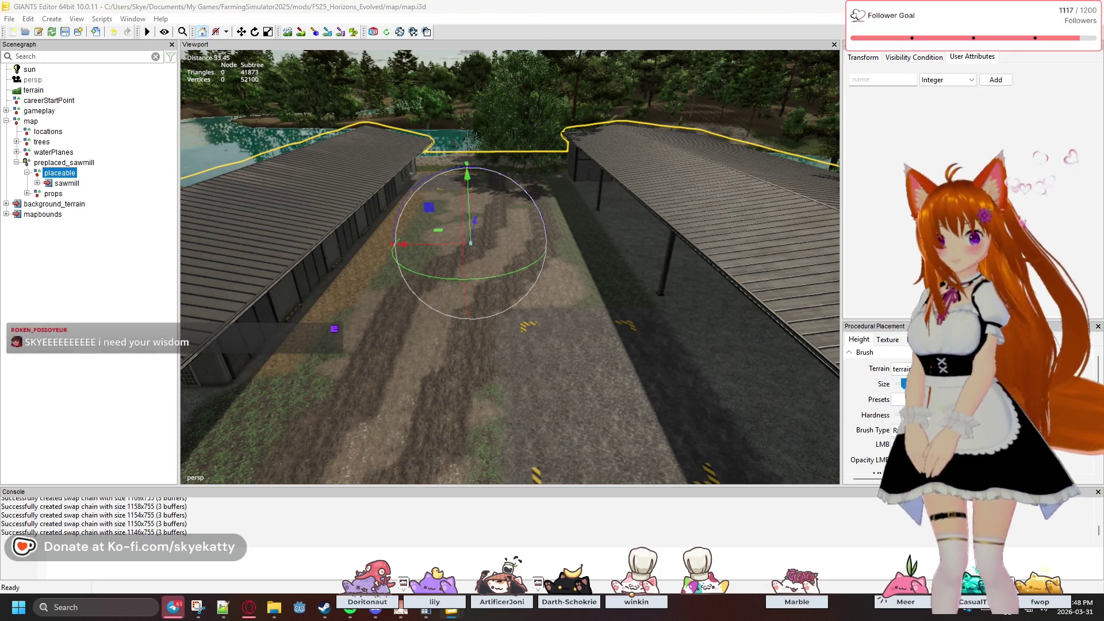
click(59, 163)
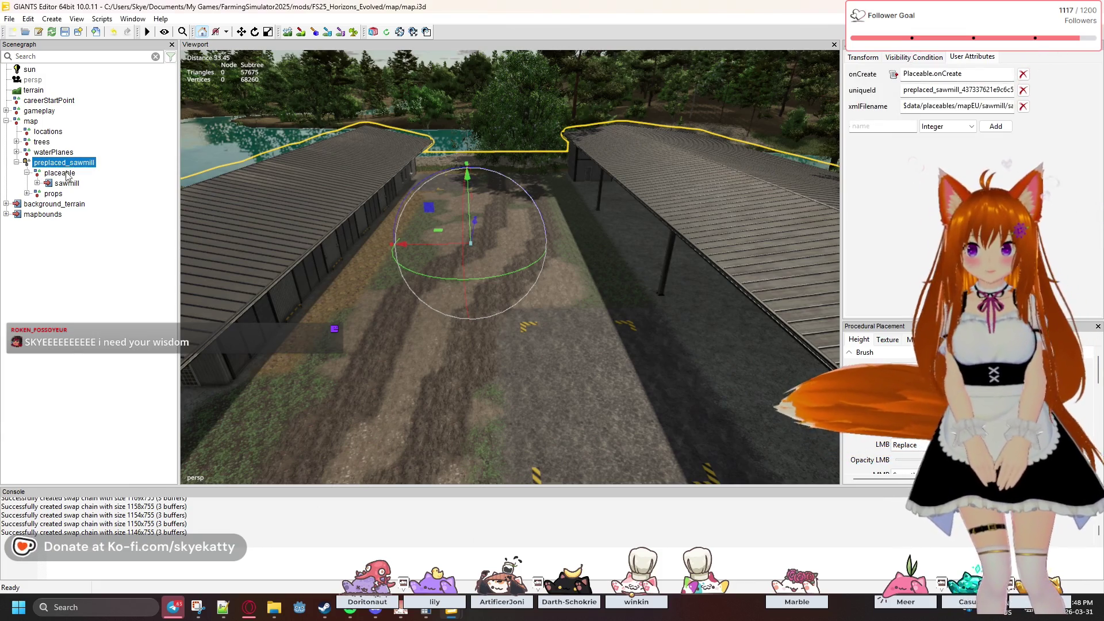
- Return to preplaced_sawmill's User Attributes and read its full uniqueId value
click(73, 186)
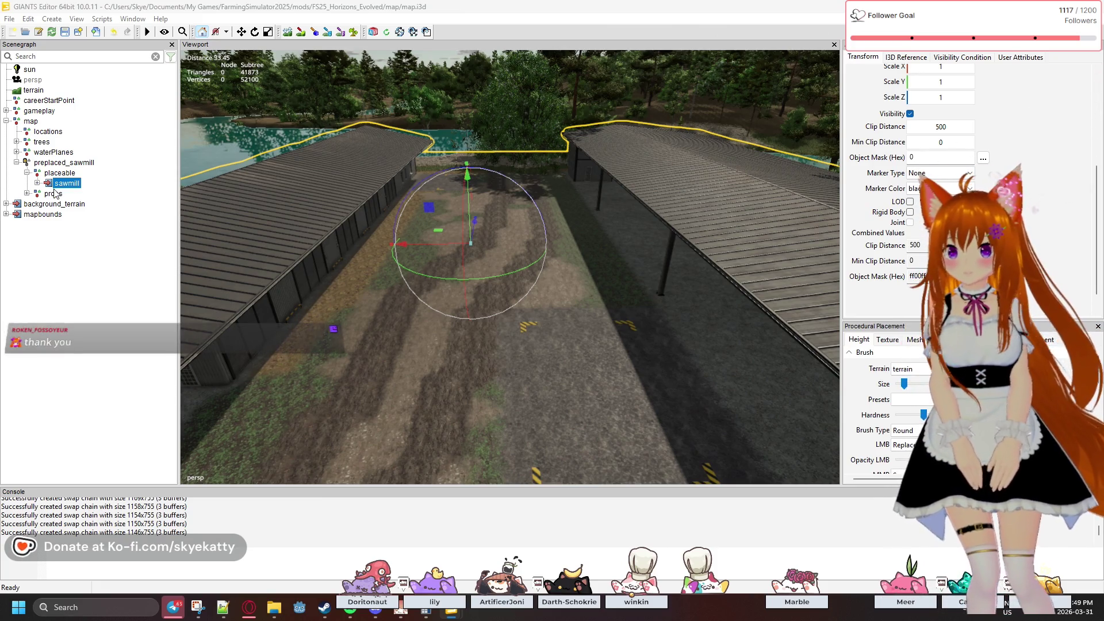
click(408, 124)
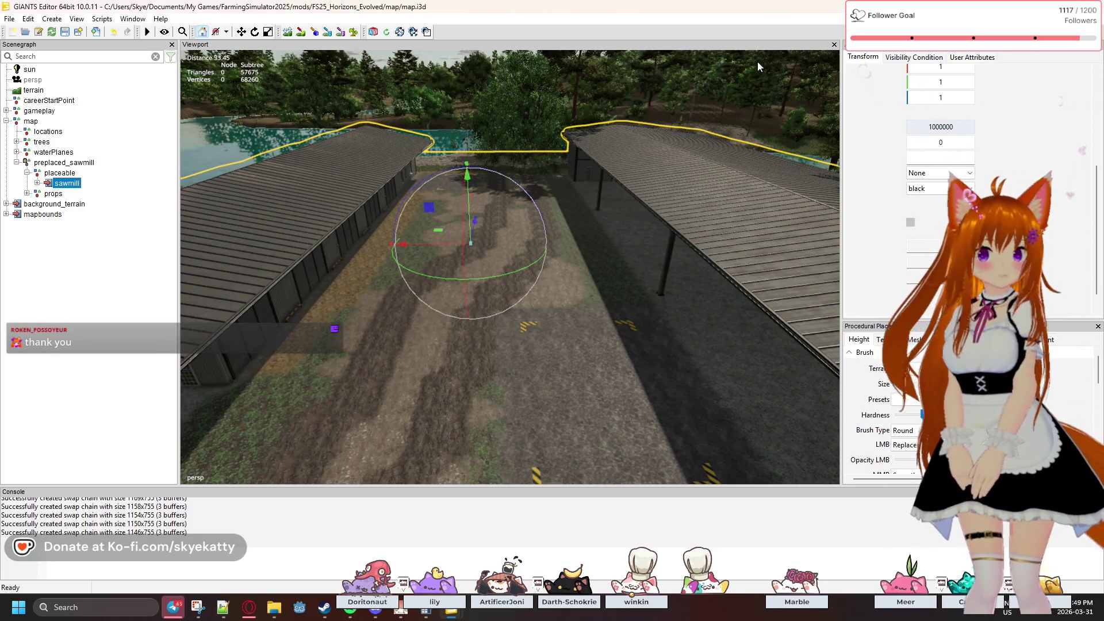
click(972, 56)
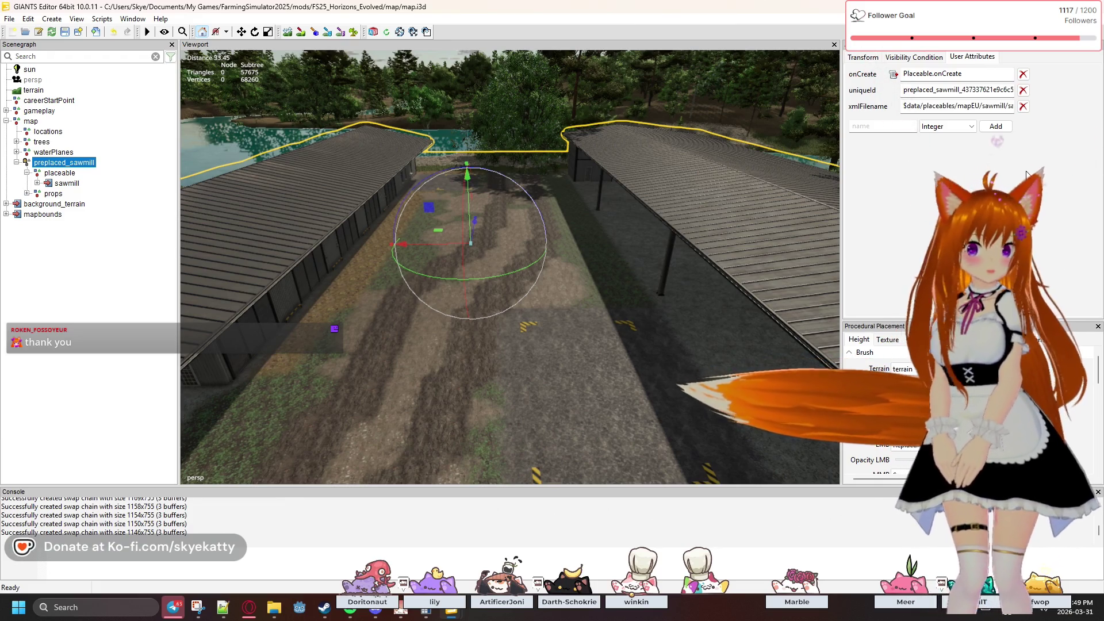
drag(905, 90, 1017, 106)
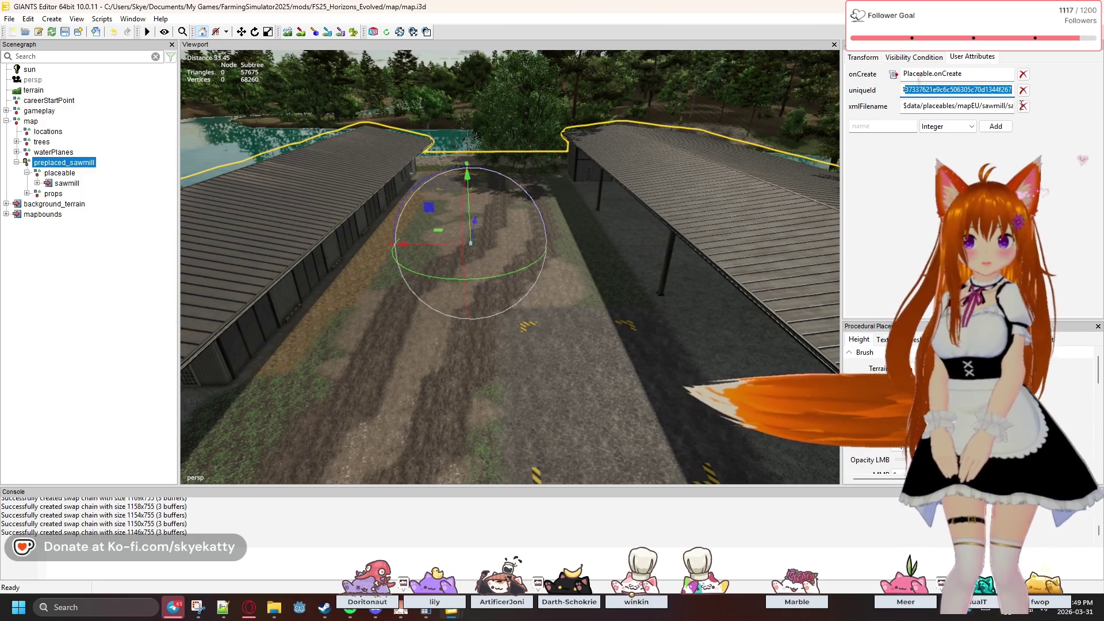
key(Home)
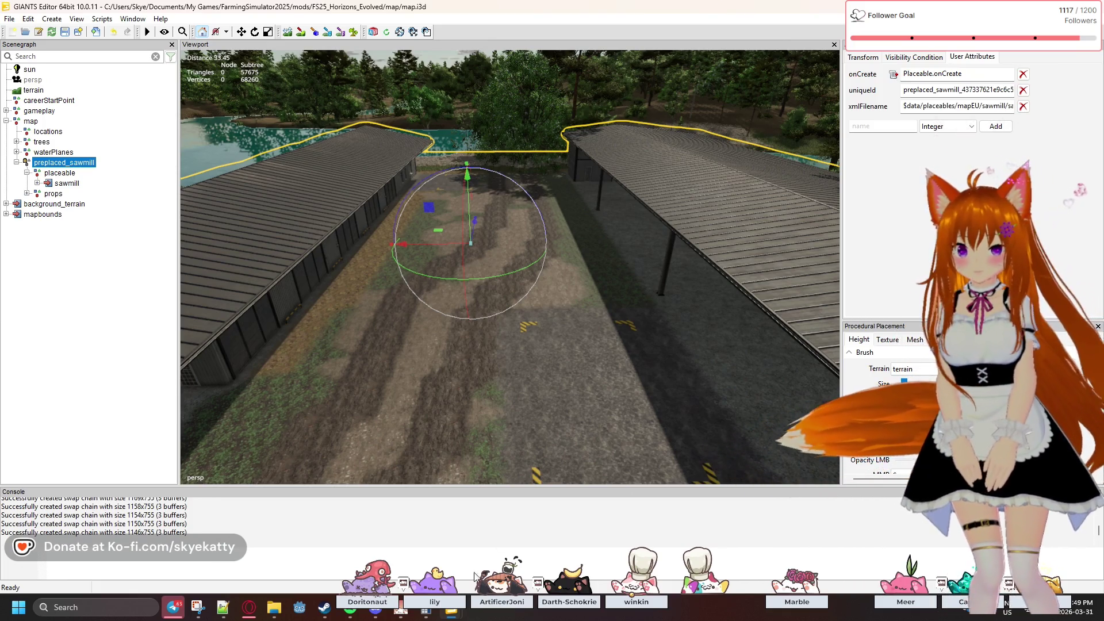
- Bring Notepad++ forward and flip between the two placeables.xml files
mouse_move(391, 617)
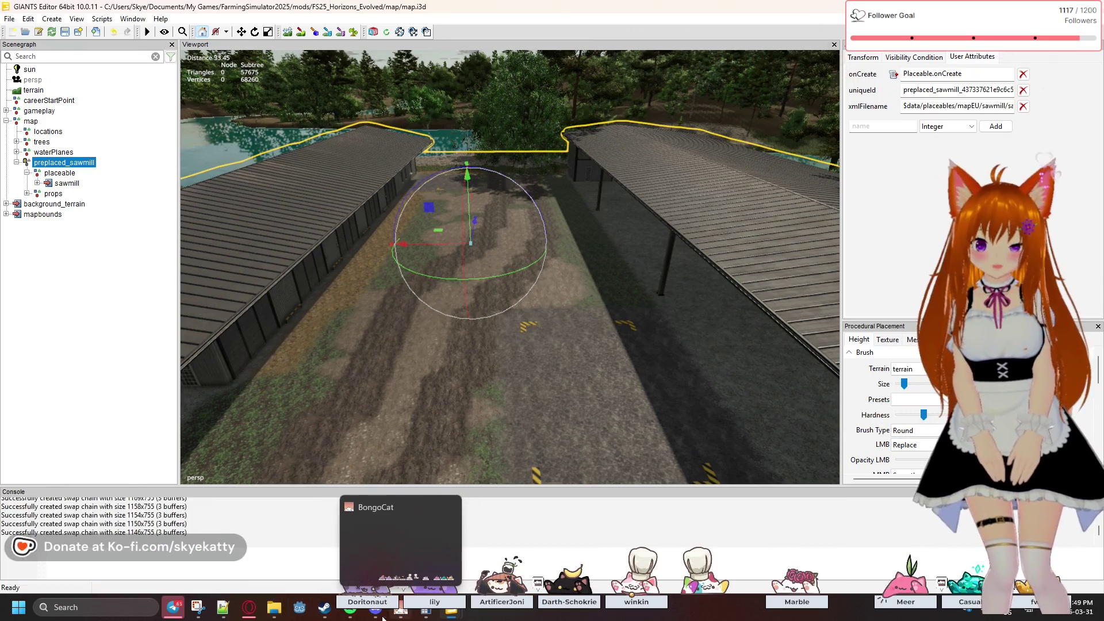
mouse_move(261, 616)
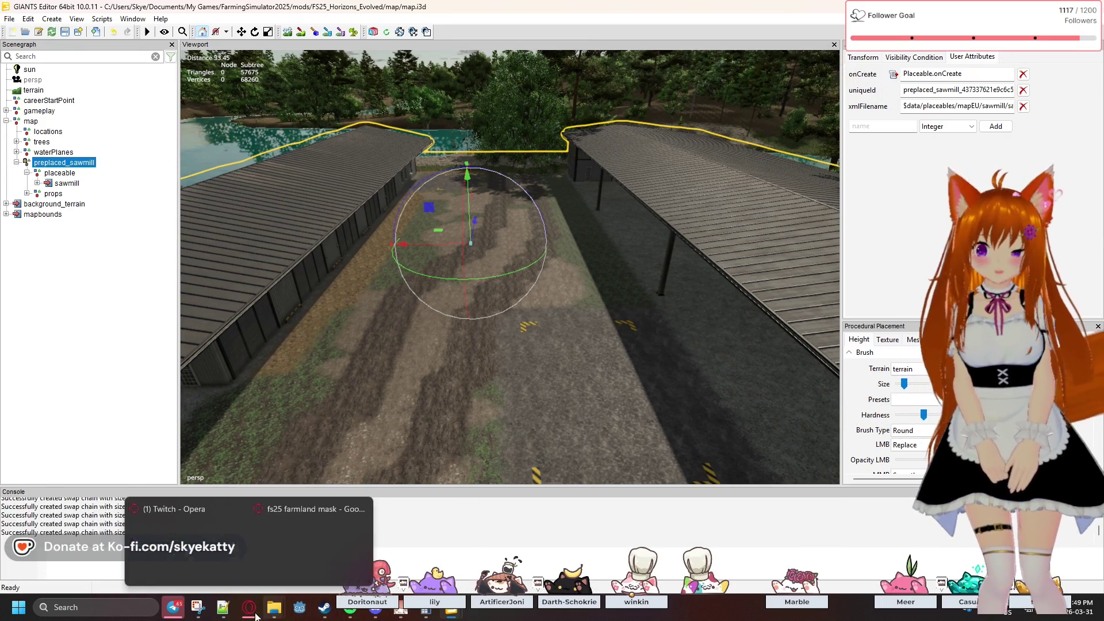
mouse_move(223, 609)
mouse_move(233, 561)
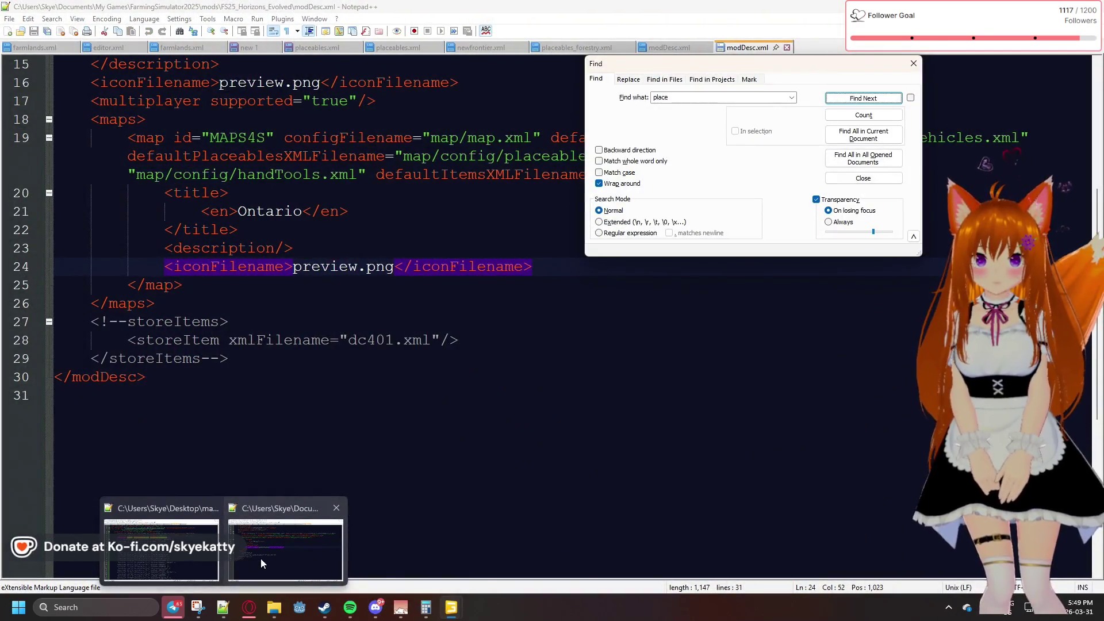
click(261, 557)
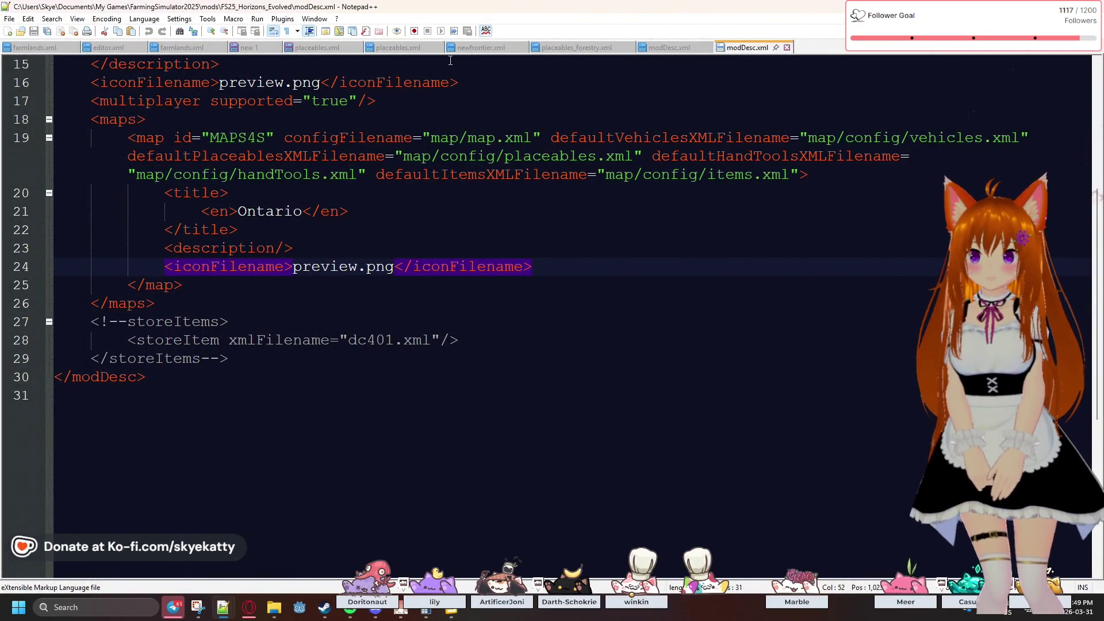
click(394, 49)
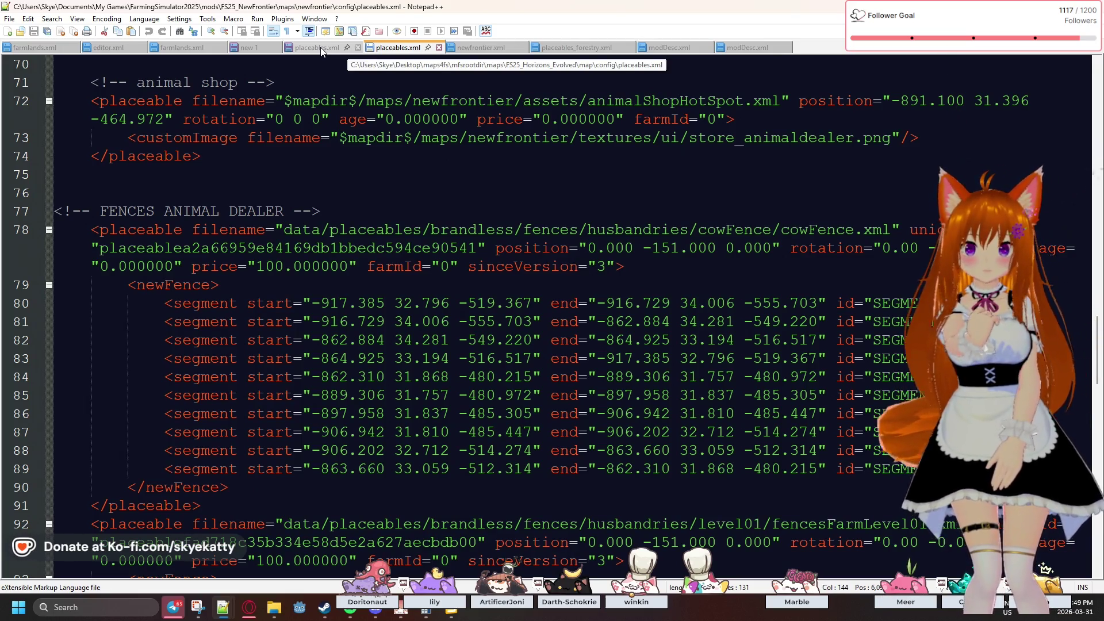
click(322, 51)
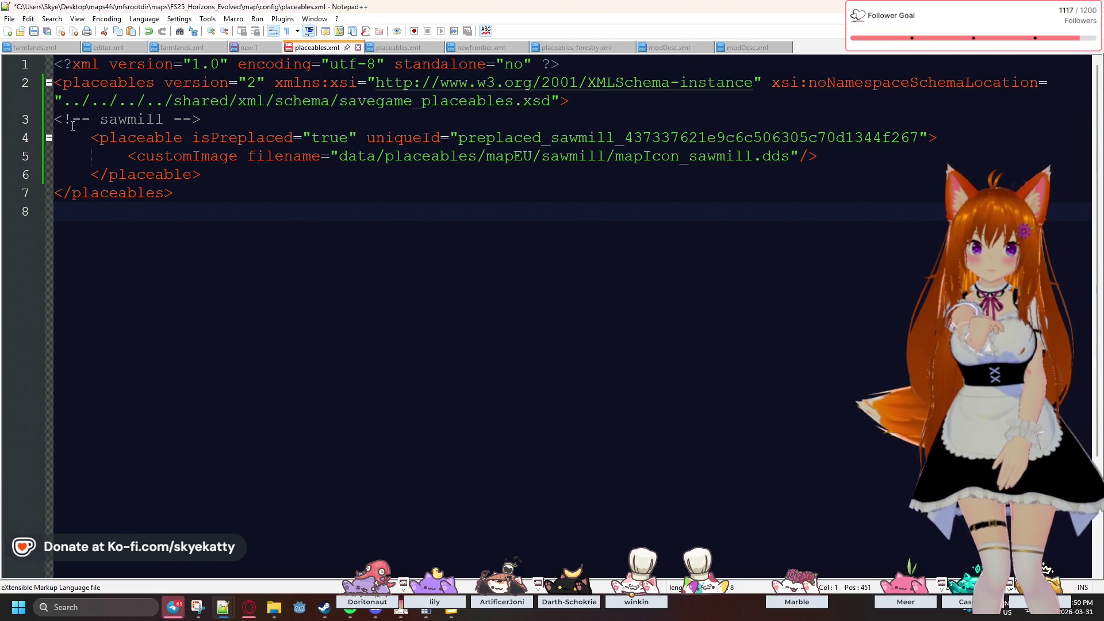
- Scroll through the NewFrontier placeables.xml to find its preplaced entries
click(412, 50)
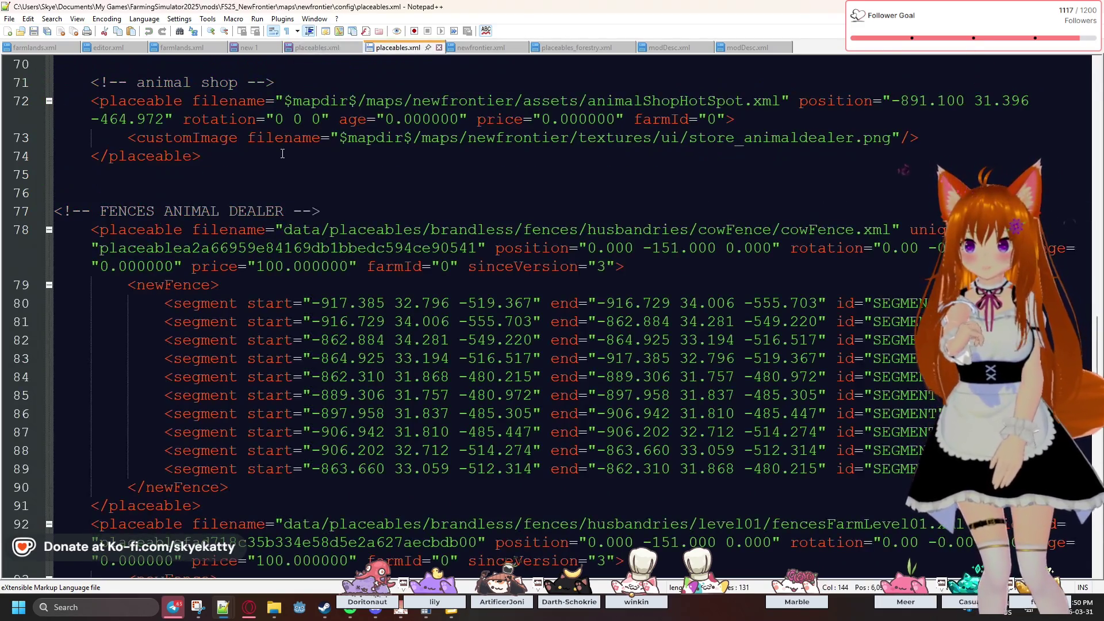
scroll(282, 154, up, 4)
scroll(282, 153, up, 20)
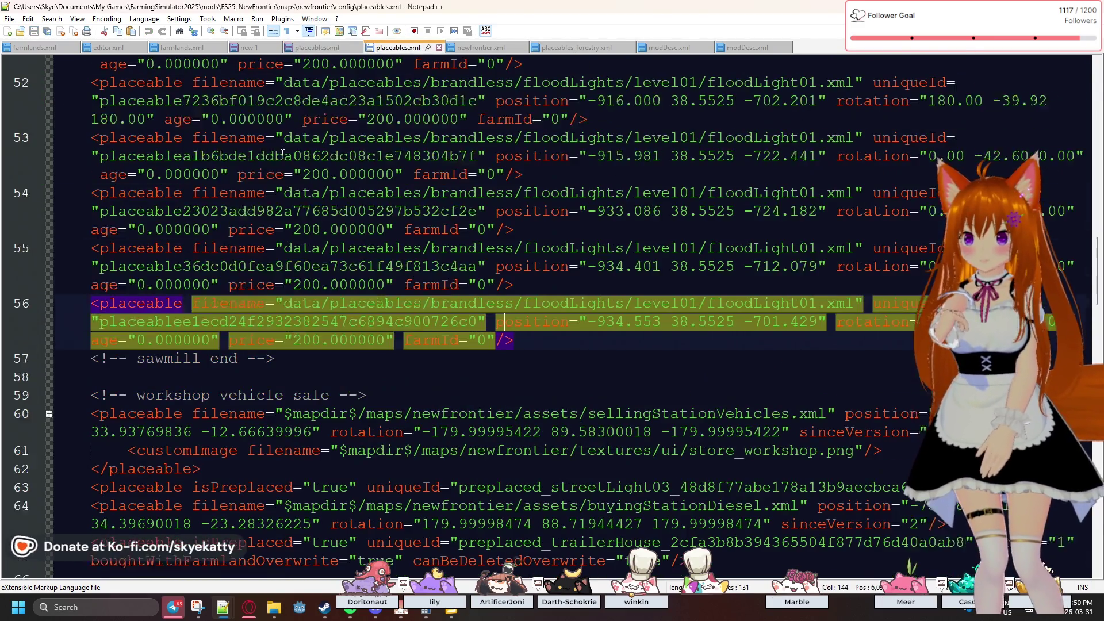
scroll(283, 154, up, 5)
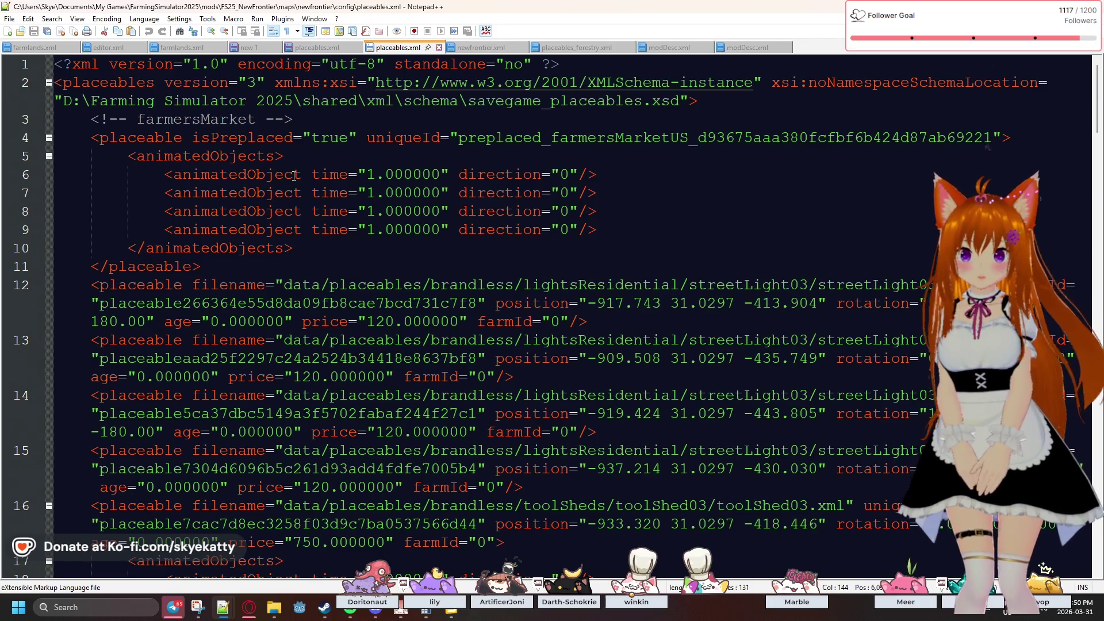
scroll(294, 176, down, 3)
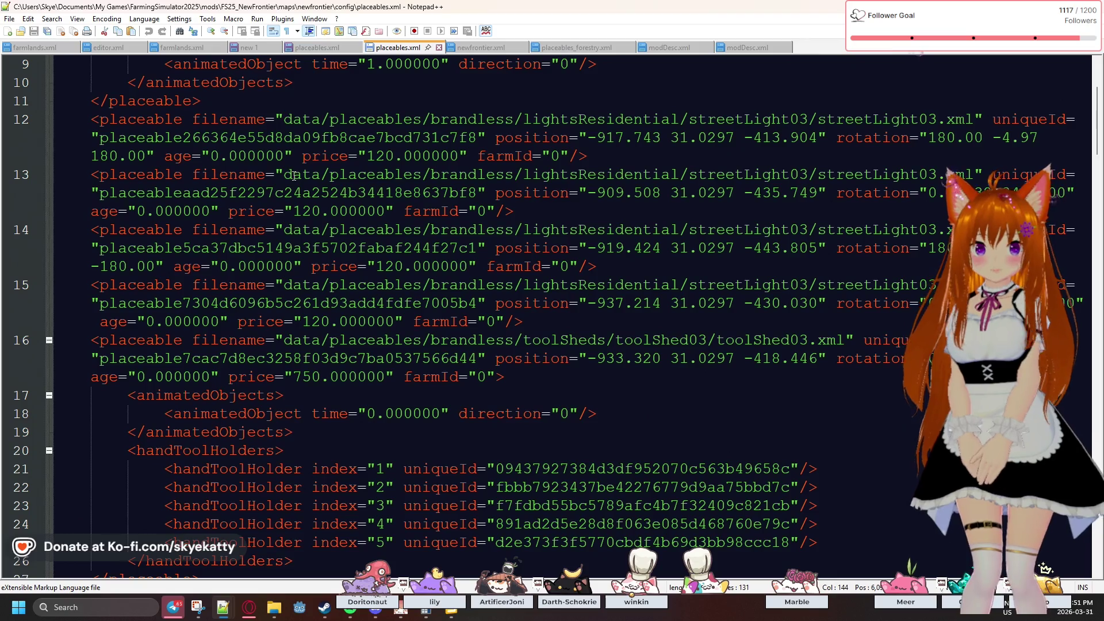
scroll(294, 176, down, 10)
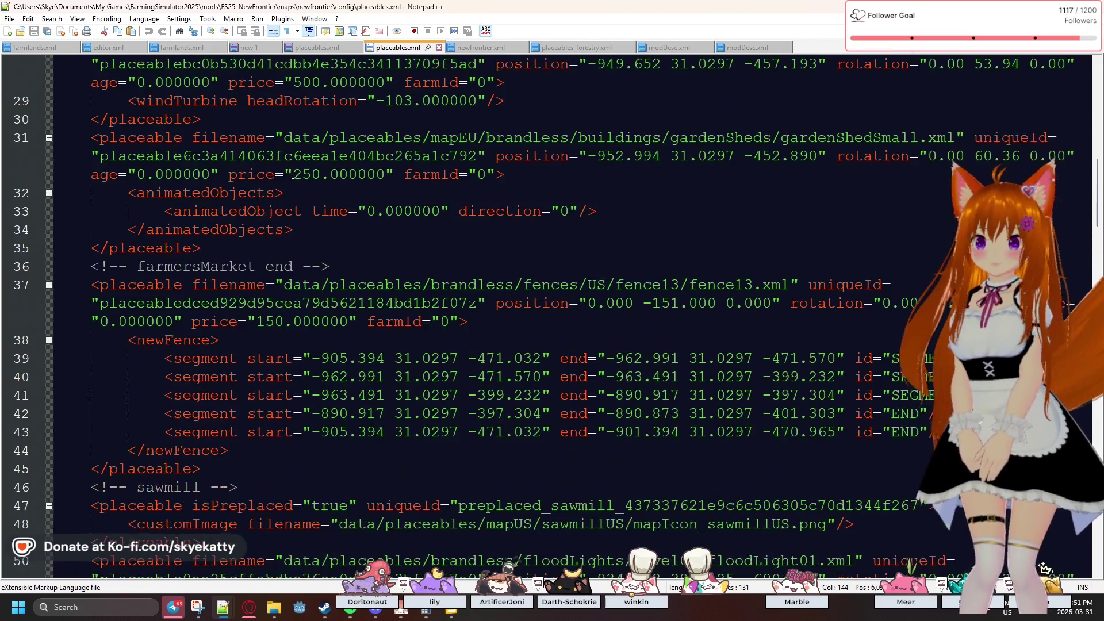
scroll(293, 175, down, 3)
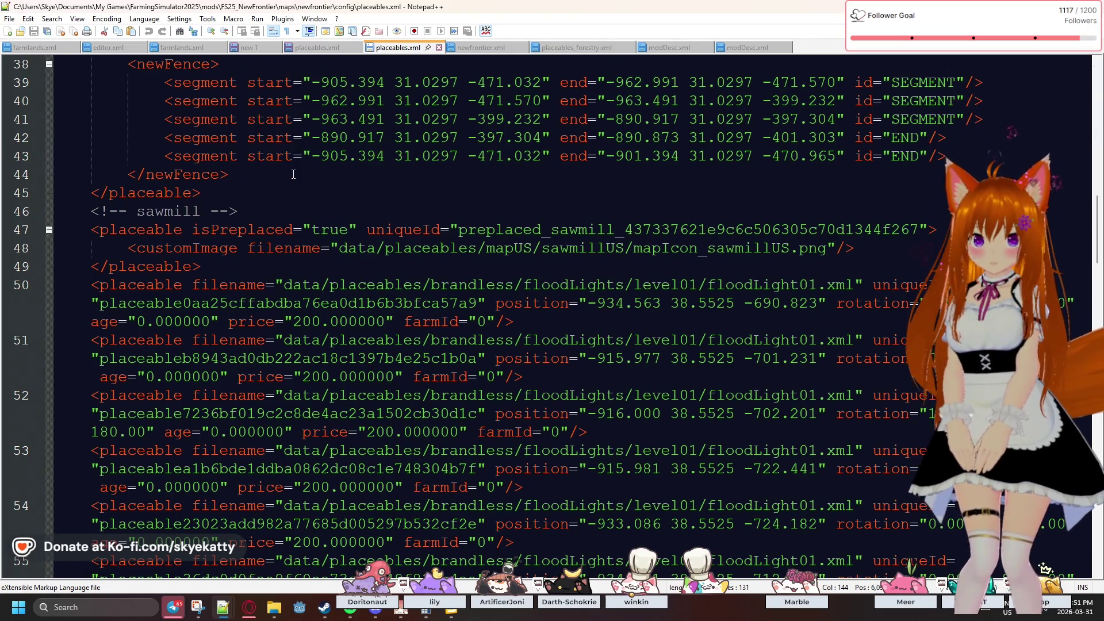
scroll(294, 174, down, 4)
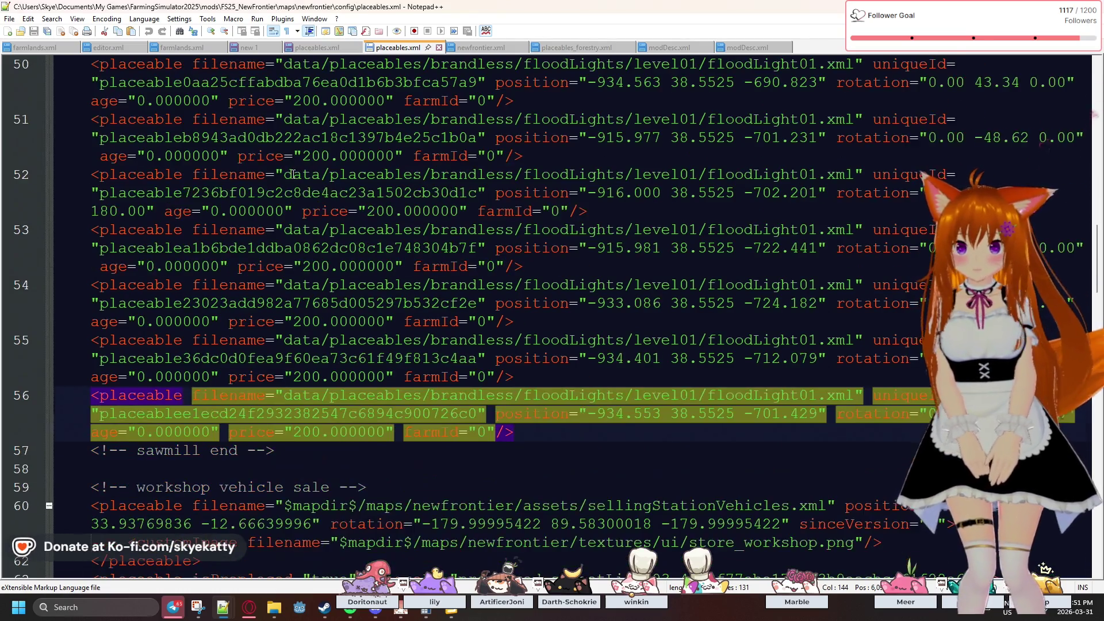
scroll(293, 174, down, 5)
scroll(294, 174, up, 2)
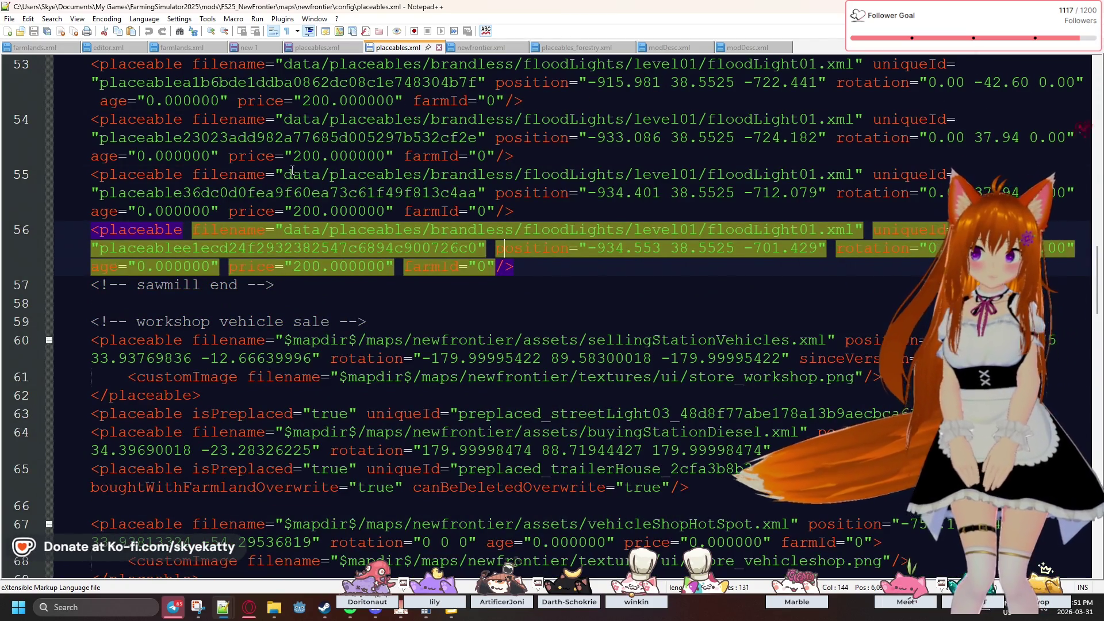
- Inspect the floodlight entries on lines 52–54 and the sawmill entry with its customImage line
click(293, 137)
scroll(290, 189, down, 1)
scroll(290, 189, up, 4)
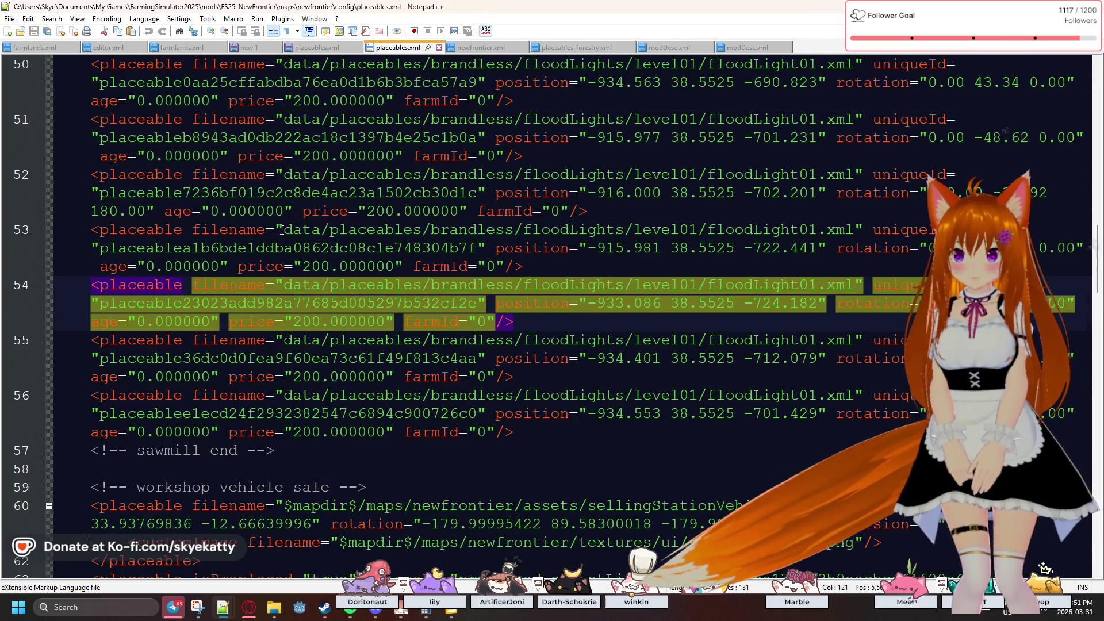
click(275, 211)
click(301, 229)
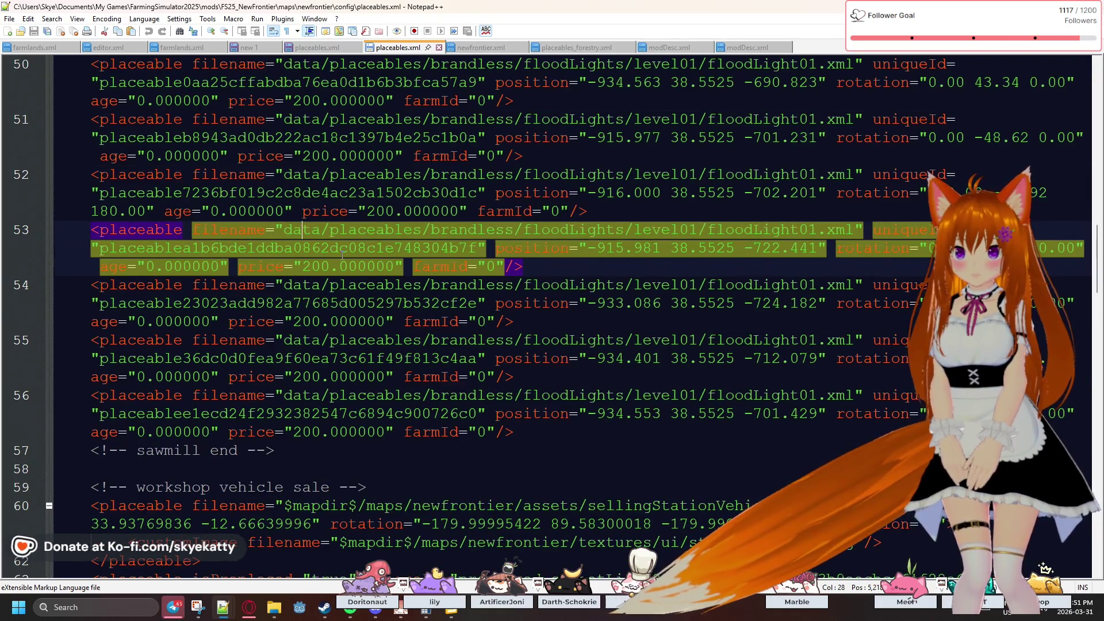
scroll(344, 252, up, 5)
click(276, 286)
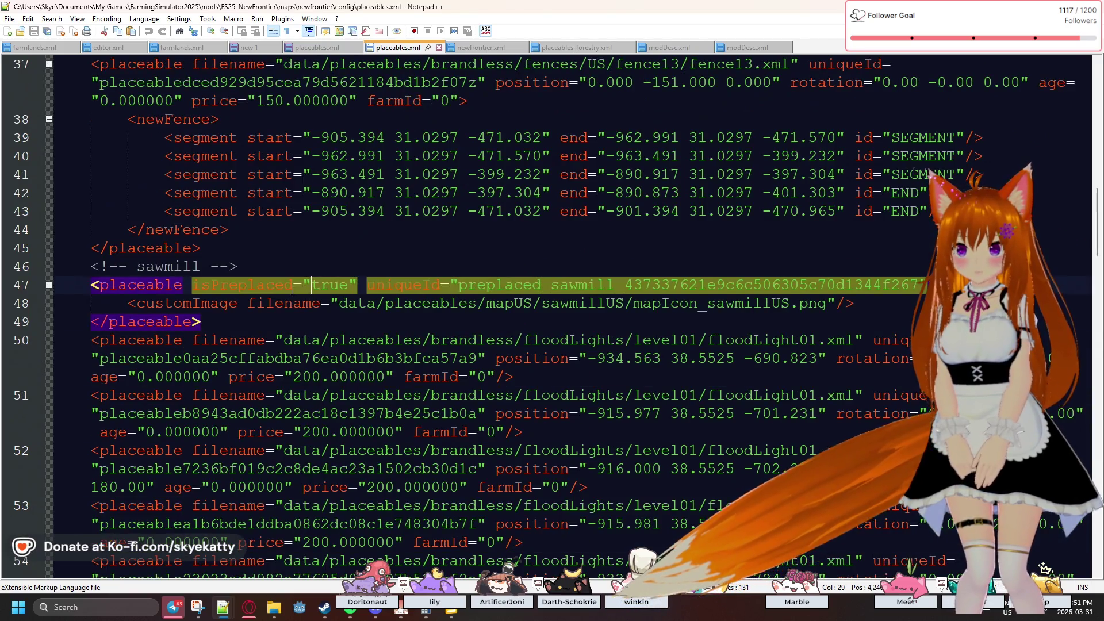
click(262, 305)
click(266, 319)
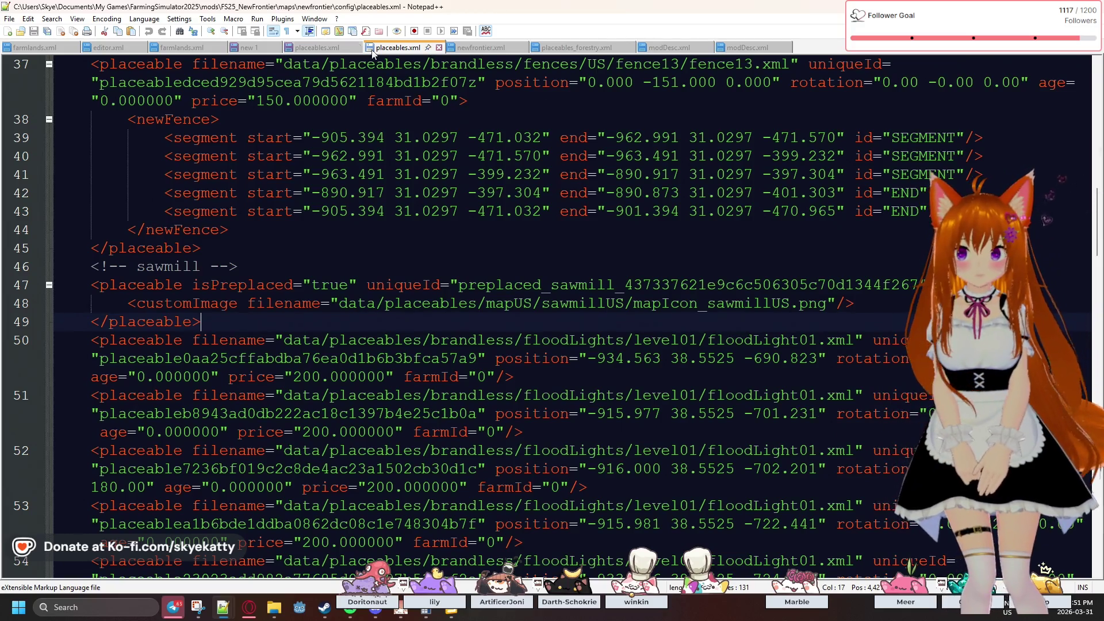
click(318, 47)
- Select the sawmill's uniqueId, compare the placeables.xml and modDesc.xml tabs, and scroll to the sawmill block
double_click(637, 143)
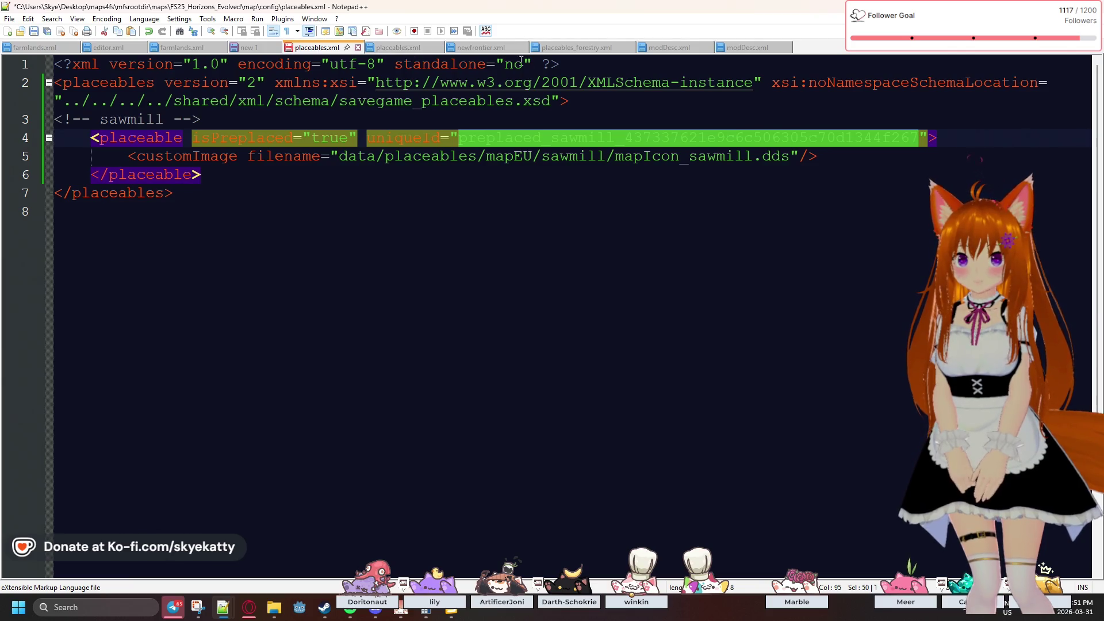
click(396, 49)
click(727, 50)
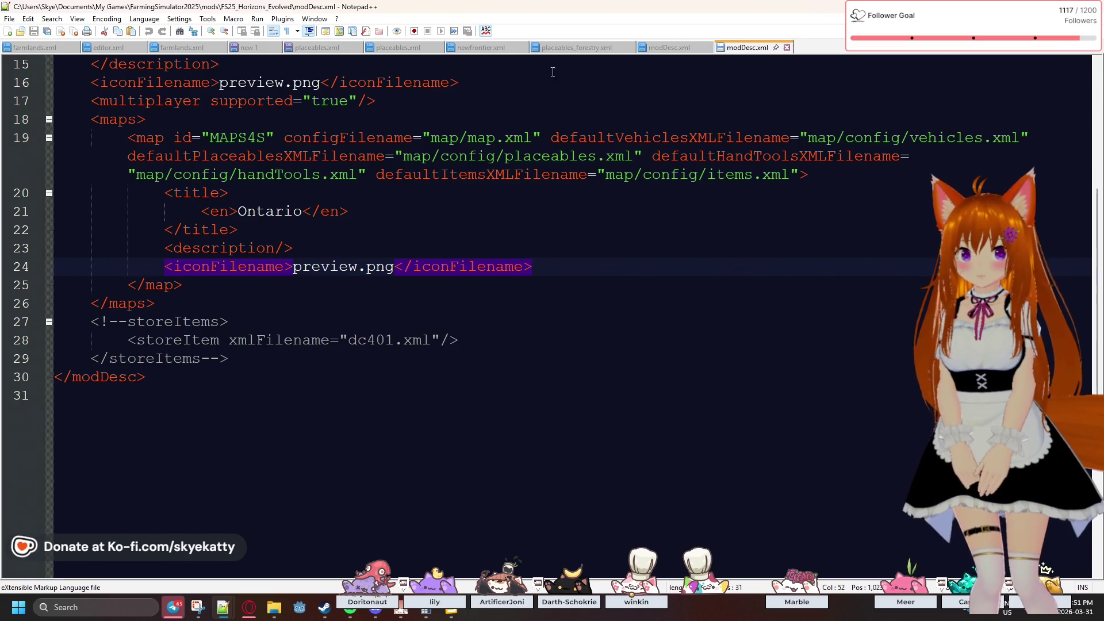
click(414, 49)
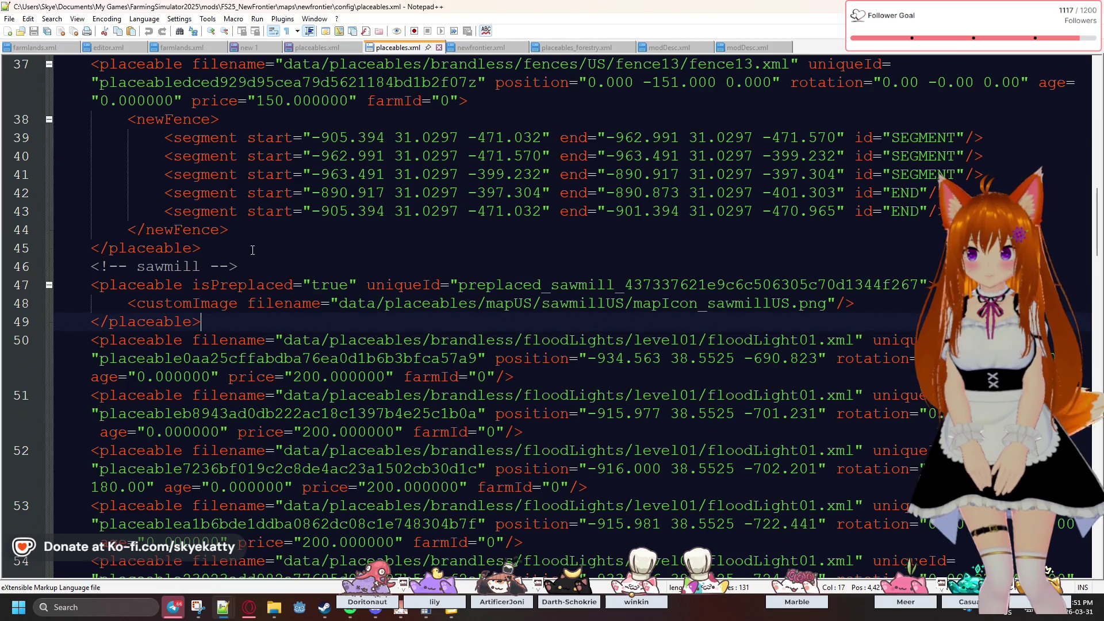
scroll(252, 250, down, 7)
scroll(252, 248, up, 2)
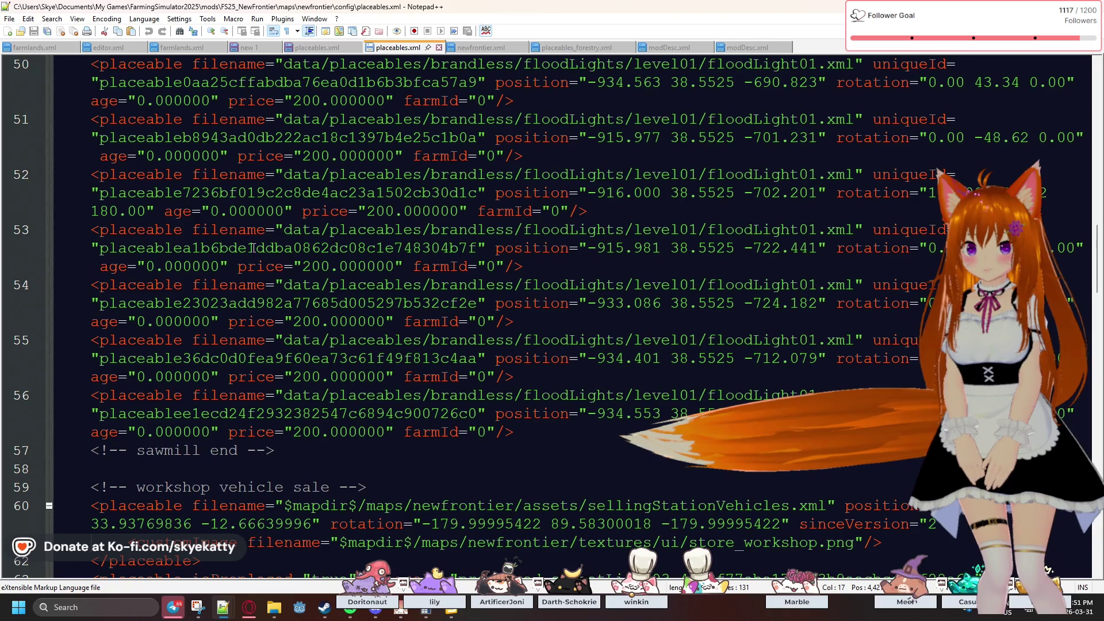
scroll(252, 247, up, 3)
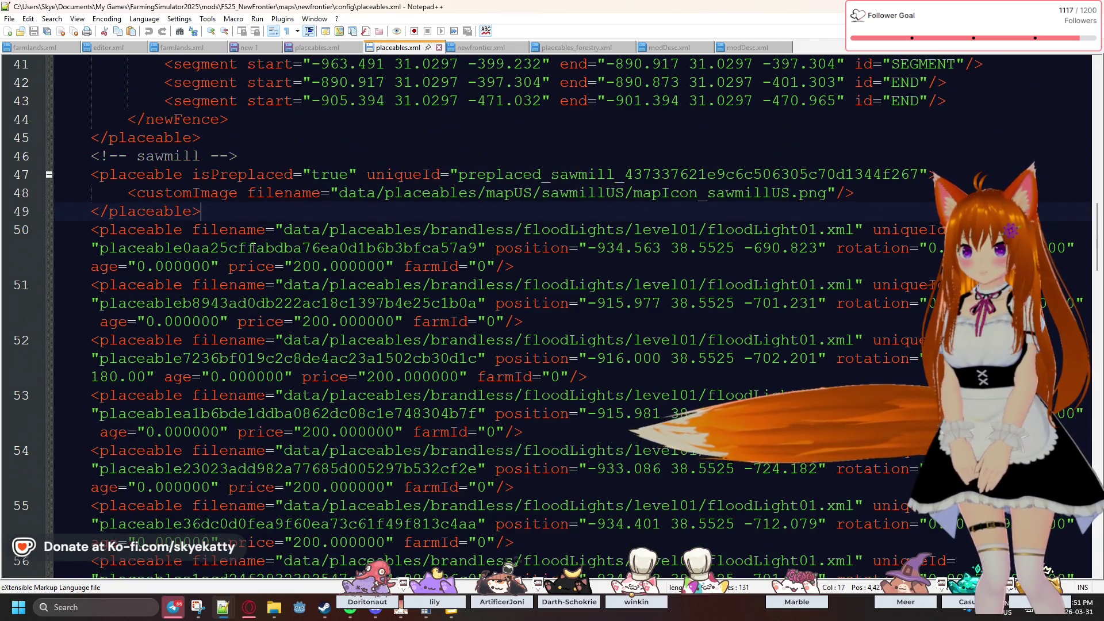
scroll(253, 248, up, 1)
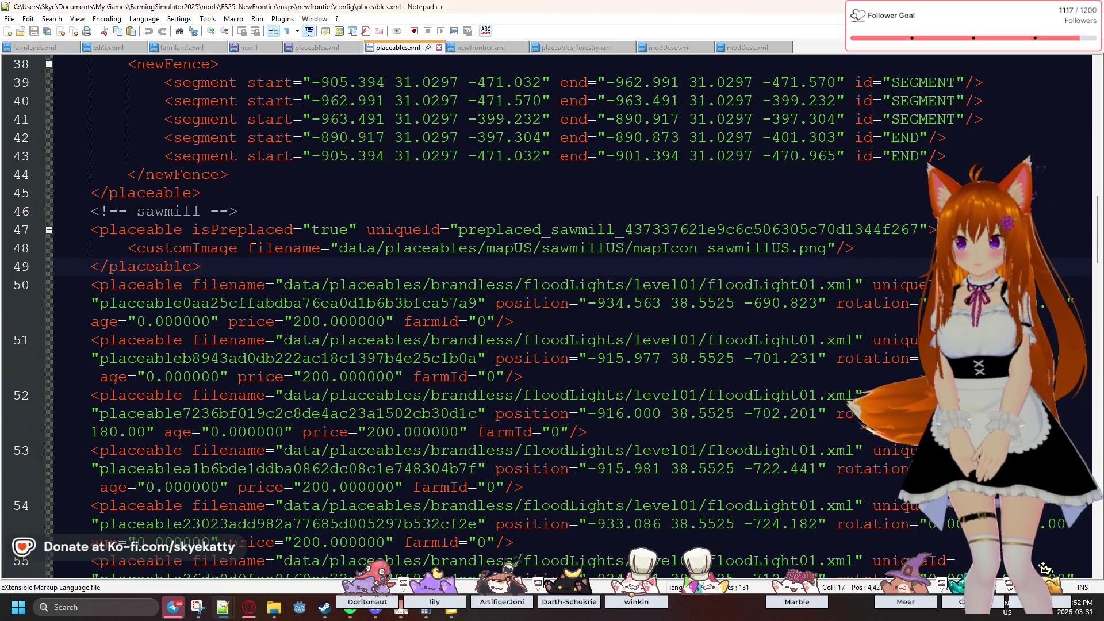
- Examine the sawmill entry's uniqueId and placeables icon path, then minimize Notepad++
double_click(460, 233)
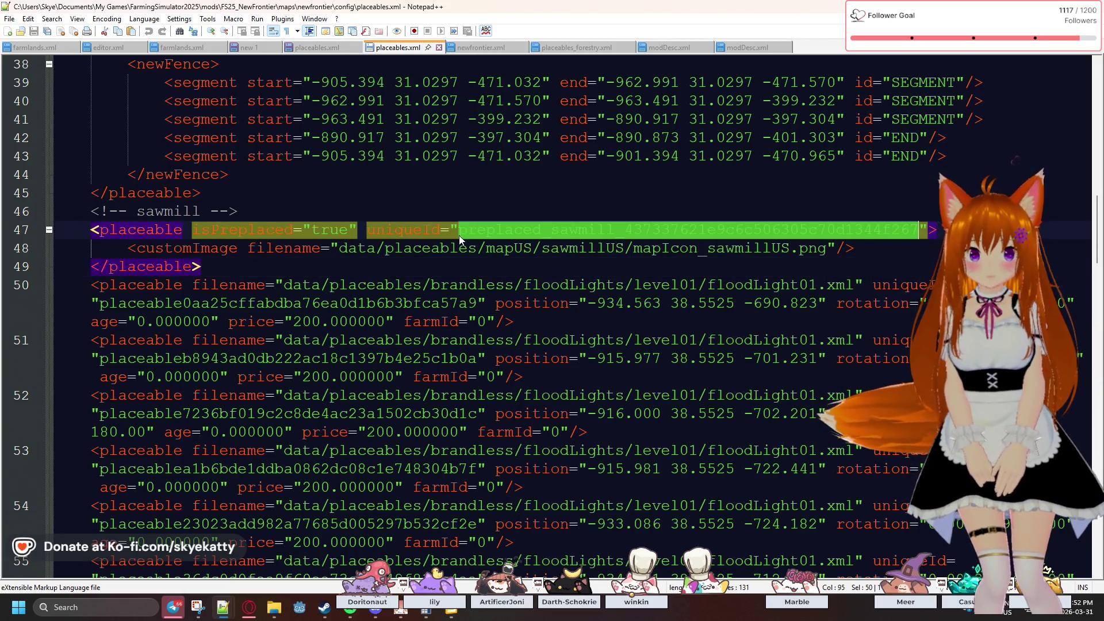
click(404, 250)
click(369, 261)
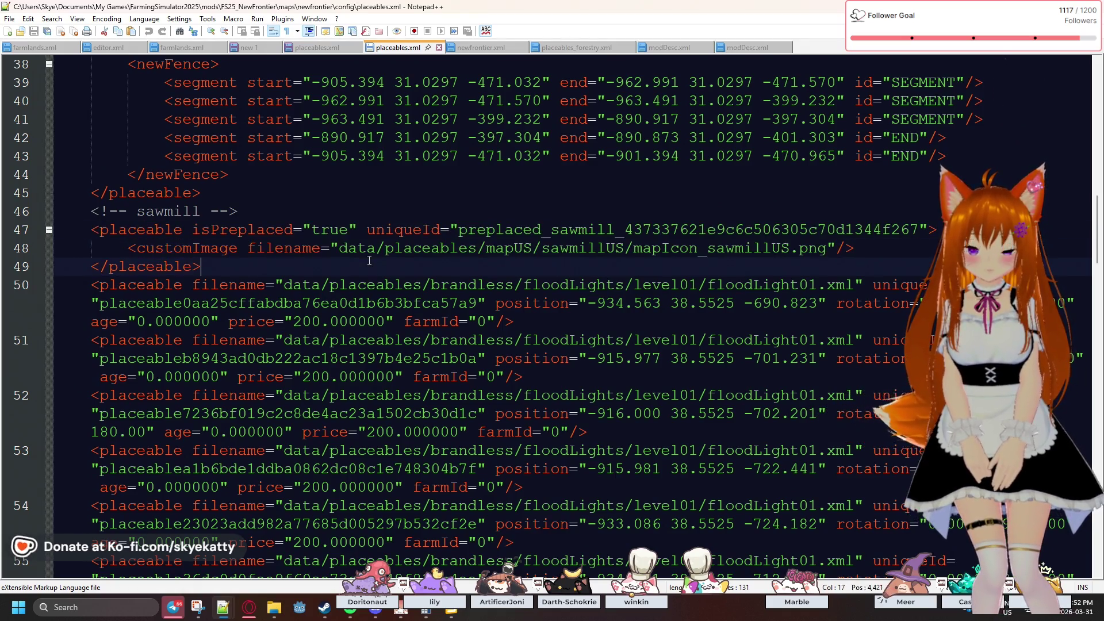
double_click(454, 250)
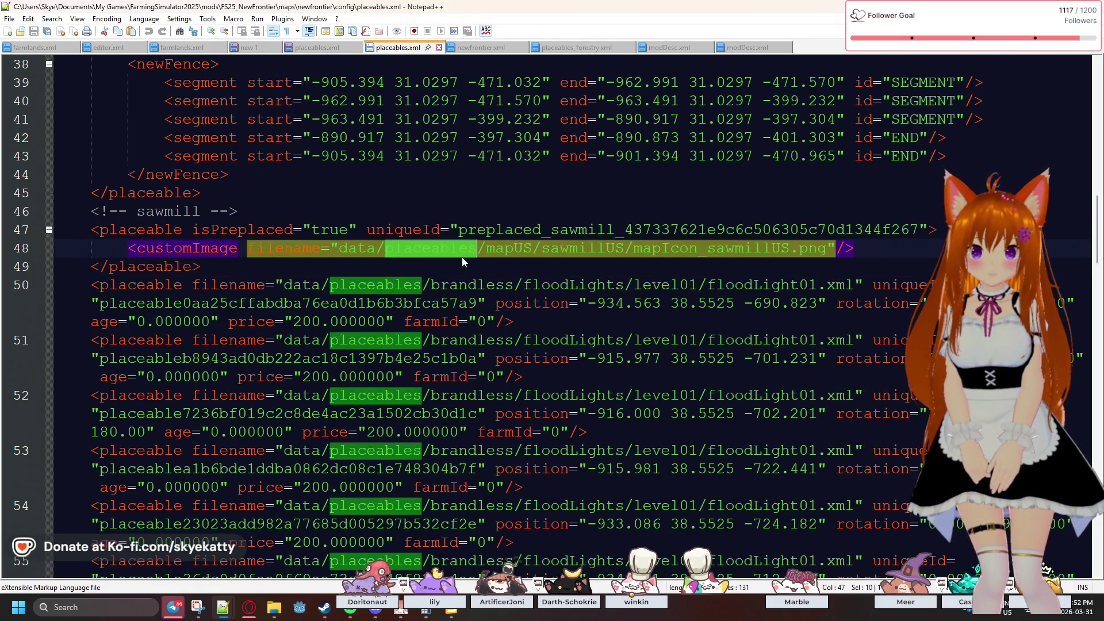
click(514, 263)
click(669, 232)
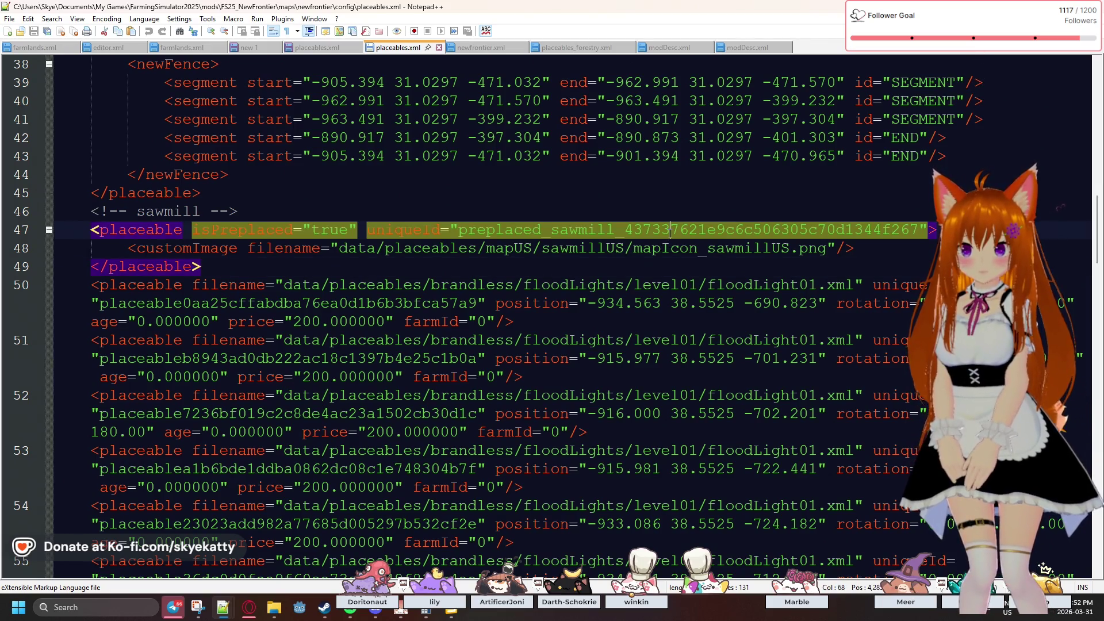
click(443, 217)
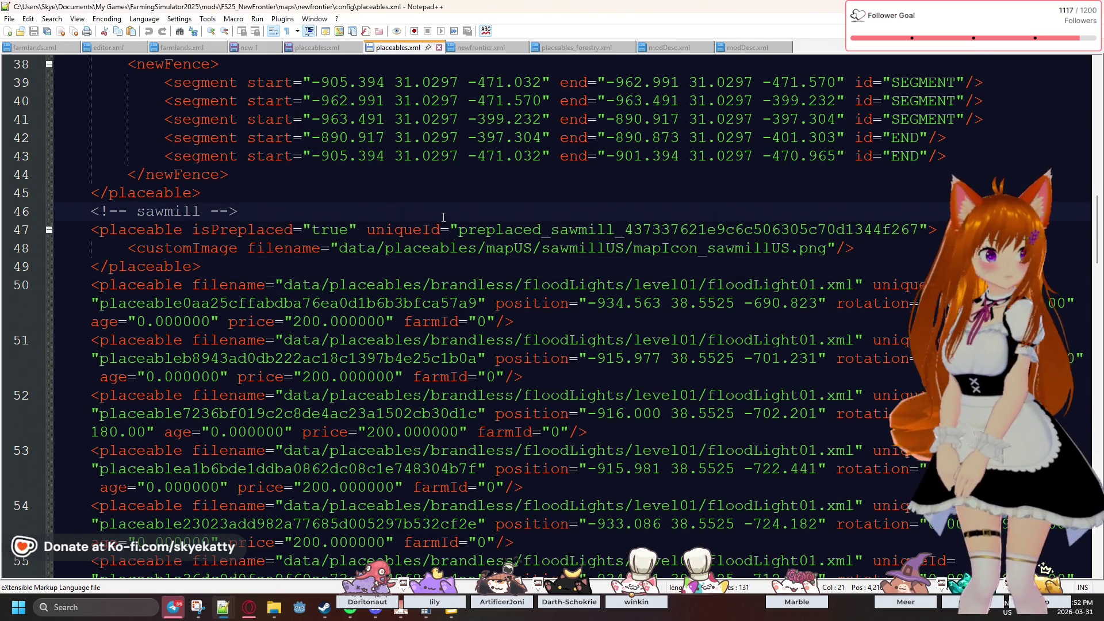
double_click(400, 229)
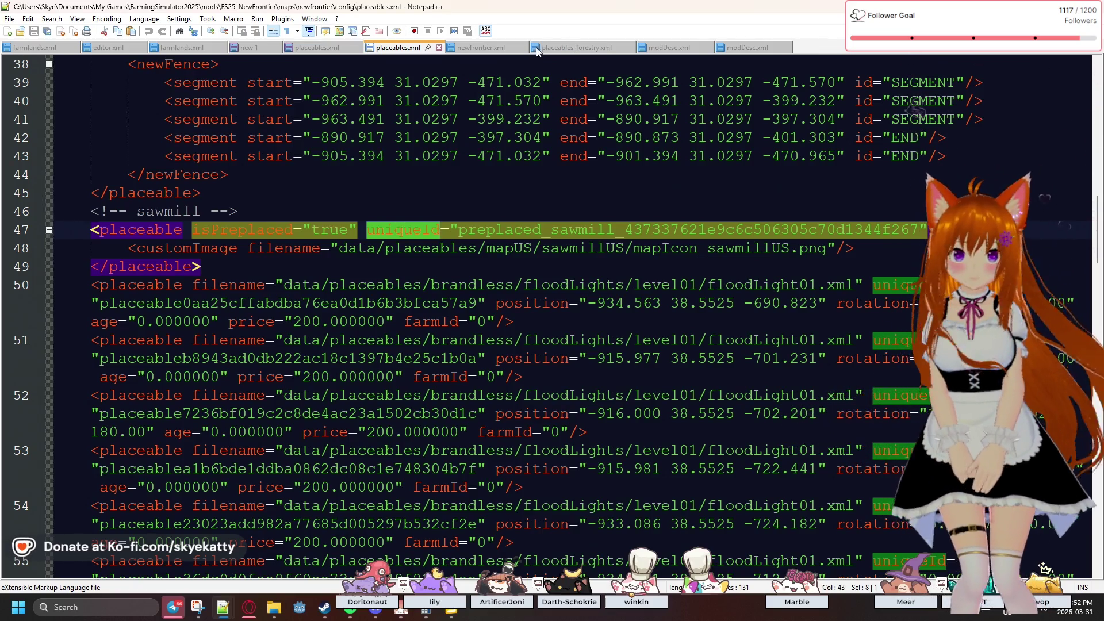
click(1038, 6)
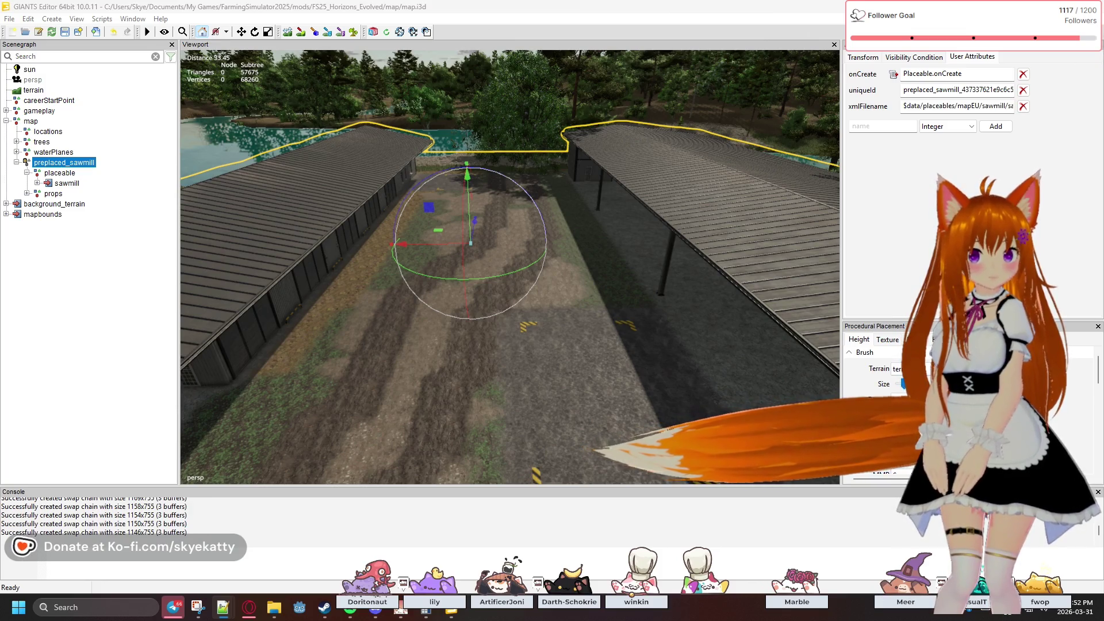
key(alt+Tab)
drag(620, 105, 449, 77)
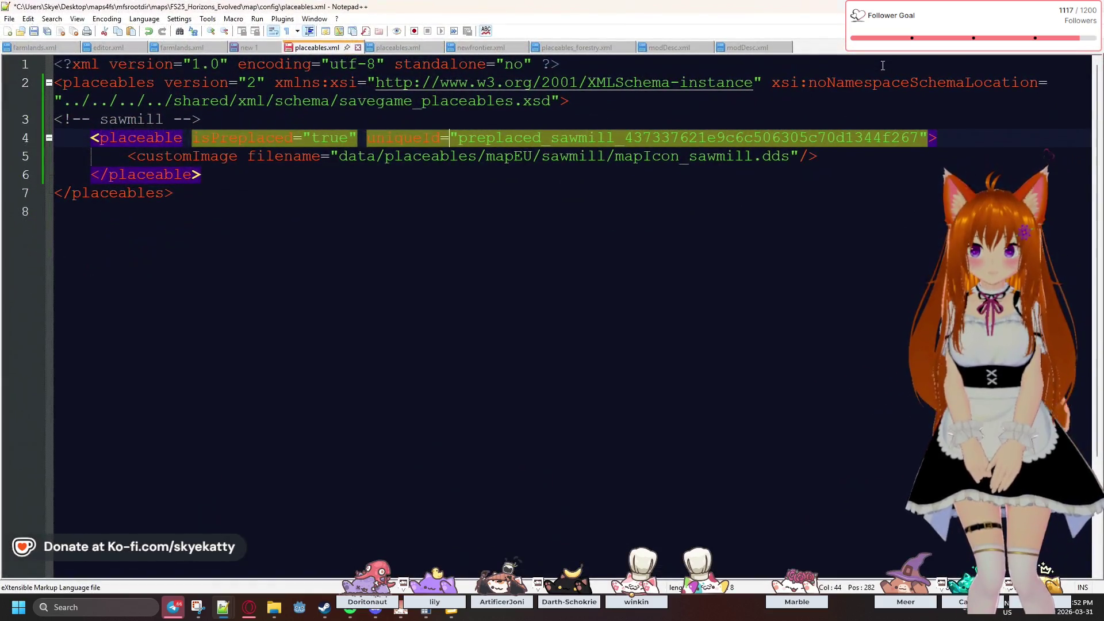
key(super+Down)
key(super+Down)
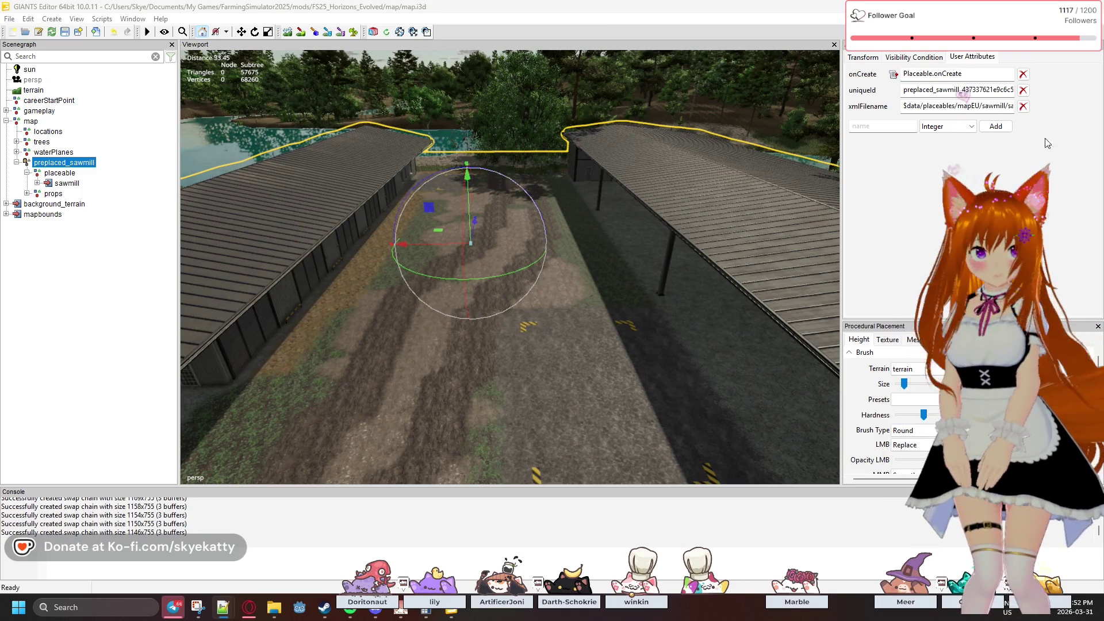
double_click(957, 90)
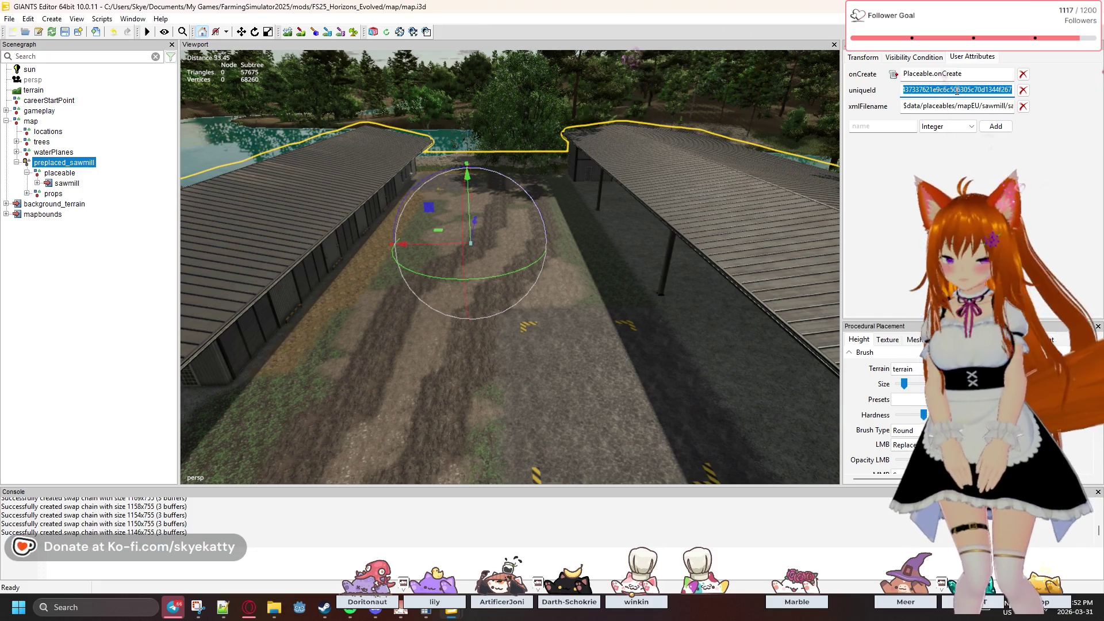
click(957, 91)
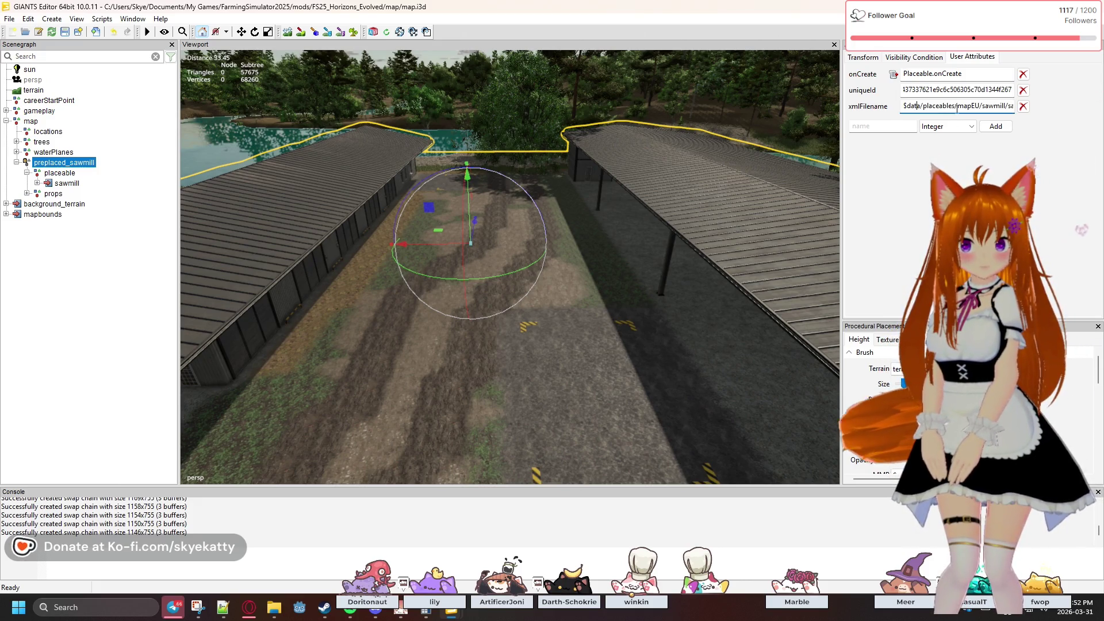
drag(956, 106, 1024, 108)
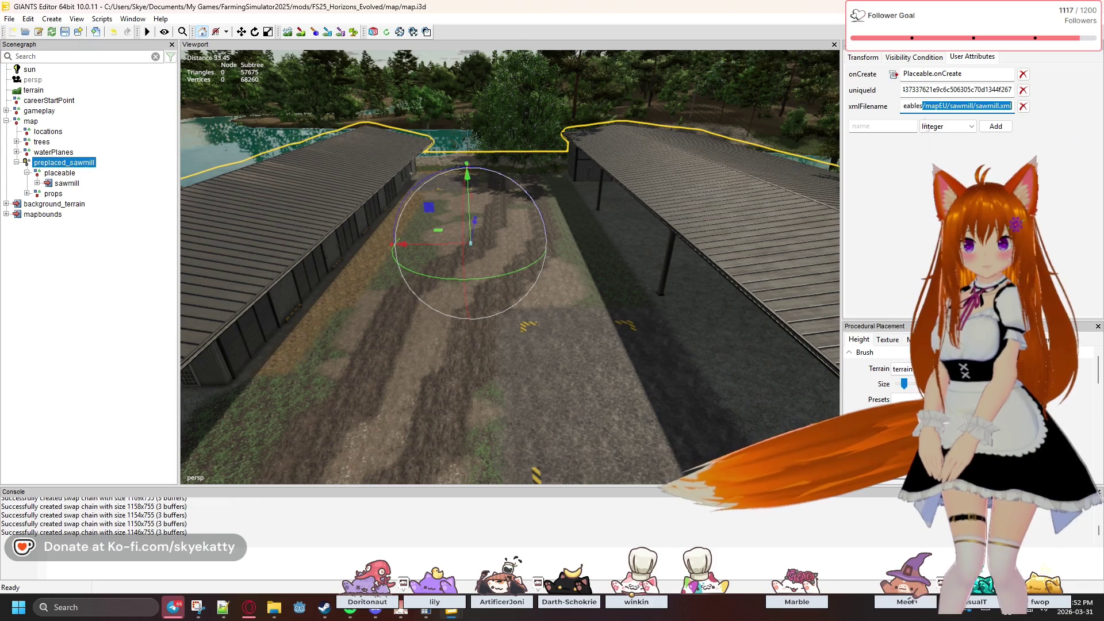
click(127, 295)
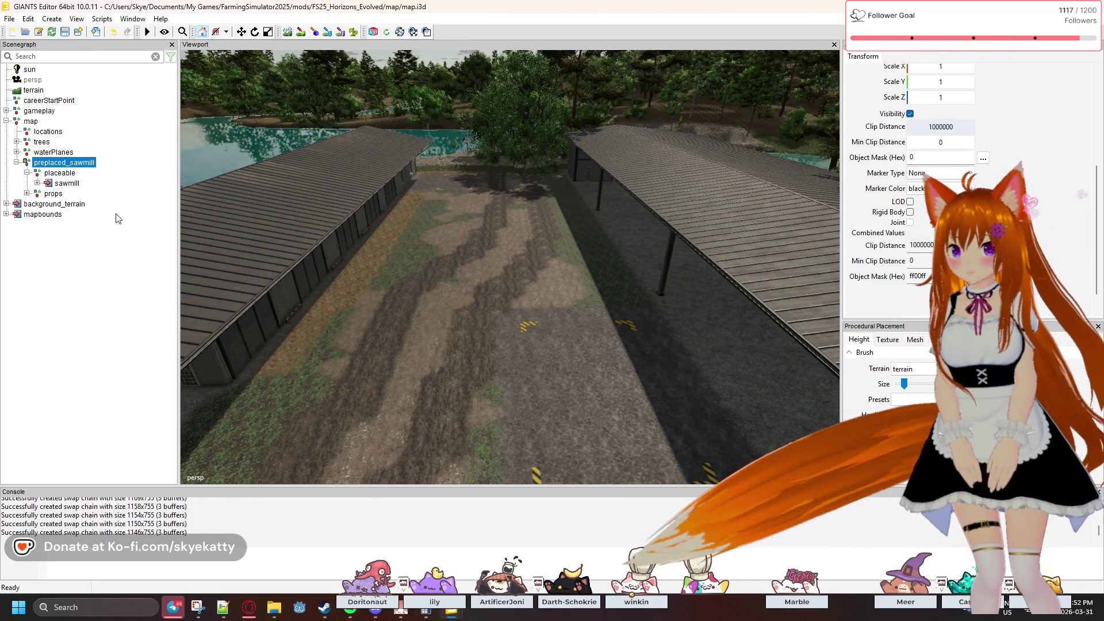
- Select preplaced_sawmill's props group and expand it to reveal its children
click(71, 174)
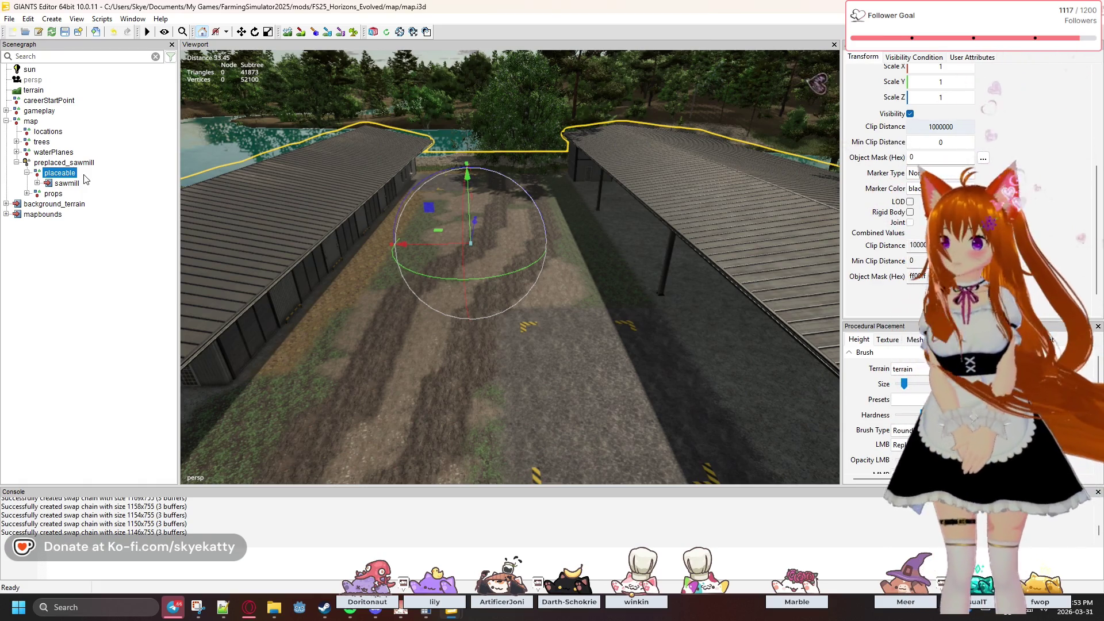
click(79, 164)
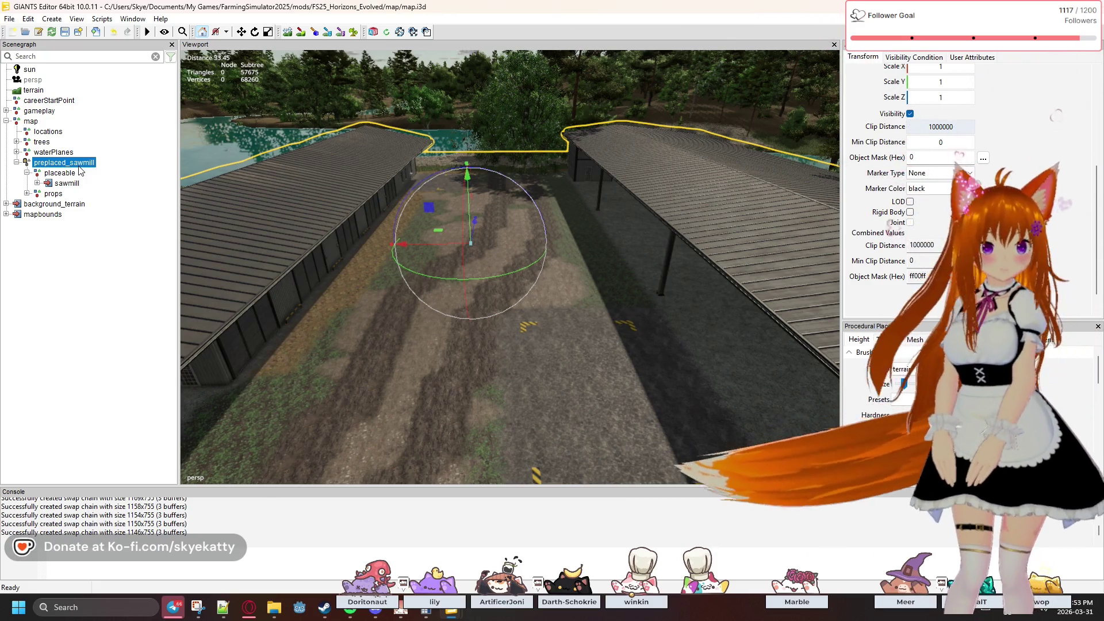
click(50, 195)
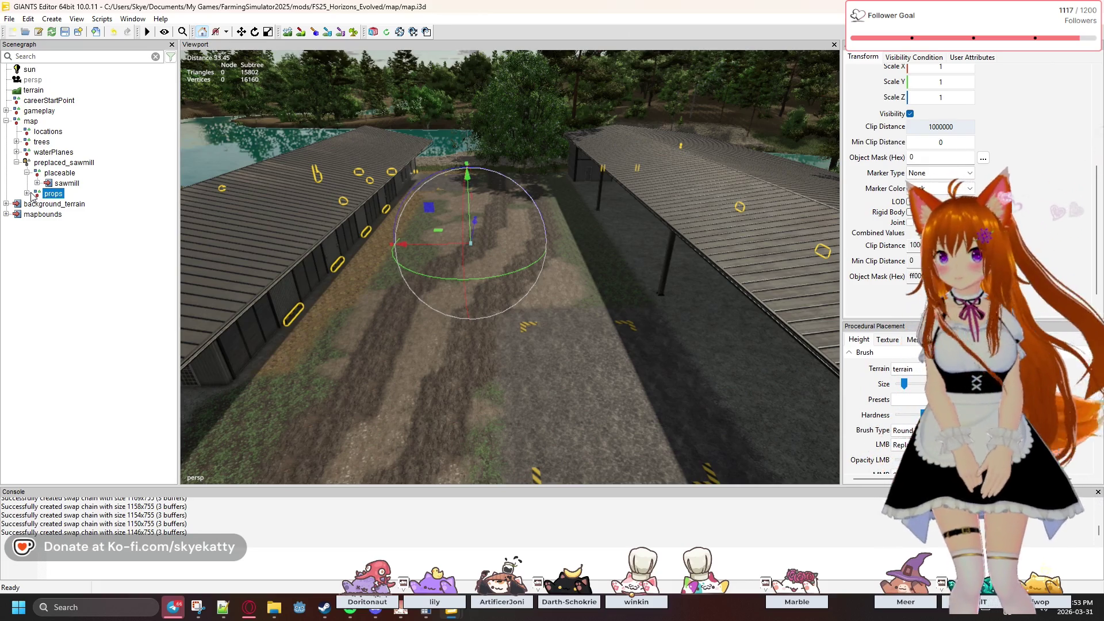
click(28, 194)
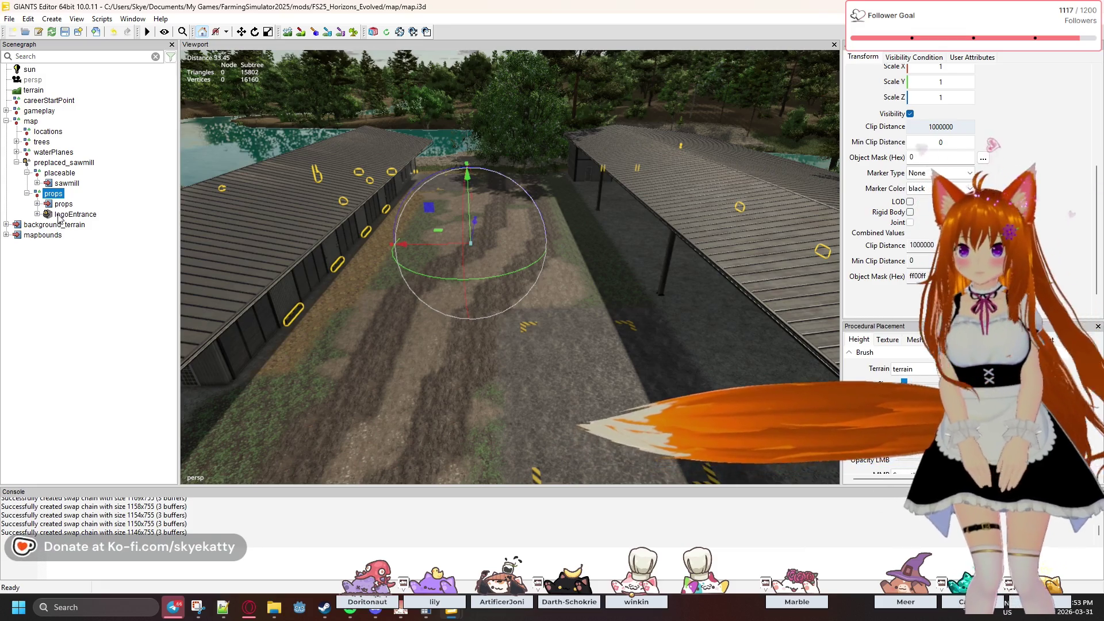
- Delete the inner props group and the logoEntrance object
click(60, 215)
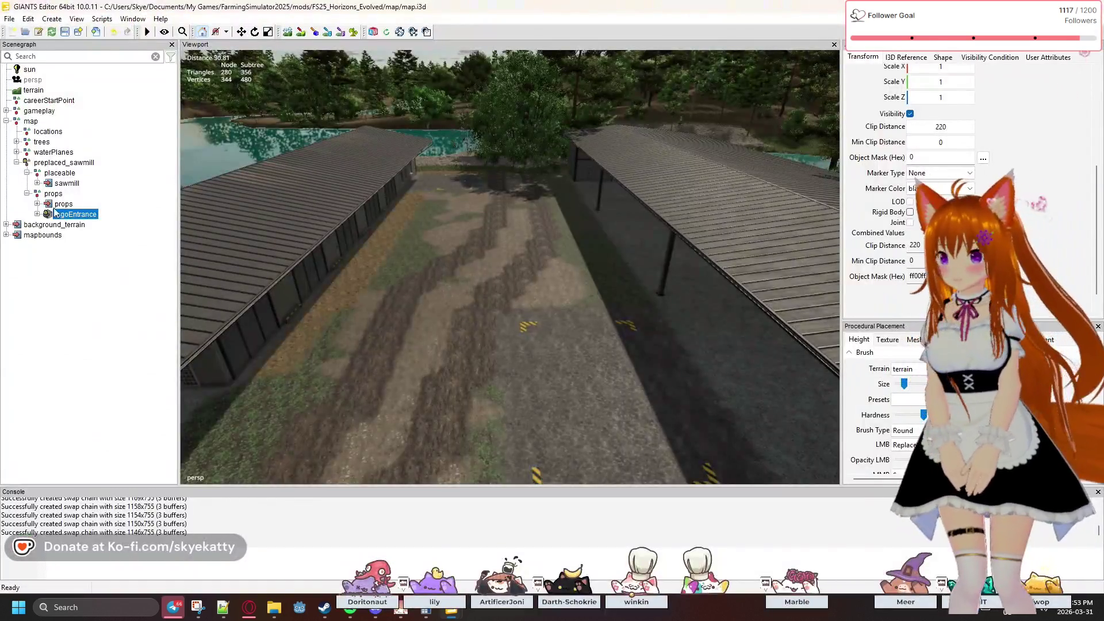
click(51, 205)
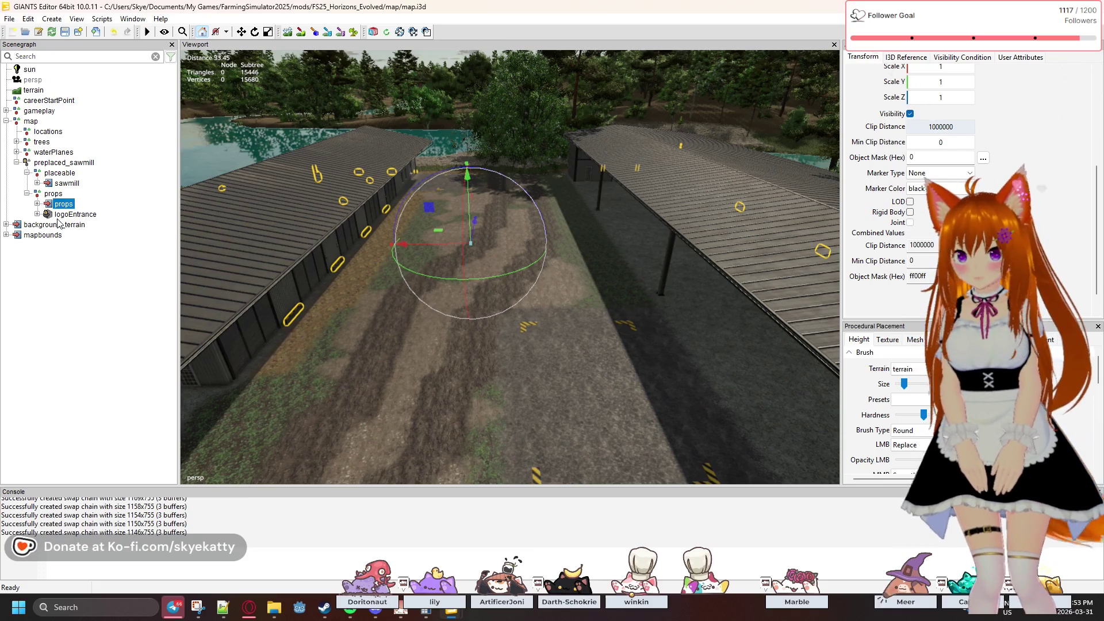
key(Delete)
click(63, 206)
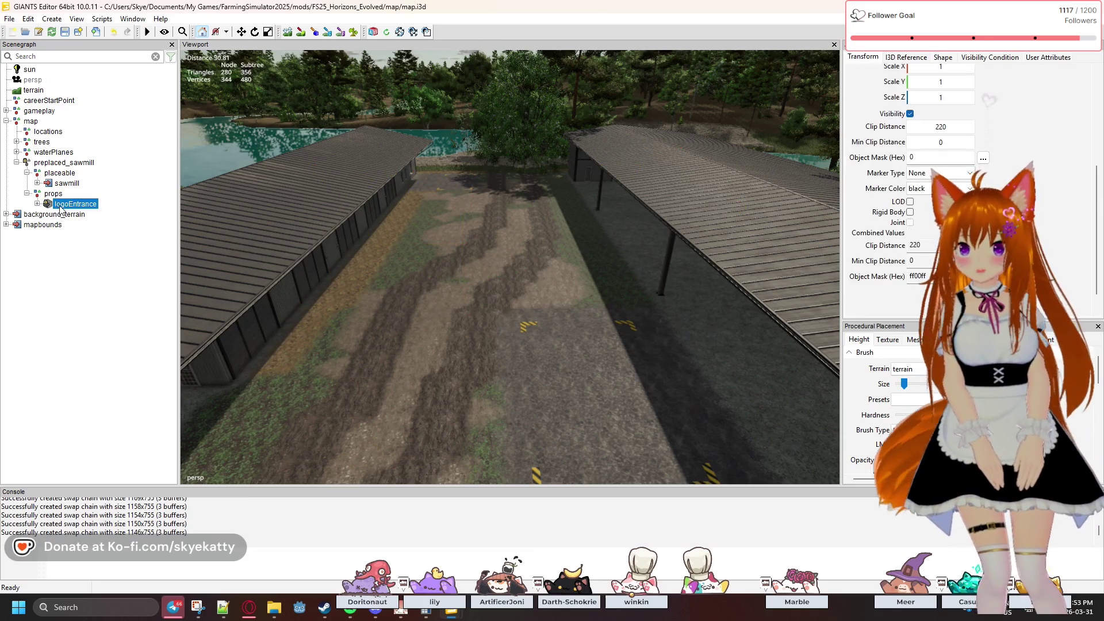
key(Delete)
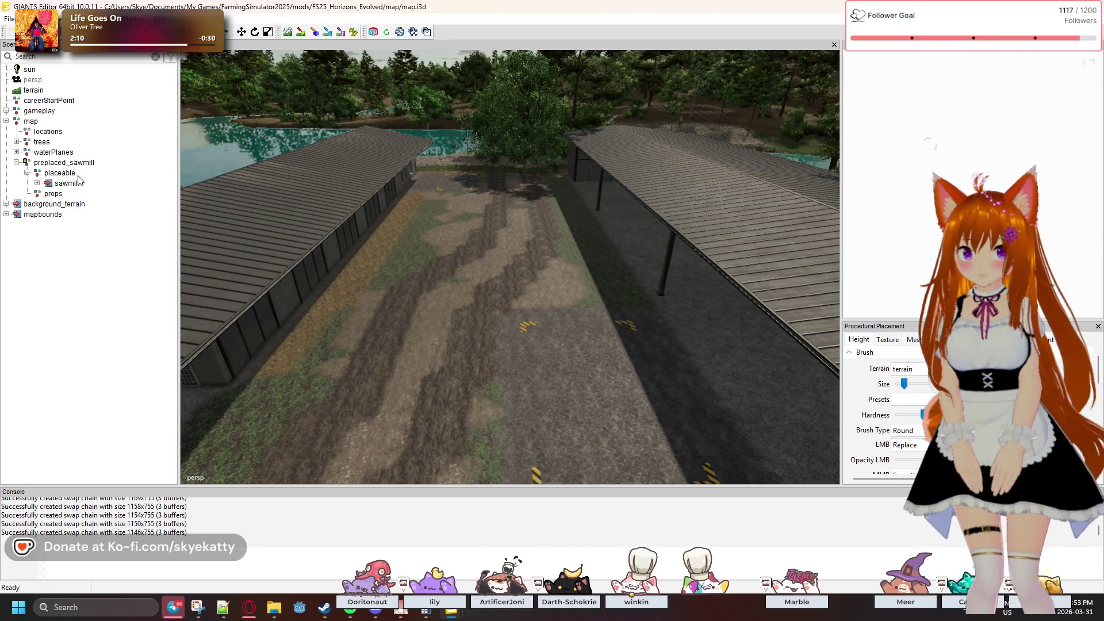
- Save the Horizons_Evolved map mod from the File menu, bringing up the Saving Mod dialog
click(9, 19)
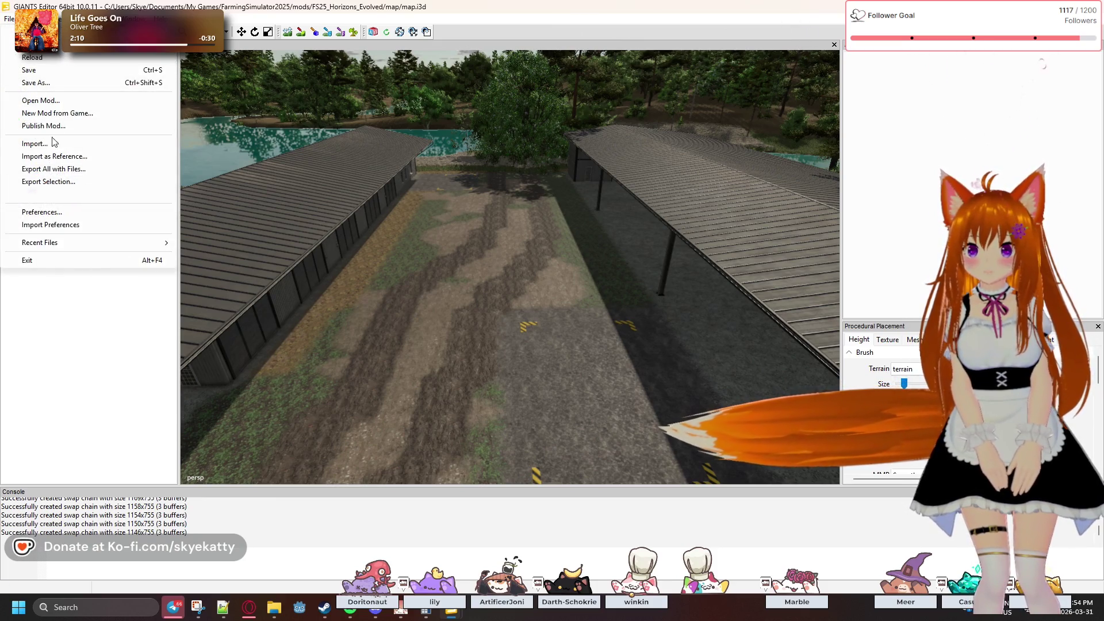
click(45, 70)
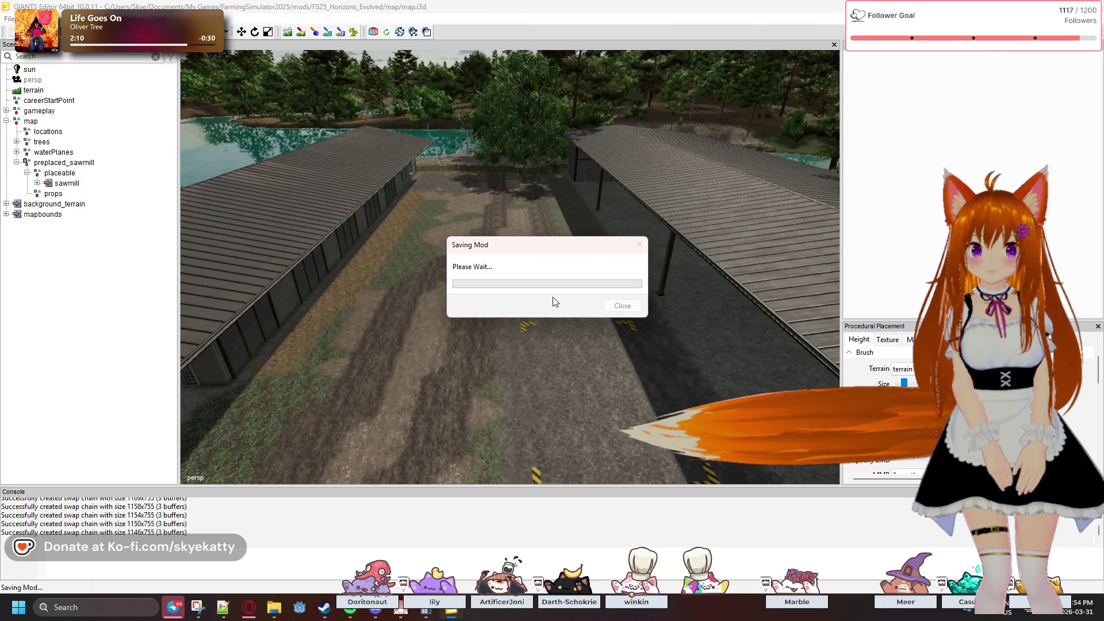
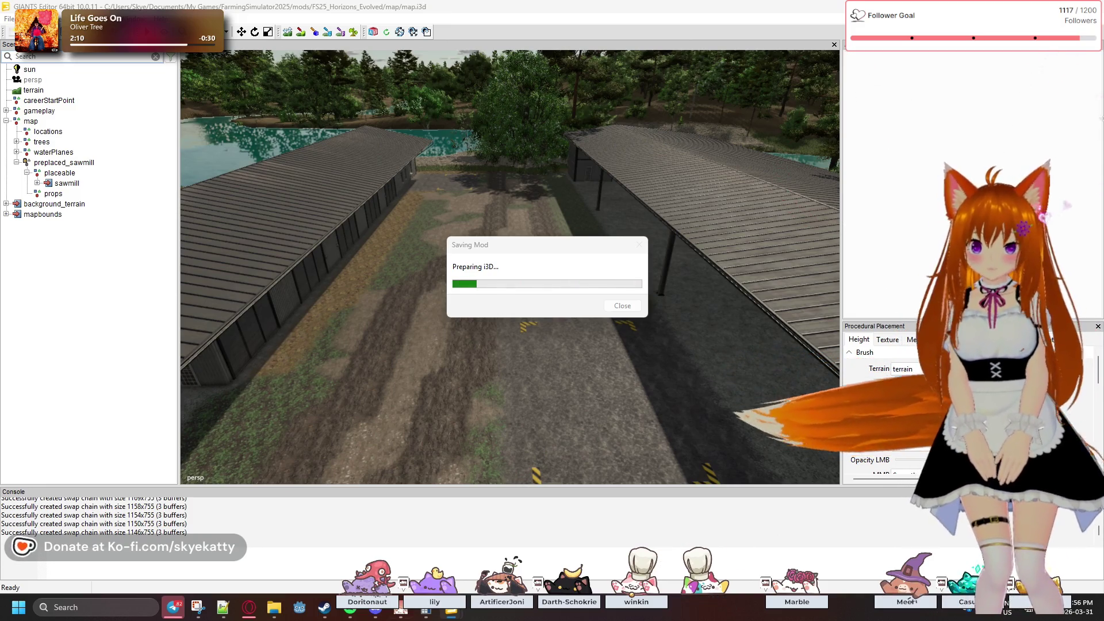
- Bring forward the File Explorer window showing the Farming Simulator 2025 data folder
mouse_move(264, 617)
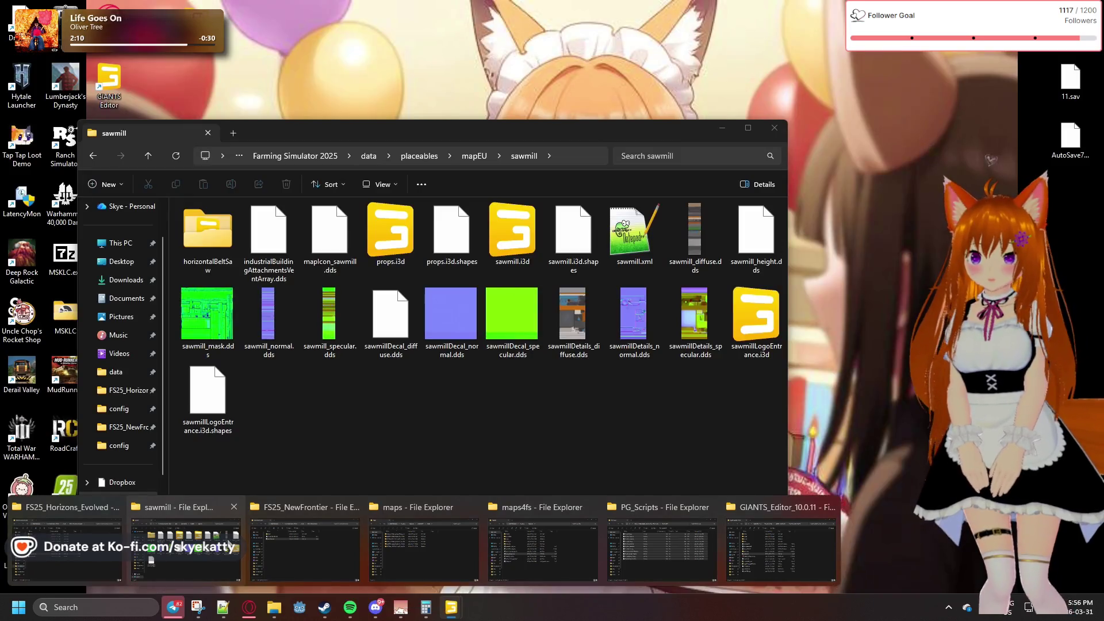
click(229, 544)
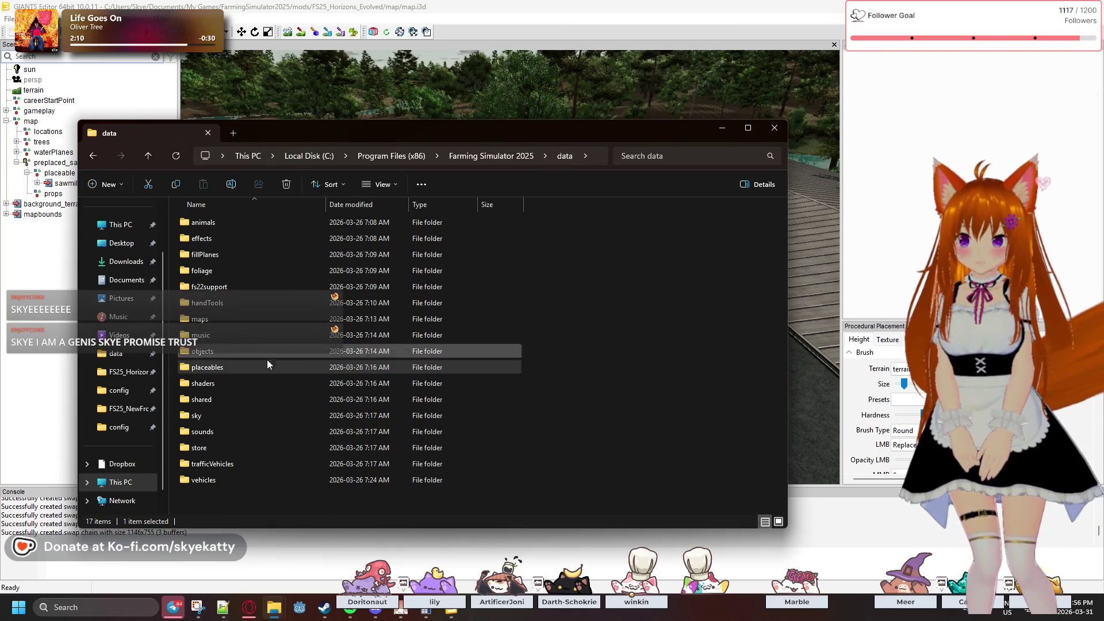
- Browse into the game's placeables > mapEU > sawmill folder
double_click(248, 366)
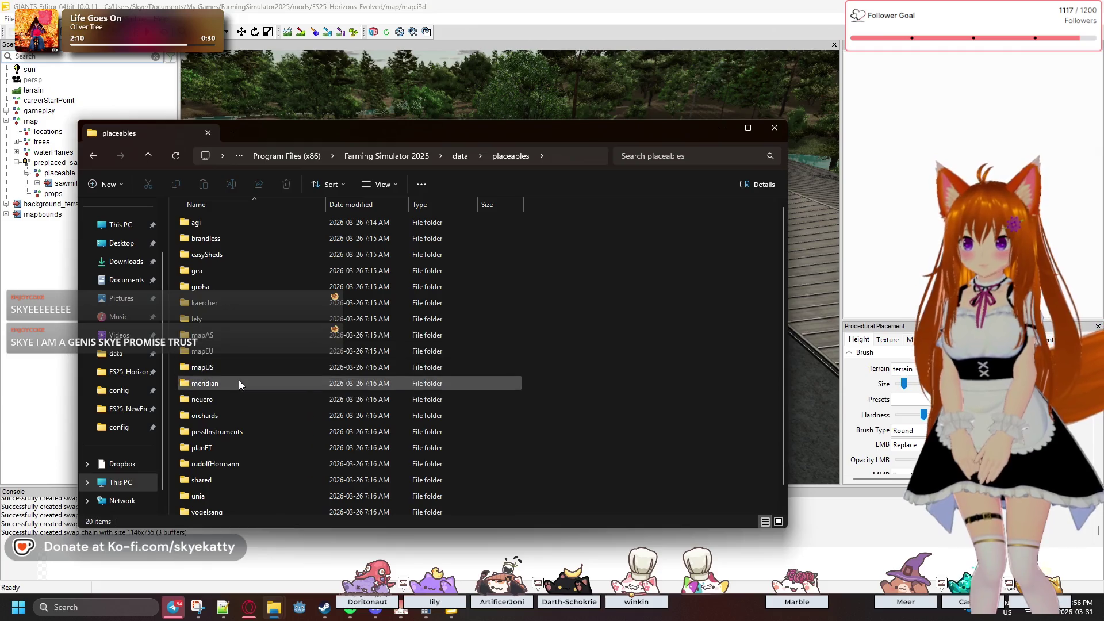
double_click(233, 352)
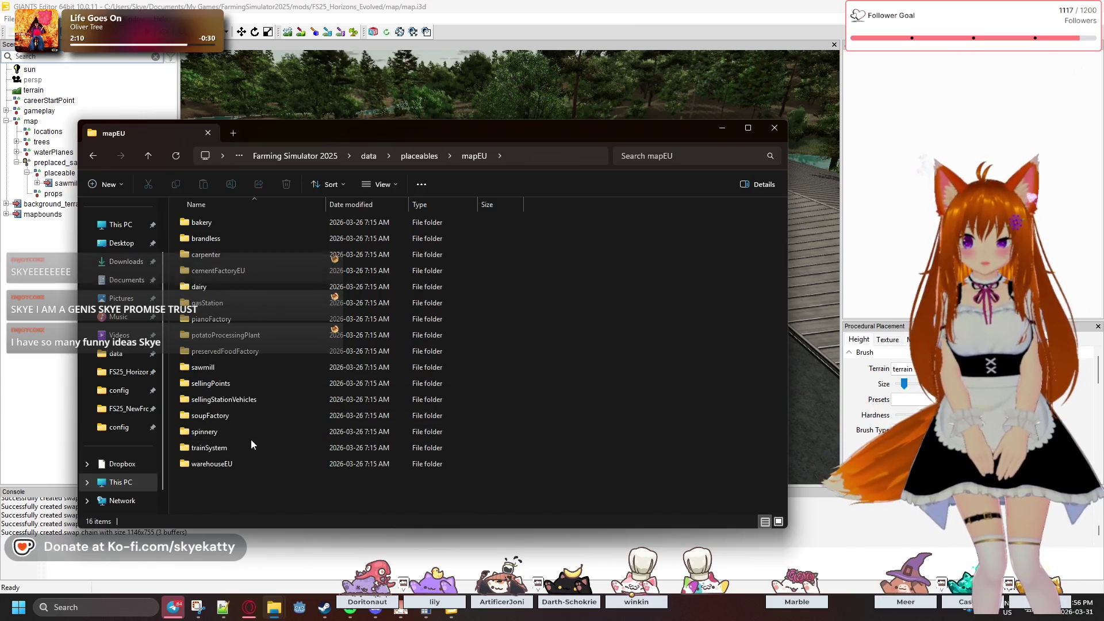
double_click(230, 369)
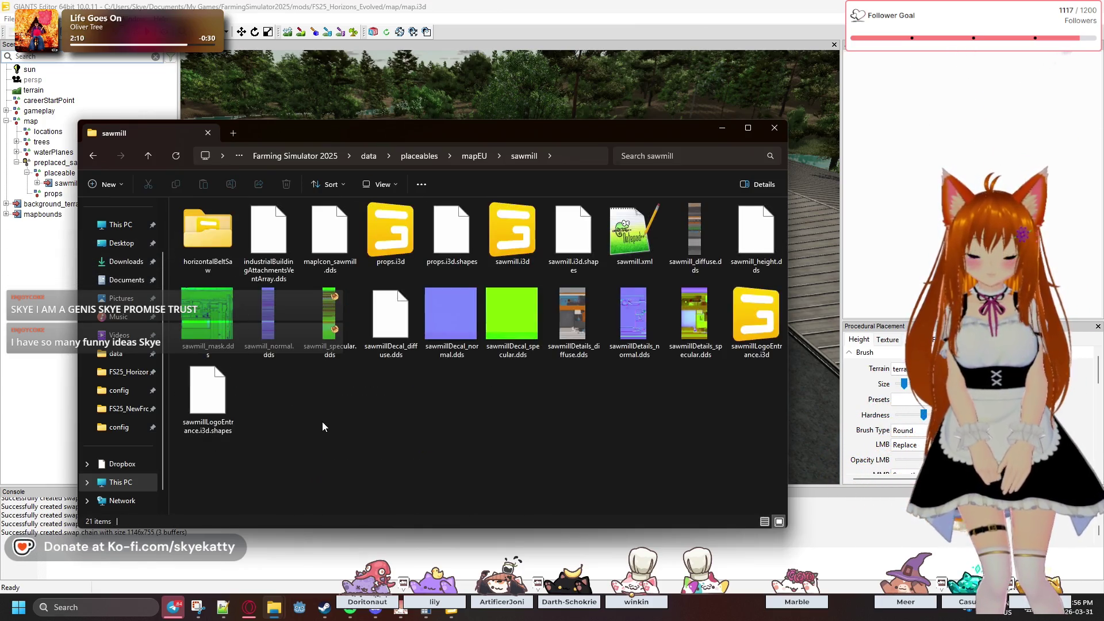
- Go to the Documents FarmingSimulator2025 user folder and open log.txt
click(274, 607)
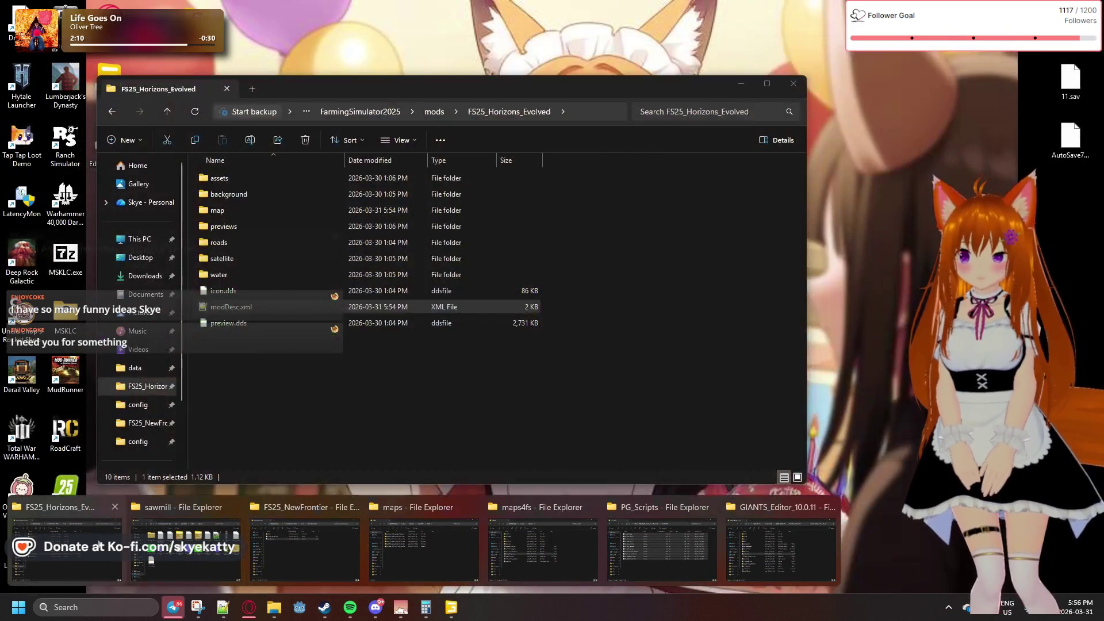
click(99, 545)
click(367, 113)
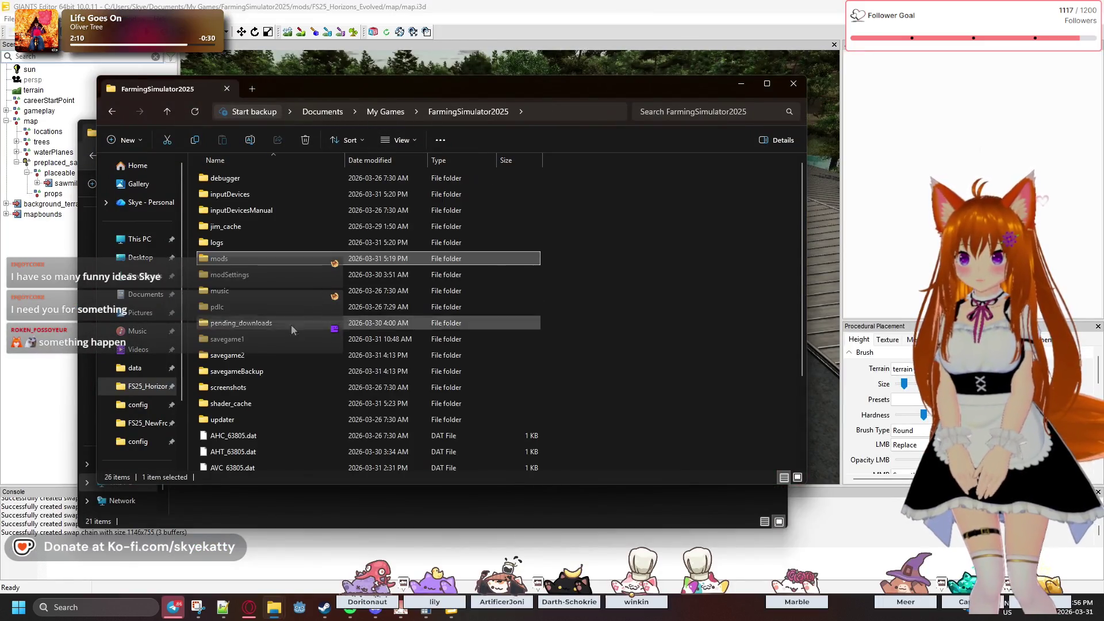
scroll(281, 351, down, 2)
click(243, 448)
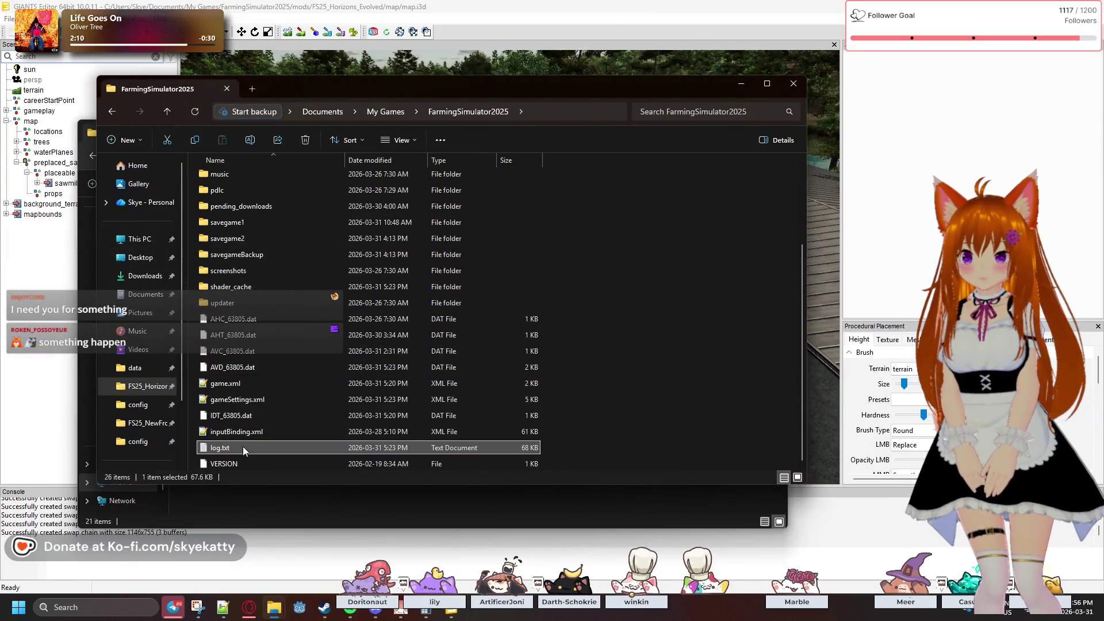
double_click(242, 447)
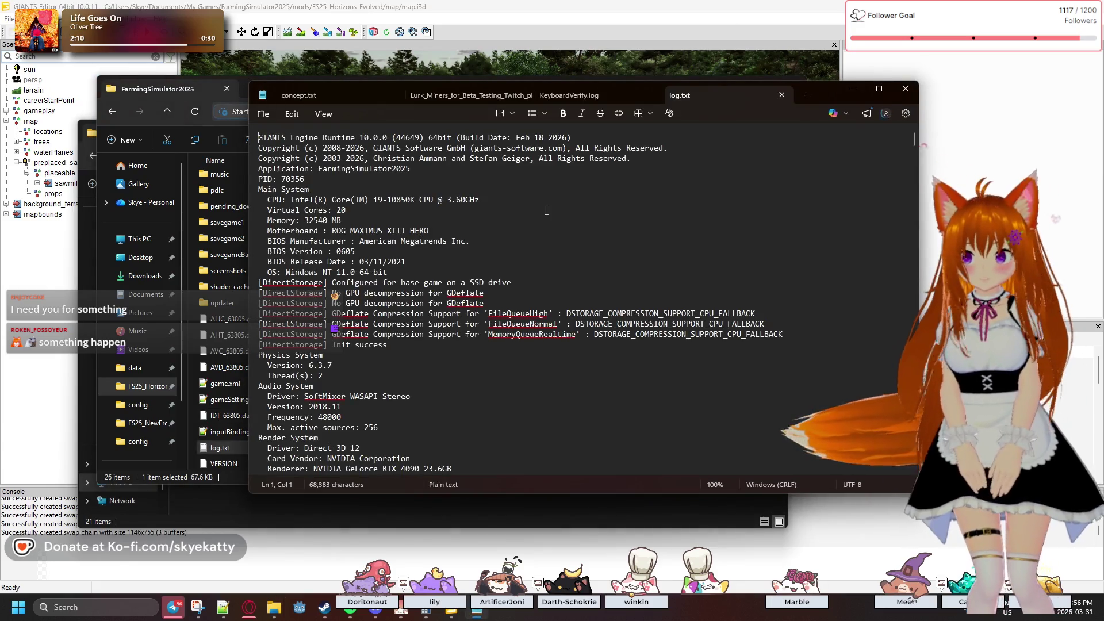
- Scroll to the end of log.txt and maximize the Notepad window
scroll(540, 208, down, 12)
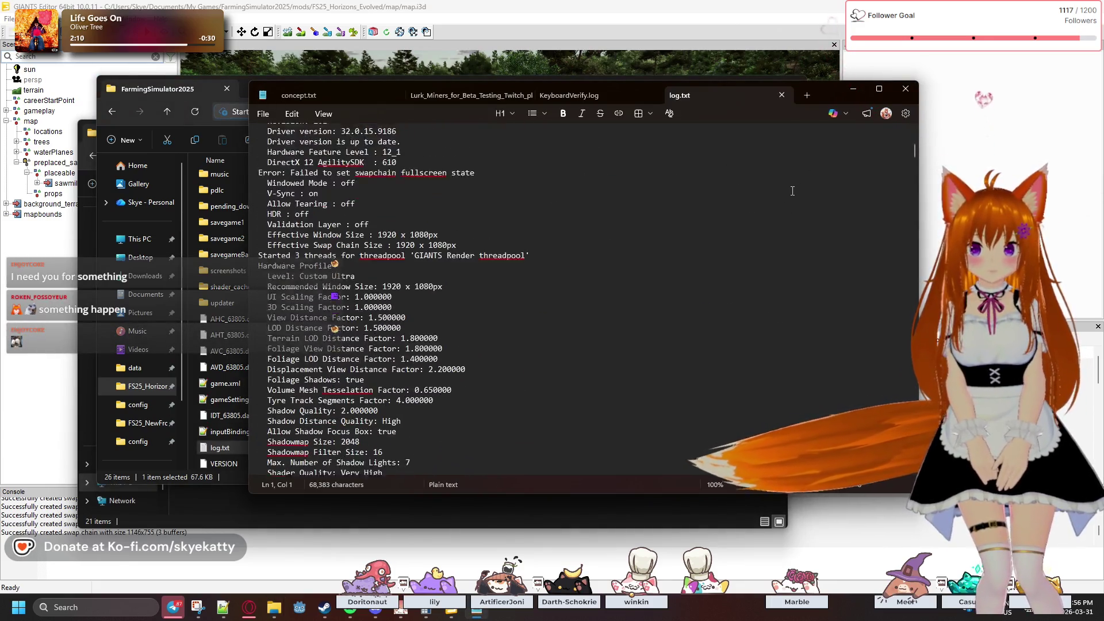
scroll(792, 191, down, 2)
scroll(863, 178, down, 5)
drag(916, 160, 913, 469)
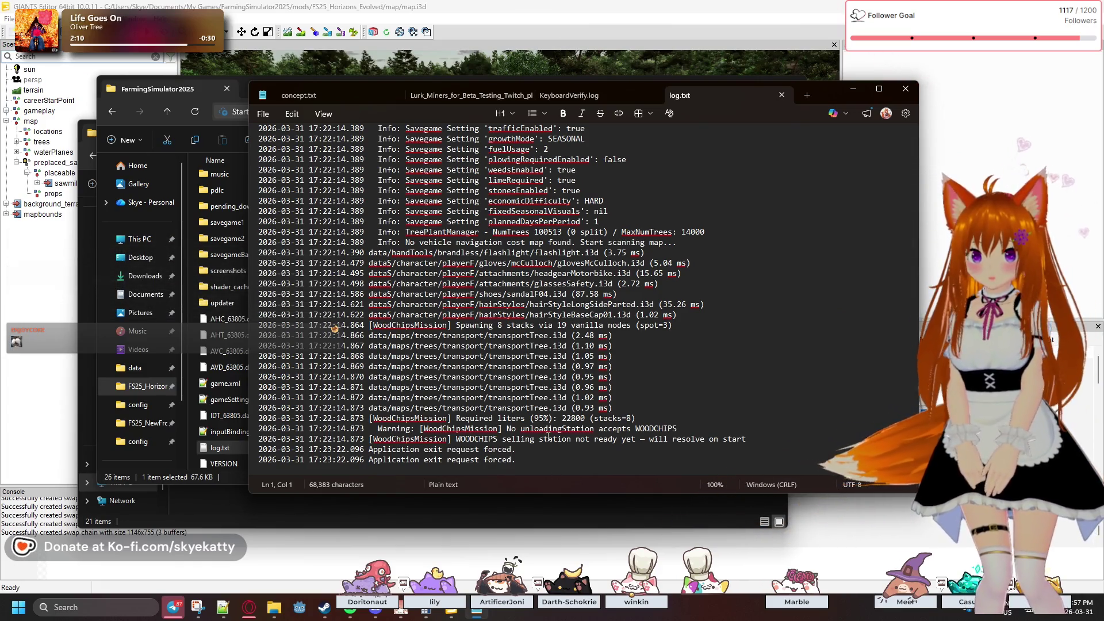
click(878, 89)
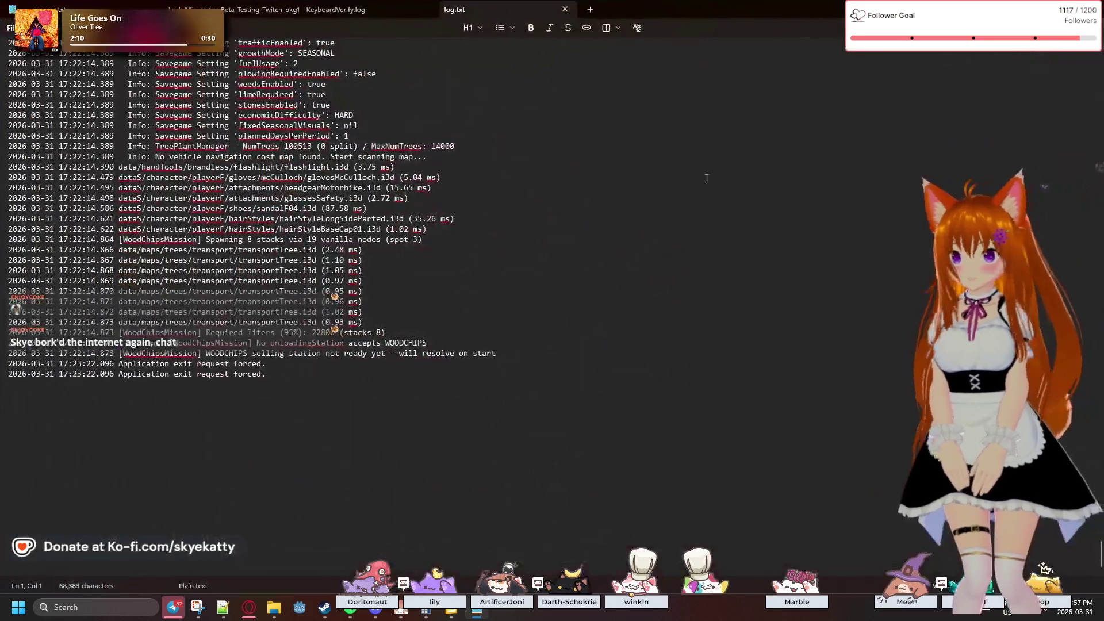
- Scroll back up through the log entries, checking for errors and the mapEU sawmill warning
scroll(364, 264, up, 9)
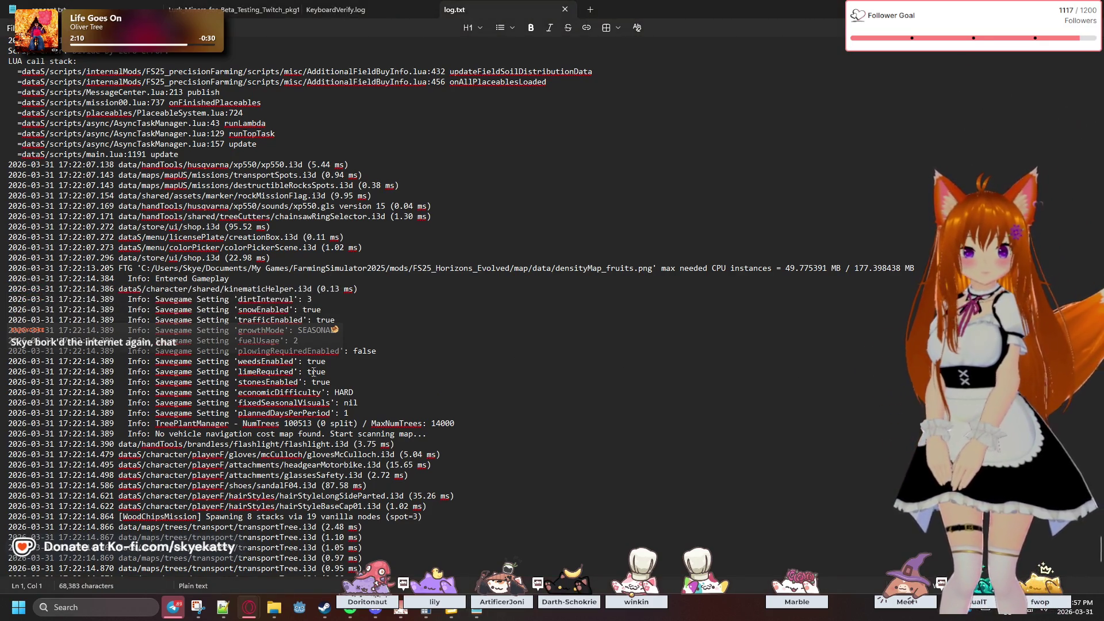
scroll(329, 372, up, 6)
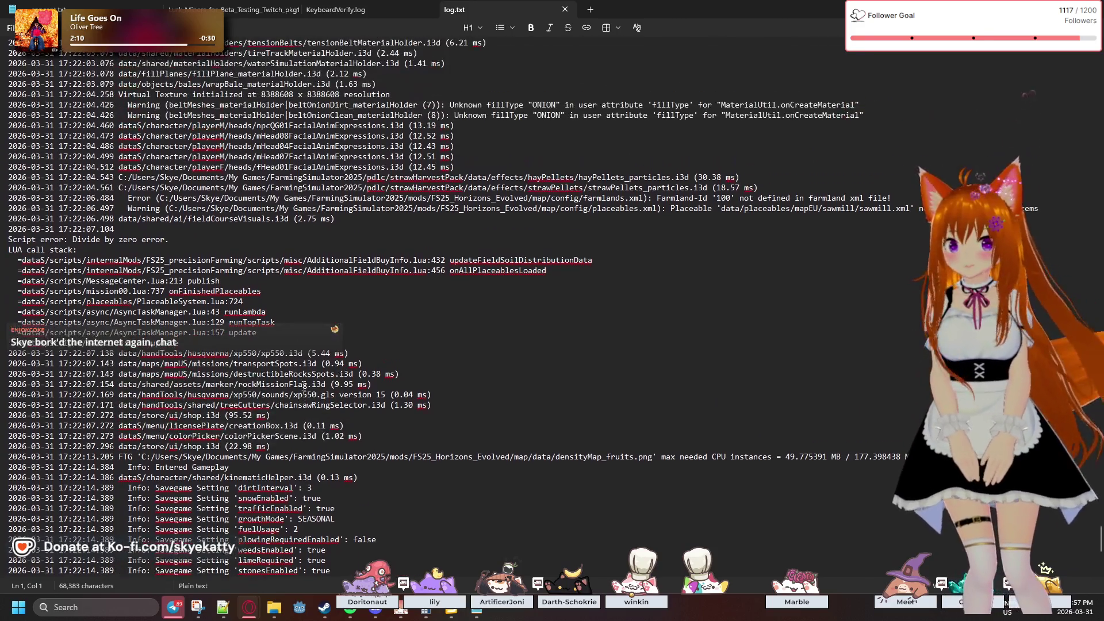
scroll(303, 385, up, 3)
scroll(283, 389, down, 3)
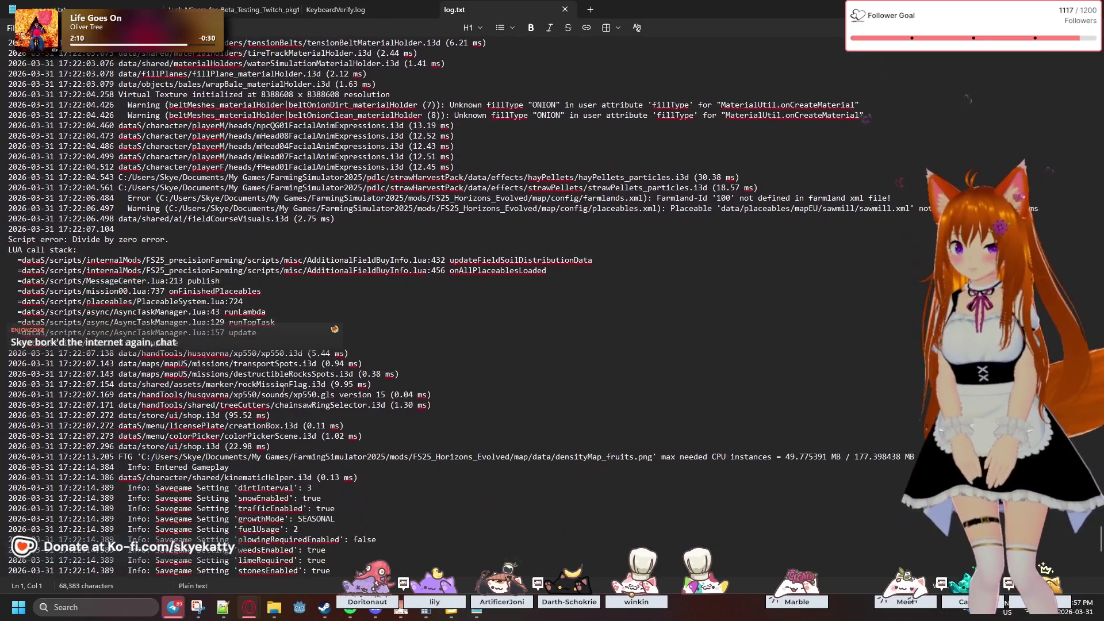
scroll(282, 389, up, 13)
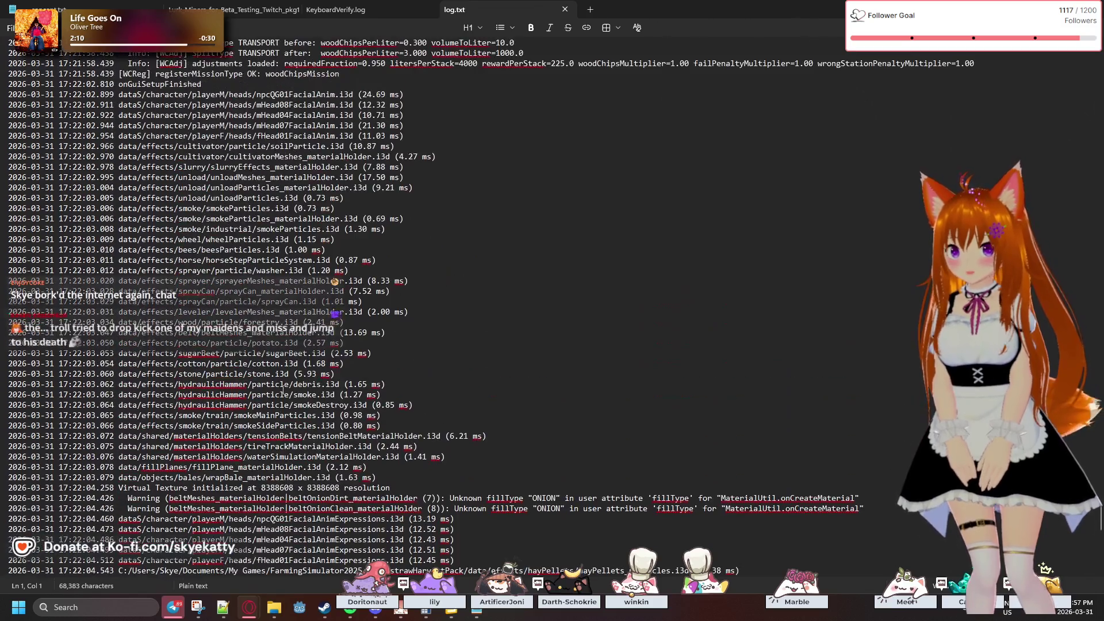
scroll(282, 391, down, 2)
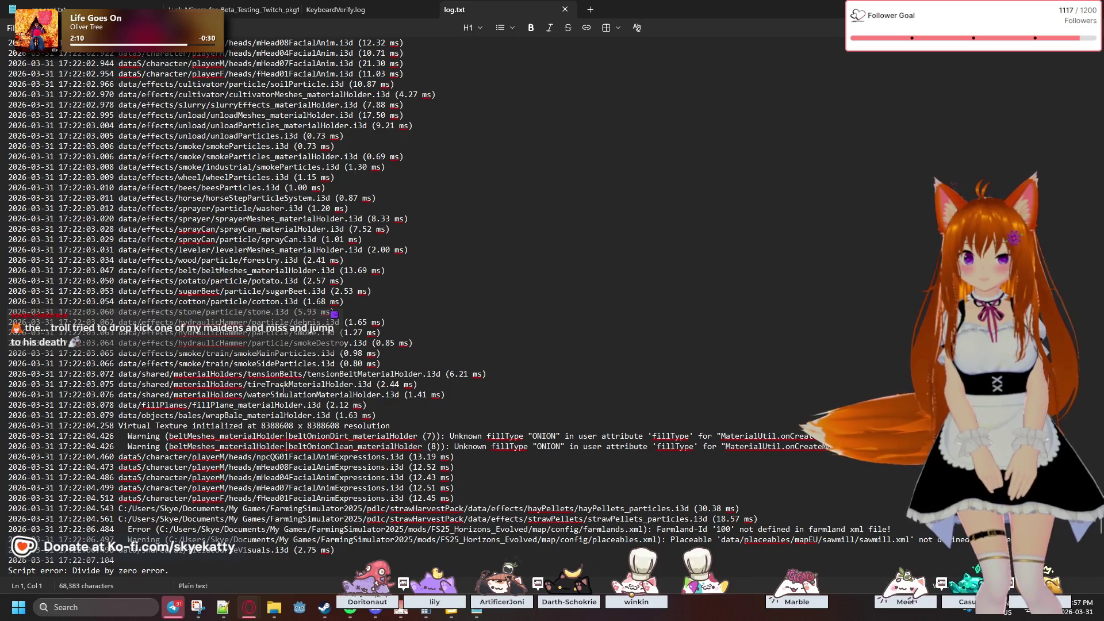
scroll(283, 391, up, 5)
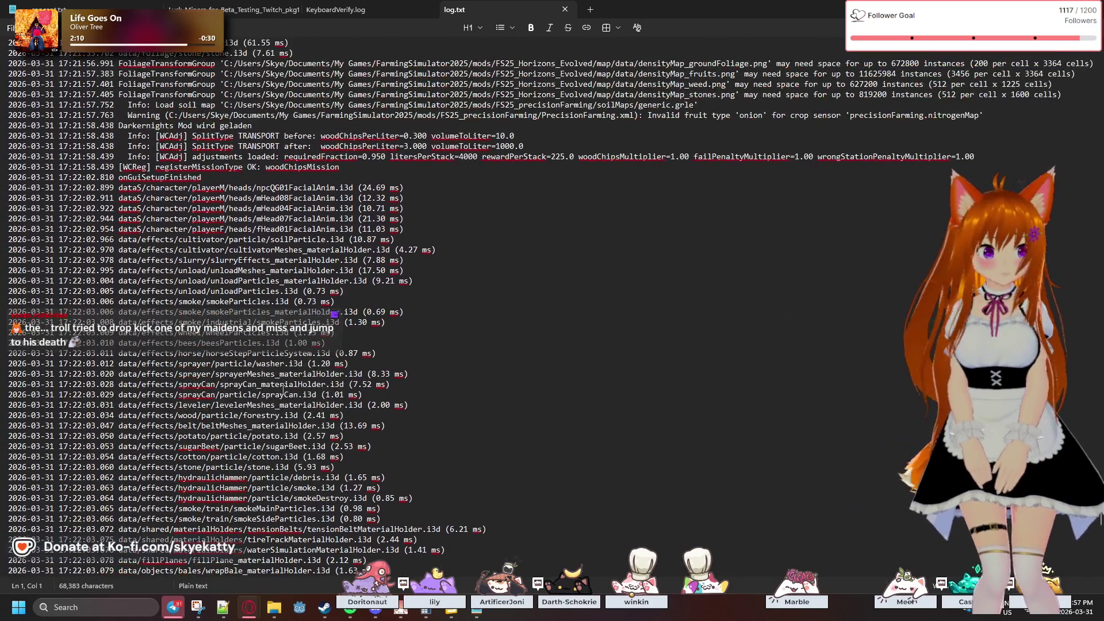
scroll(283, 389, up, 5)
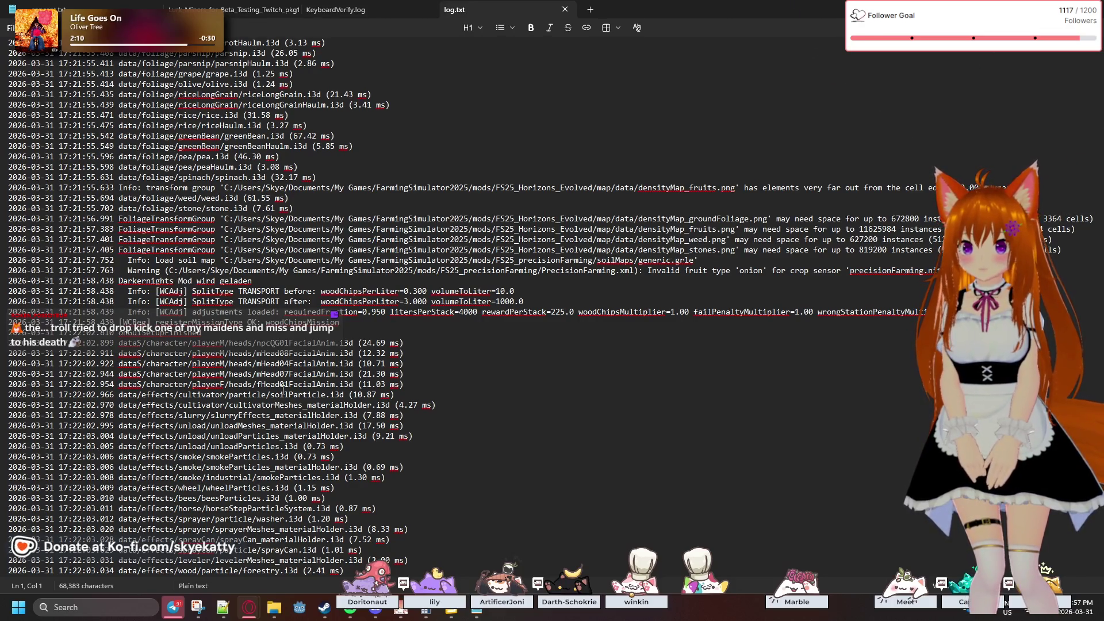
scroll(283, 389, up, 9)
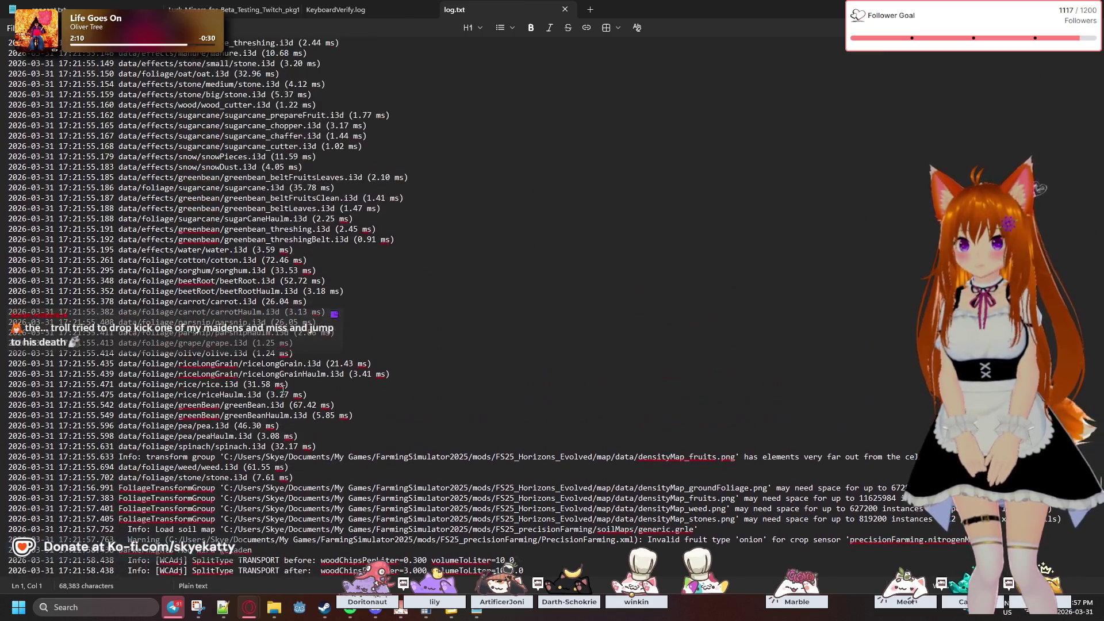
scroll(283, 389, up, 20)
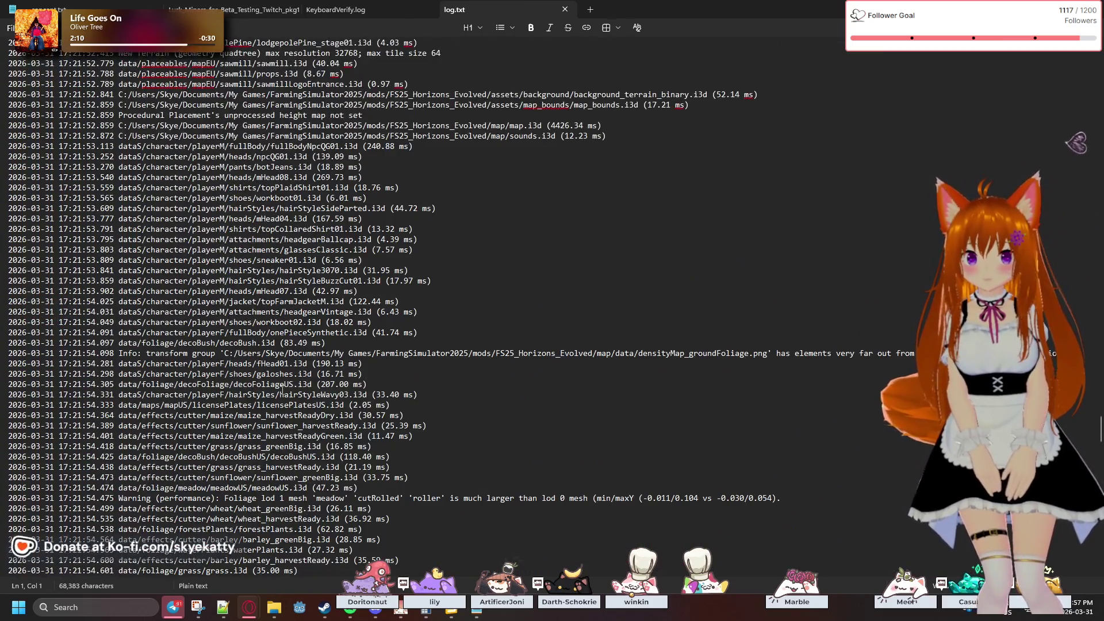
scroll(282, 390, up, 10)
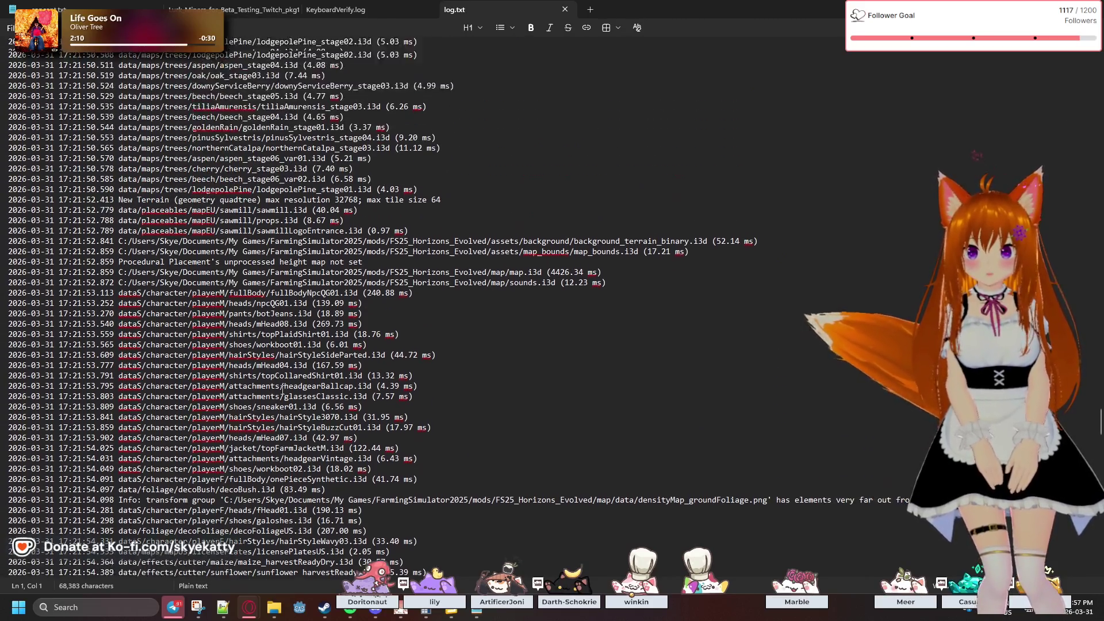
scroll(282, 390, down, 2)
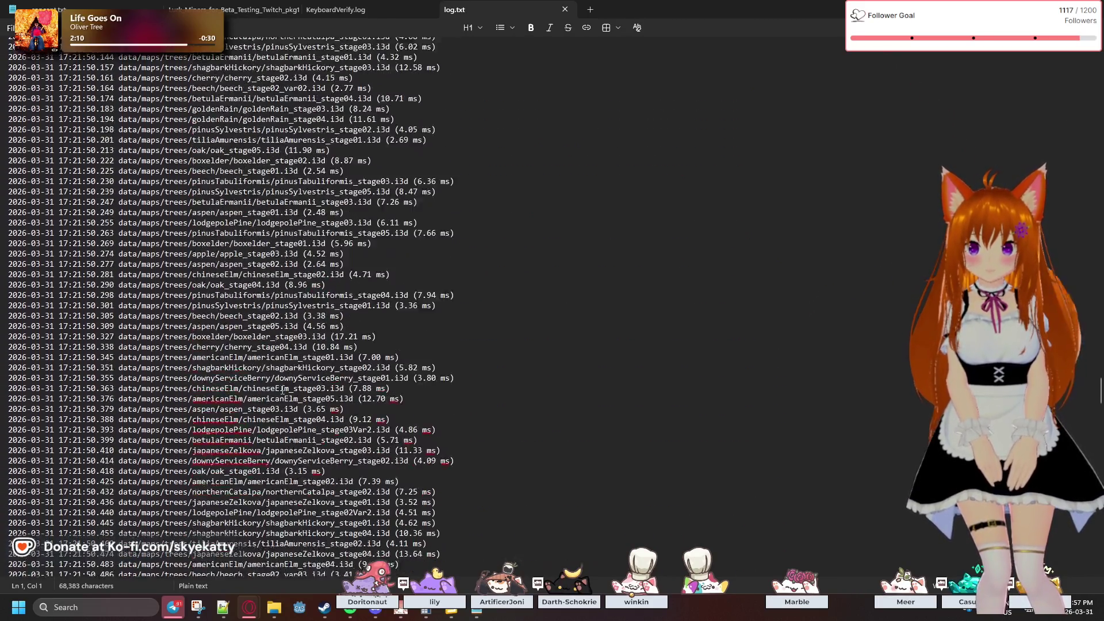
scroll(282, 389, down, 3)
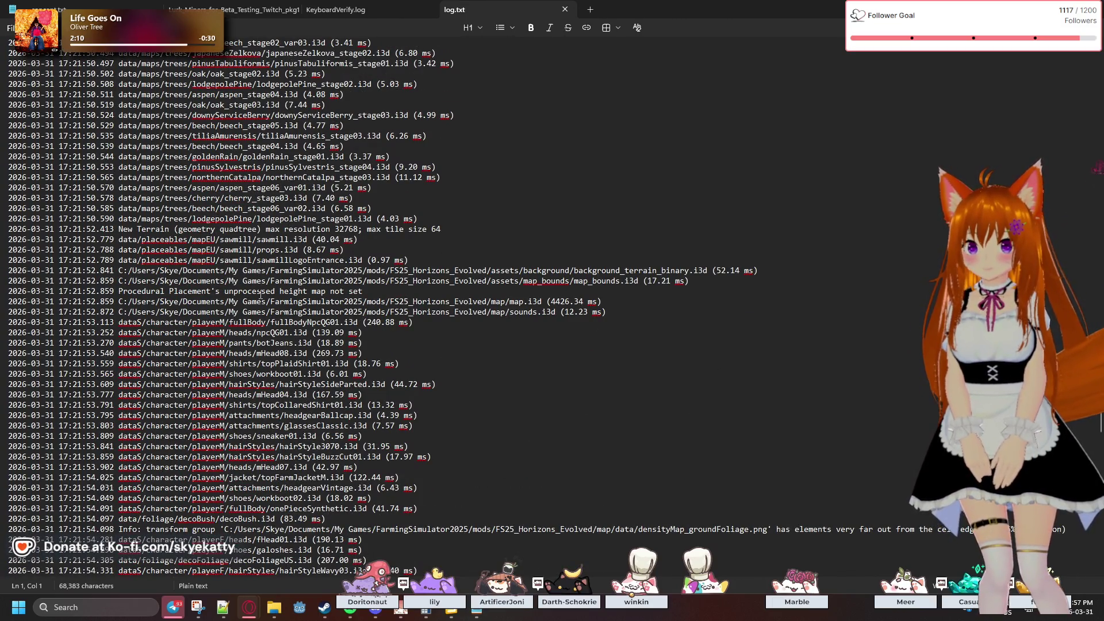
scroll(260, 295, up, 20)
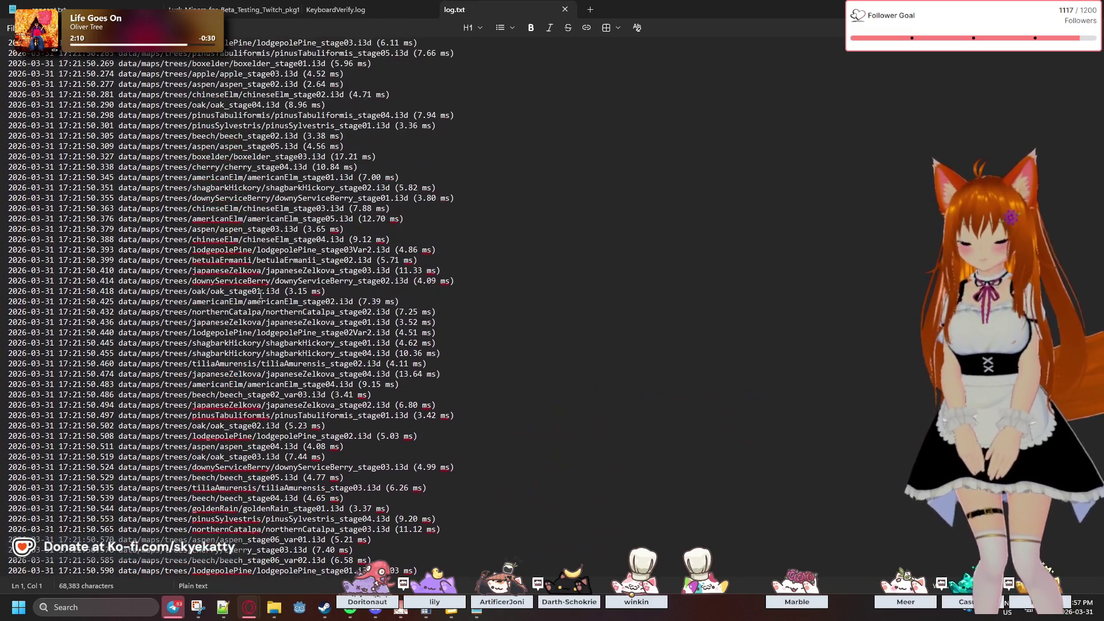
scroll(232, 271, up, 3)
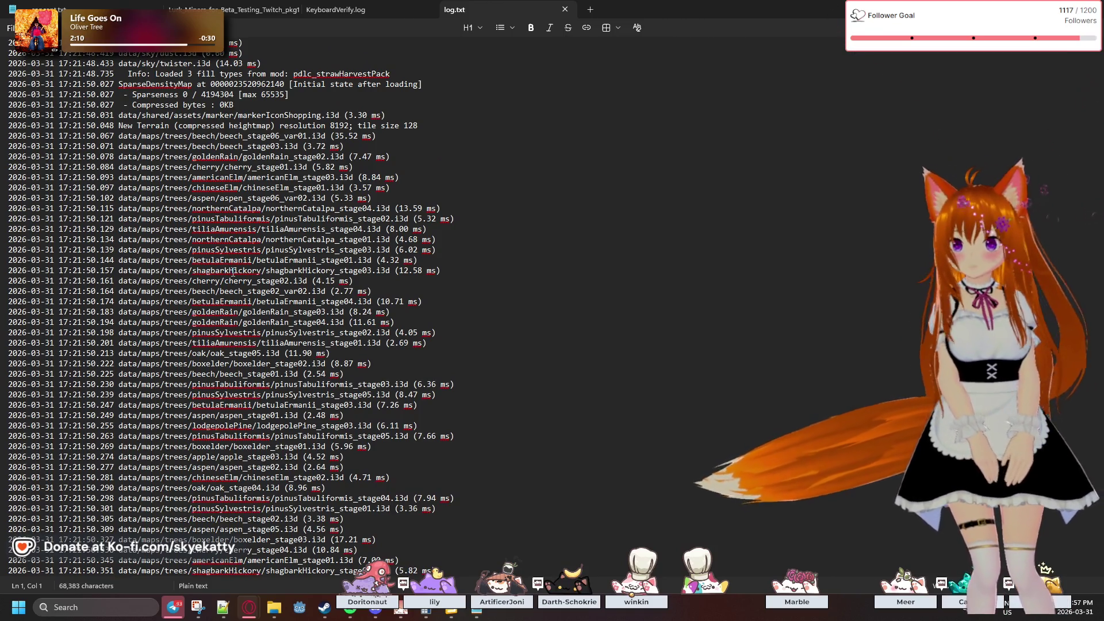
scroll(232, 272, up, 6)
scroll(232, 273, up, 1)
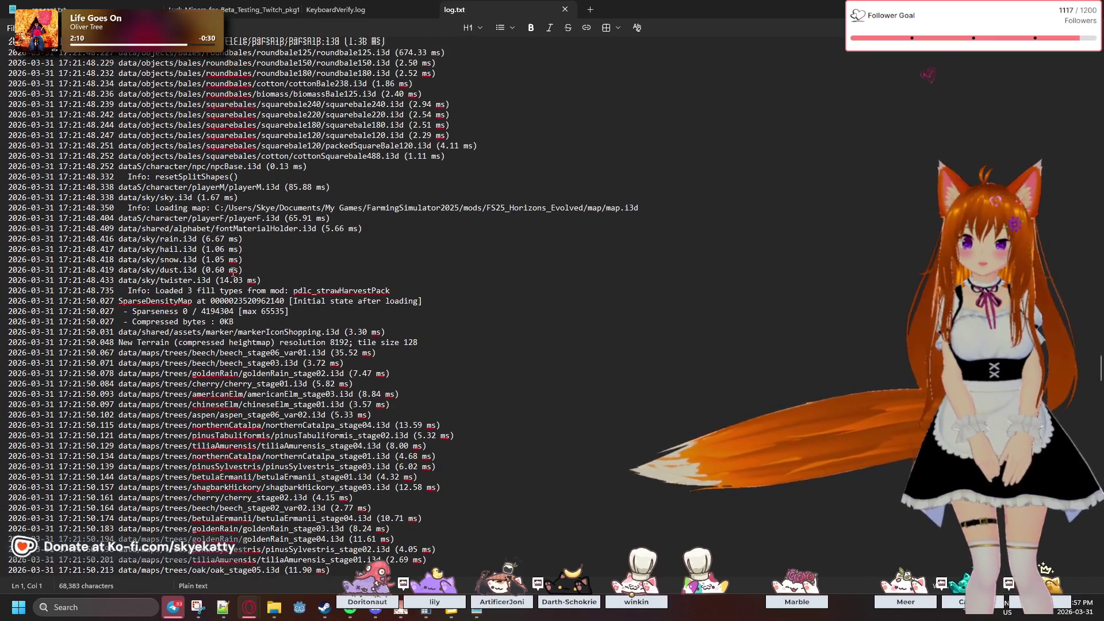
scroll(232, 272, up, 2)
scroll(233, 271, up, 1)
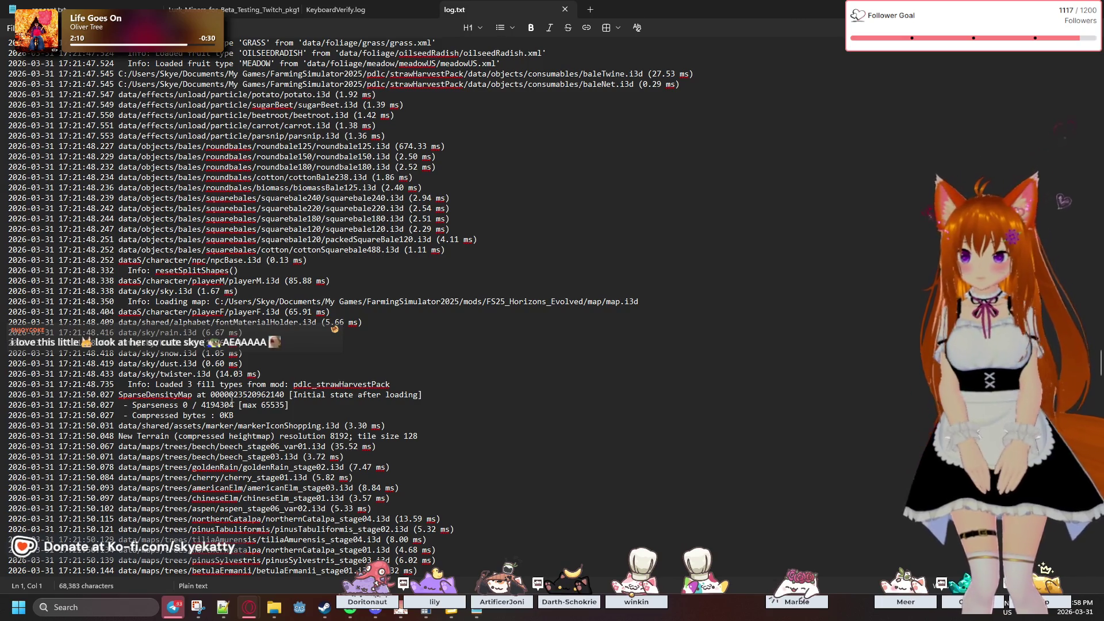
scroll(231, 401, down, 2)
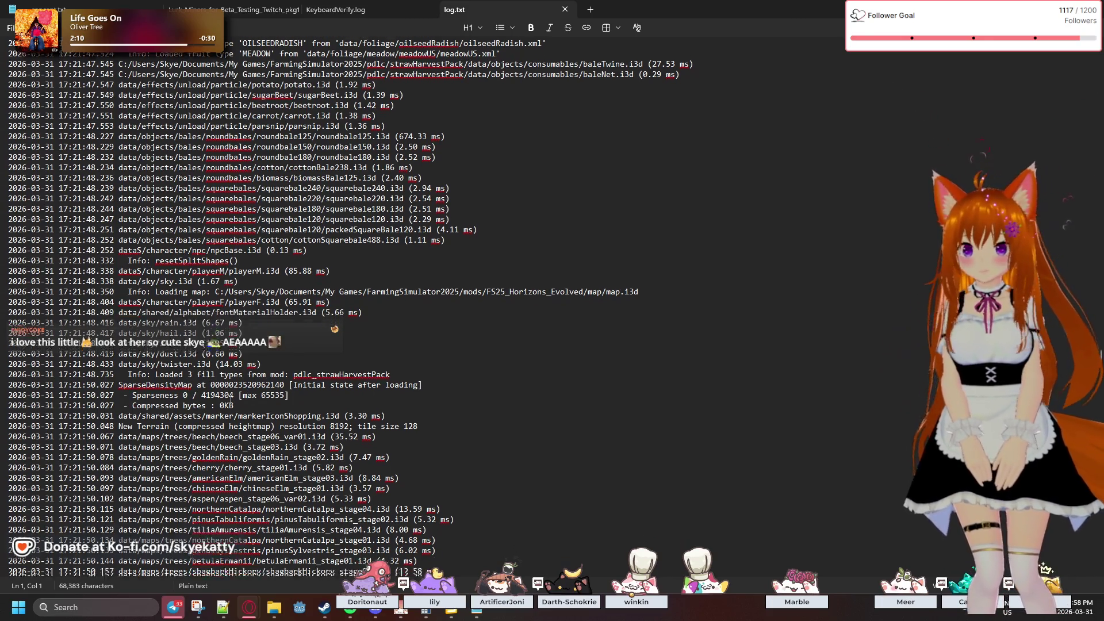
scroll(247, 351, down, 20)
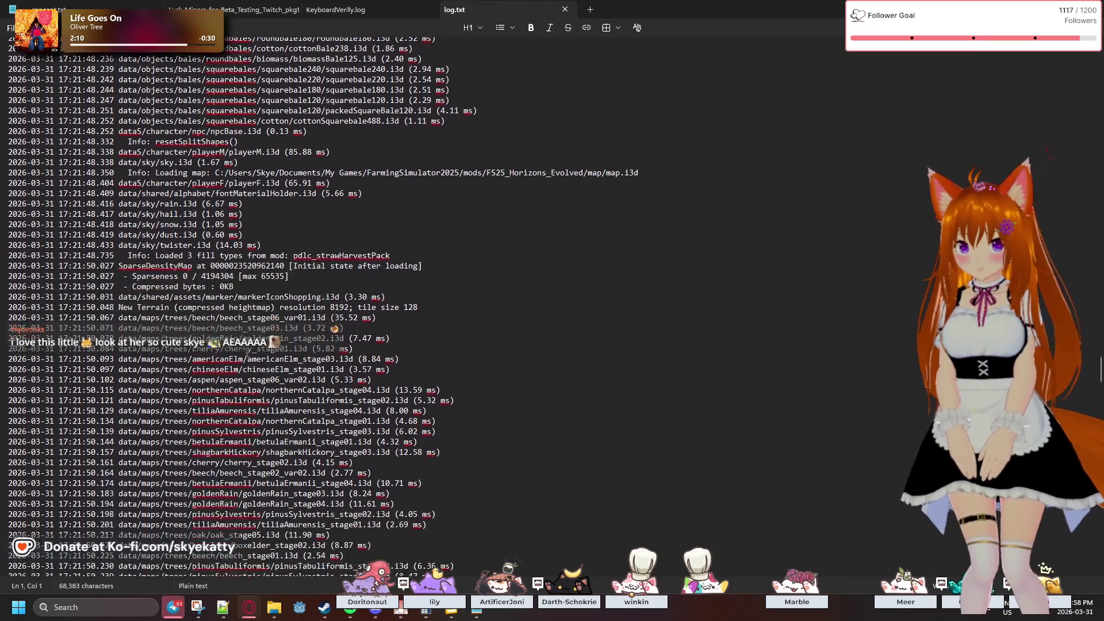
scroll(246, 352, up, 5)
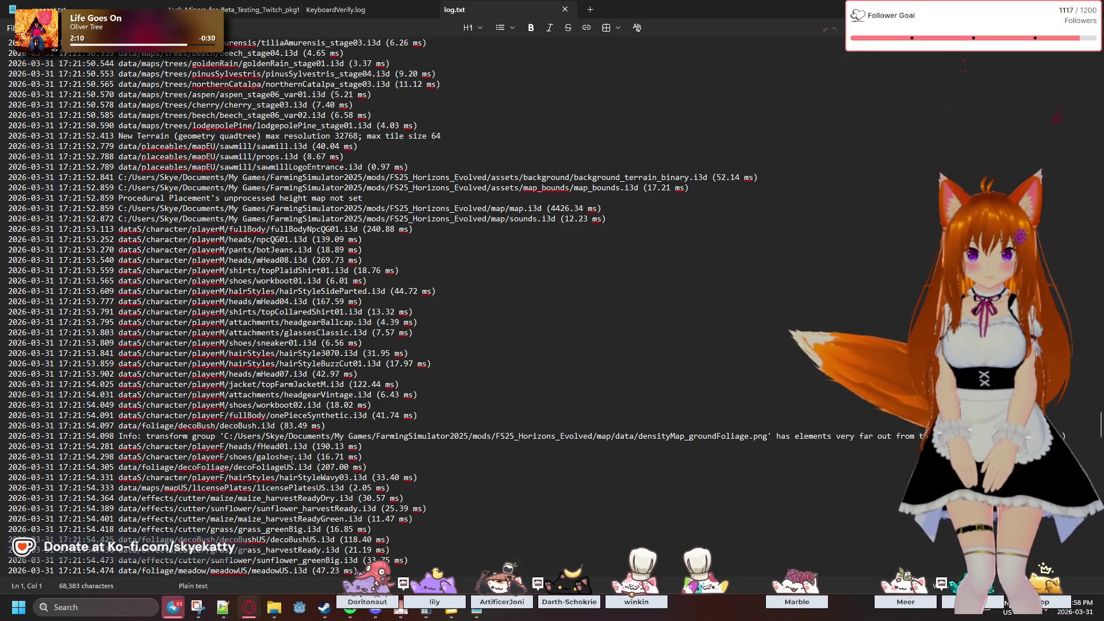
scroll(197, 390, down, 2)
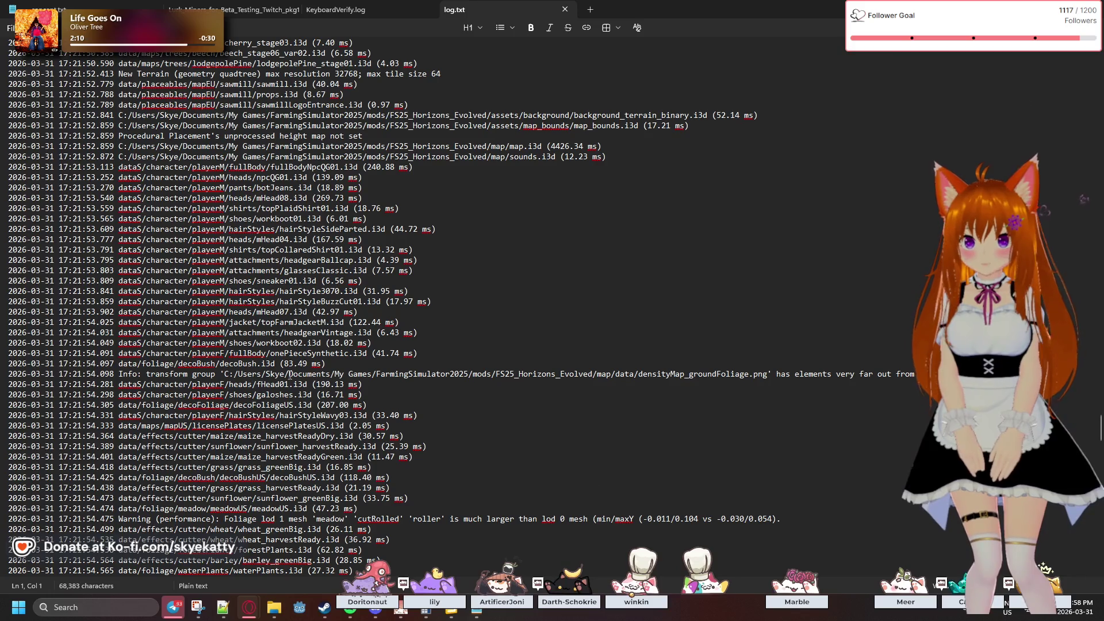
drag(642, 380, 691, 381)
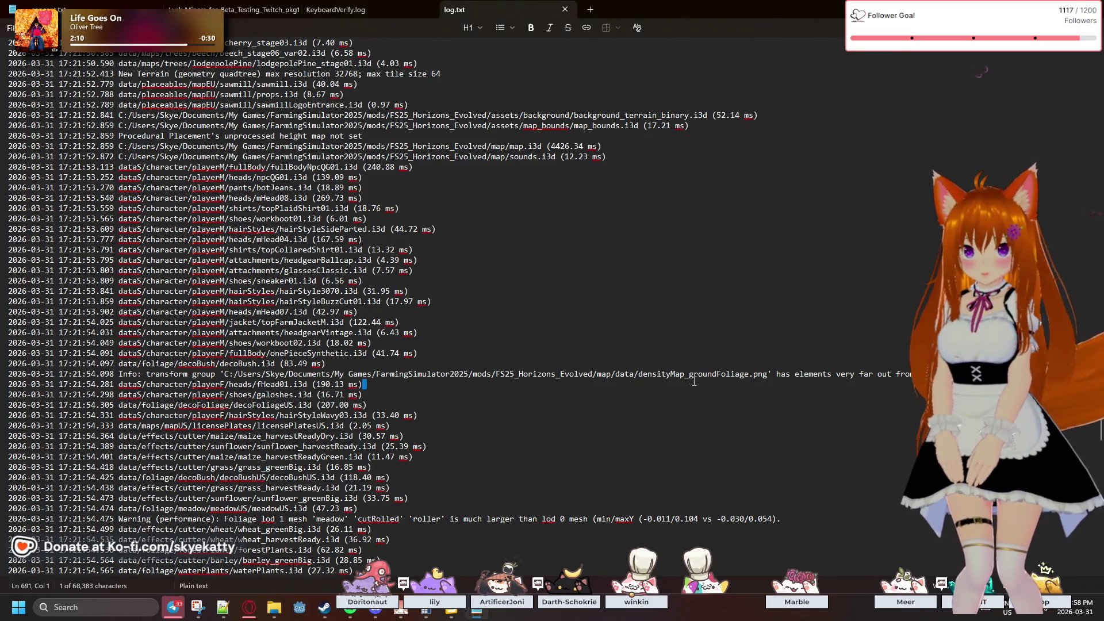
- Mark the fHead01 entry and the two TRANSPORT split-type lines in the log
click(774, 379)
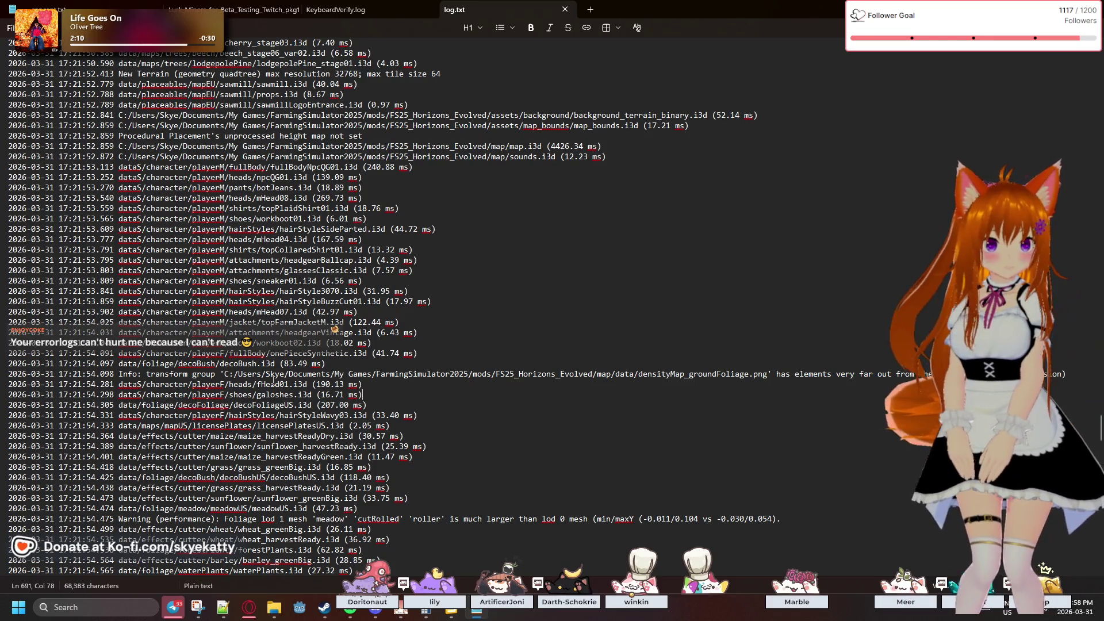
scroll(257, 386, down, 3)
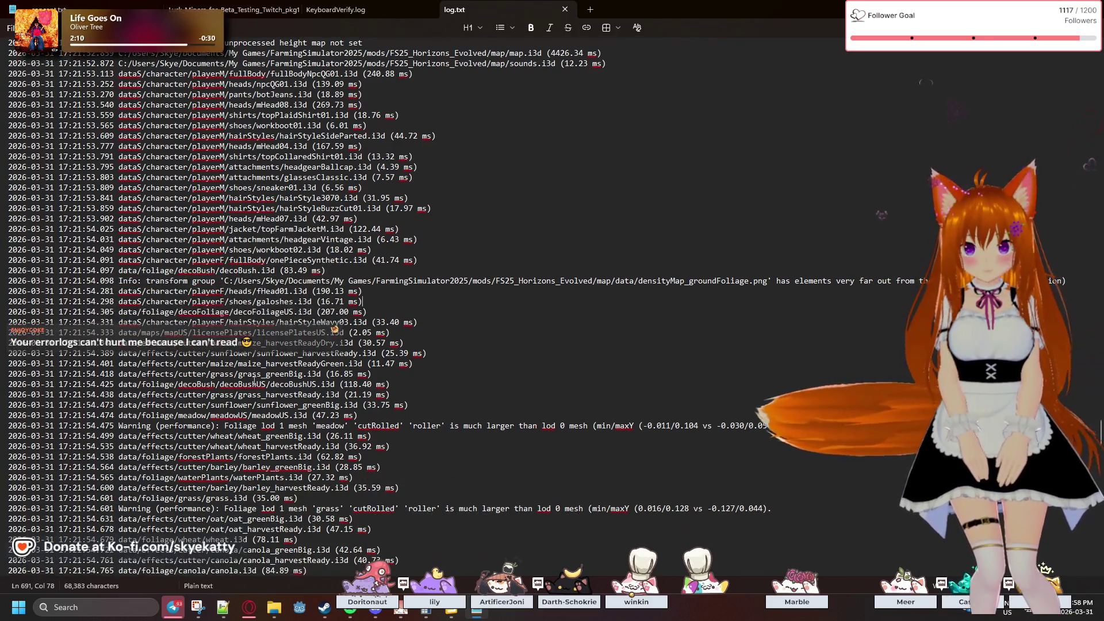
scroll(254, 380, down, 2)
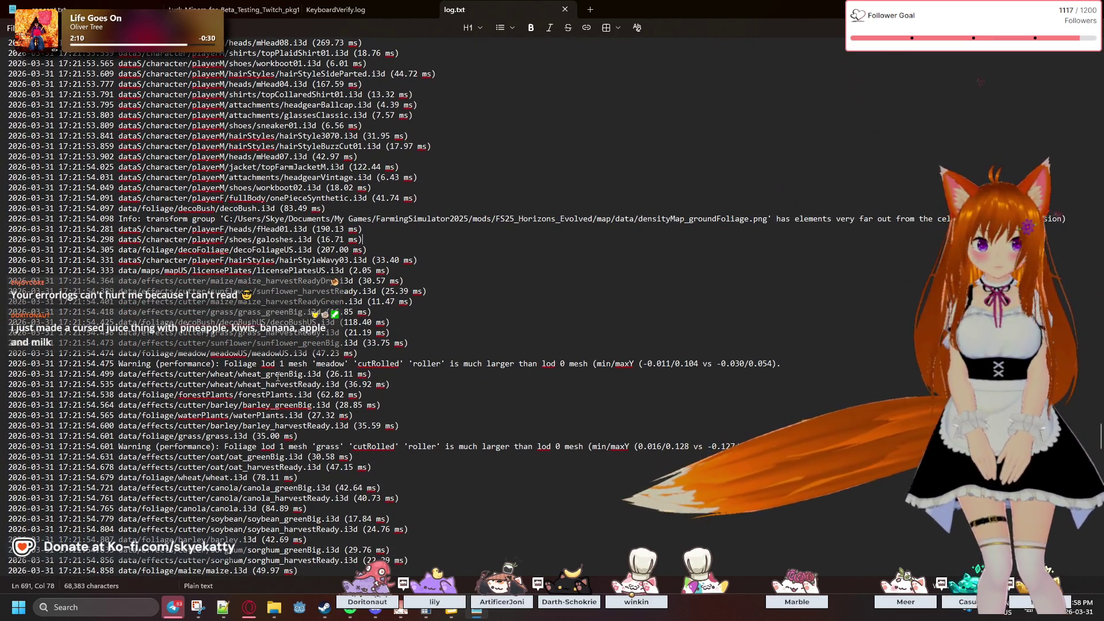
scroll(235, 362, down, 3)
scroll(234, 362, down, 20)
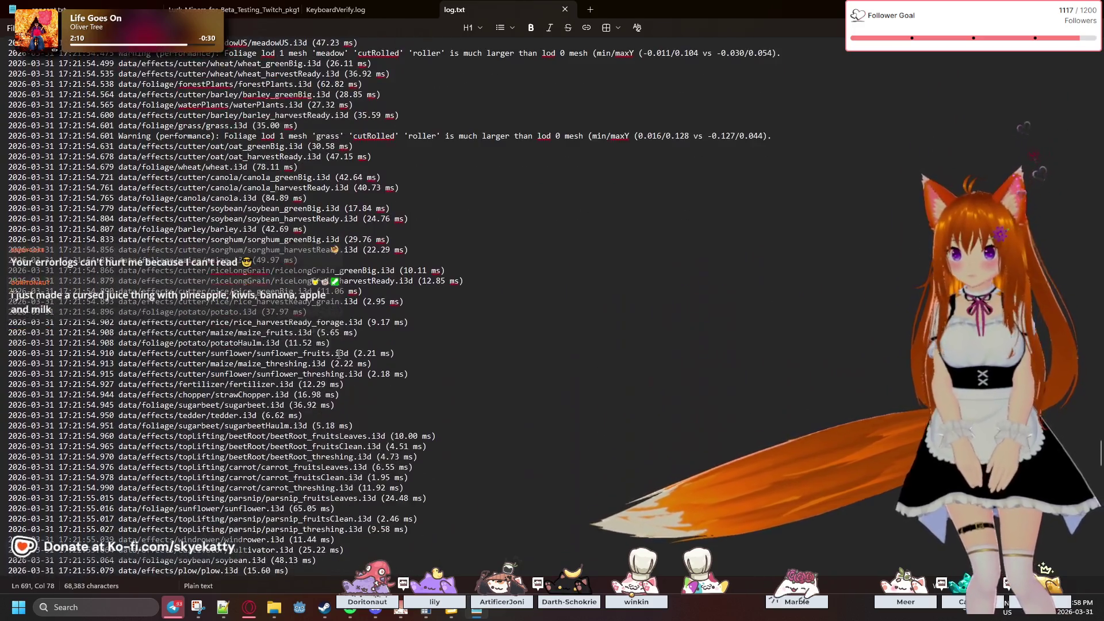
scroll(249, 355, down, 15)
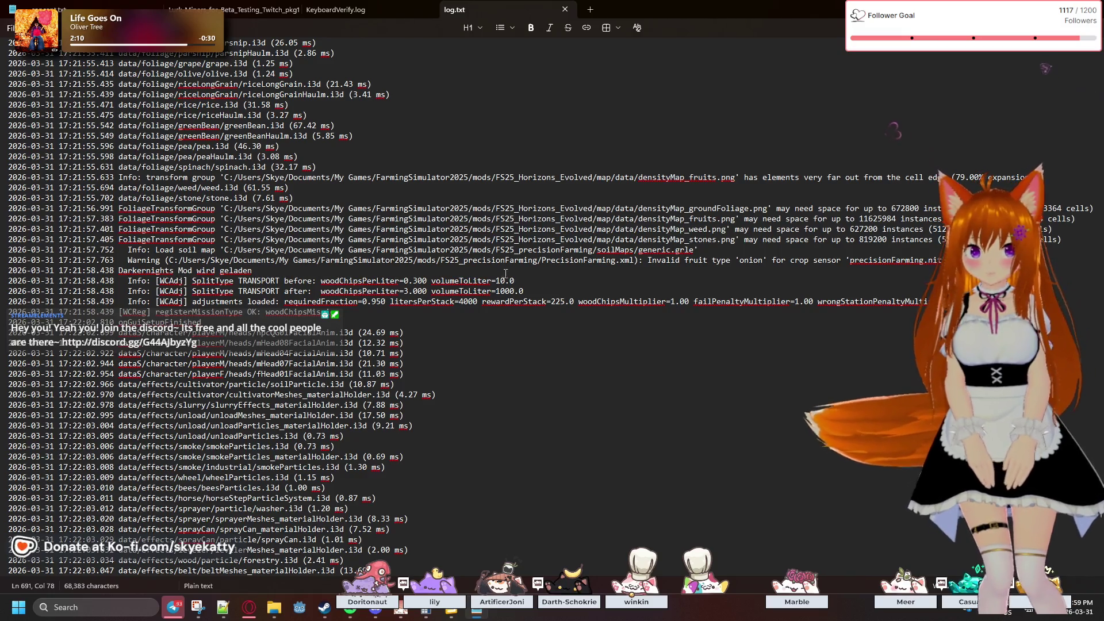
click(634, 279)
click(774, 287)
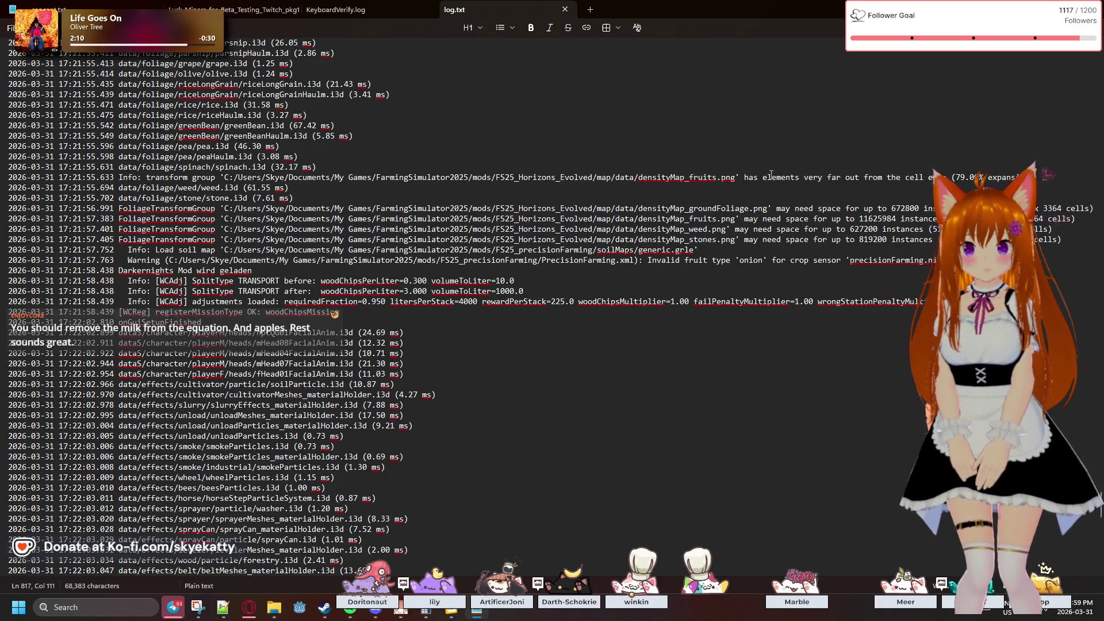
- Scroll to the sawmill placeable warning and select the Farmland-Id '100' error text
scroll(808, 174, down, 9)
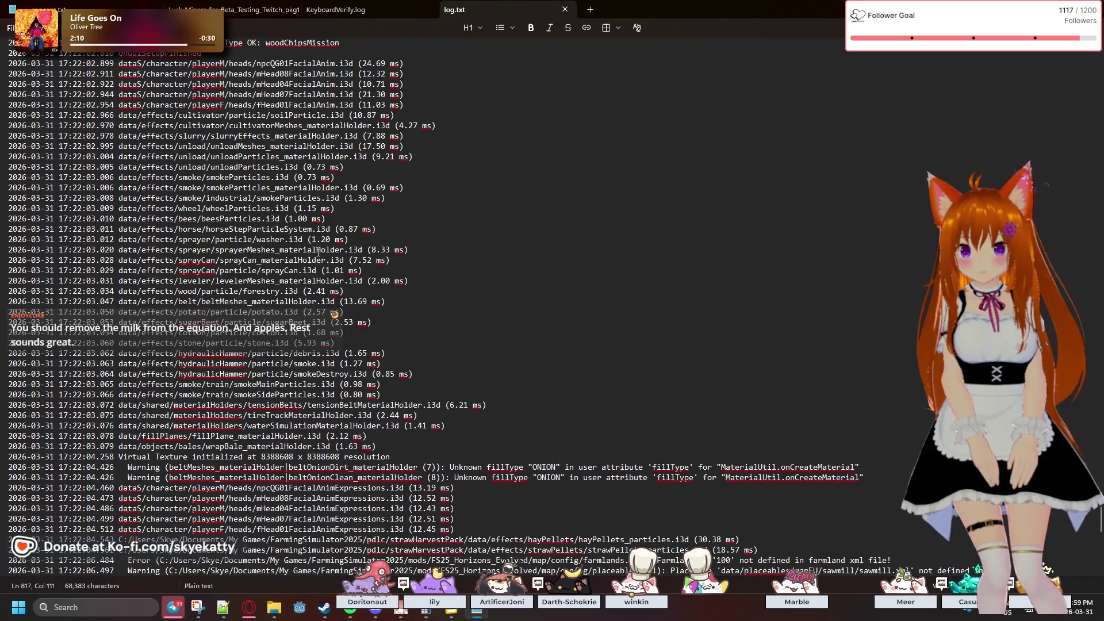
scroll(319, 251, down, 4)
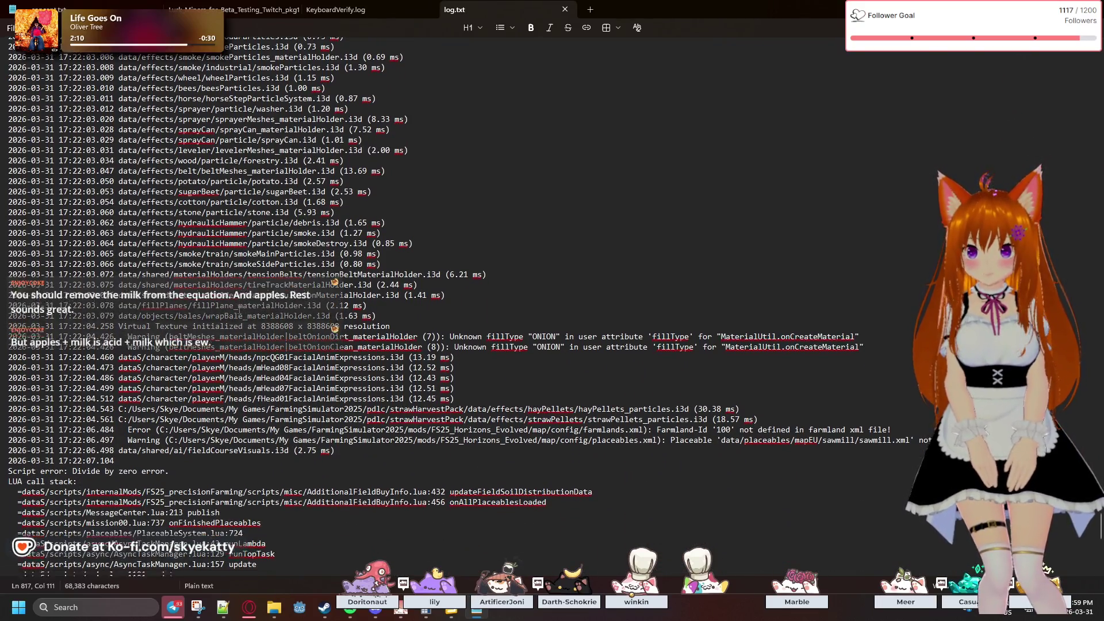
scroll(239, 309, down, 1)
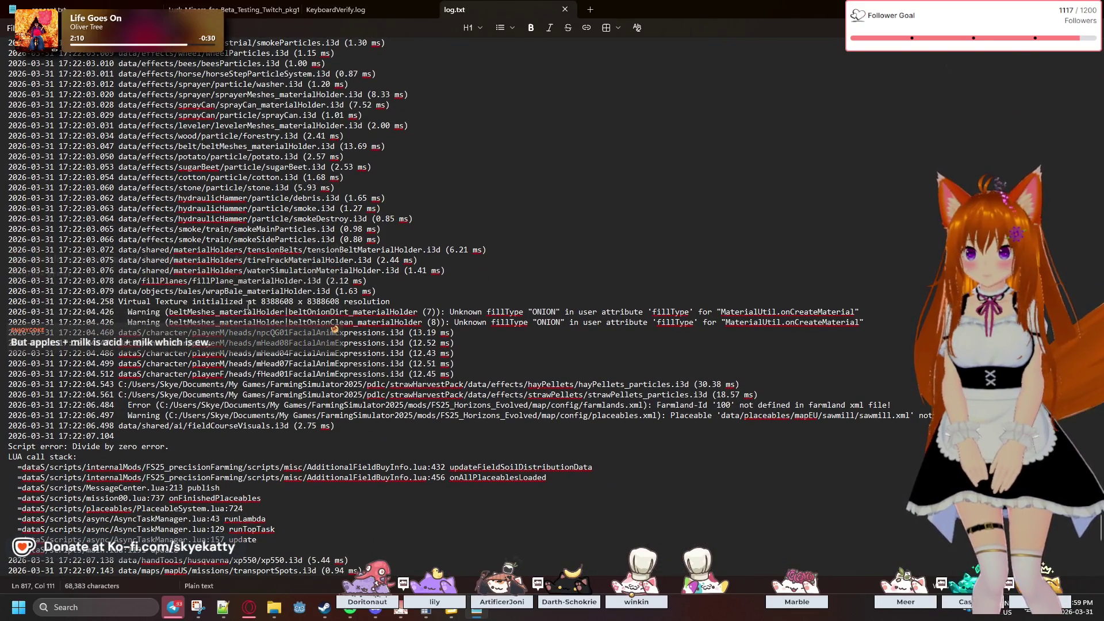
scroll(271, 309, down, 1)
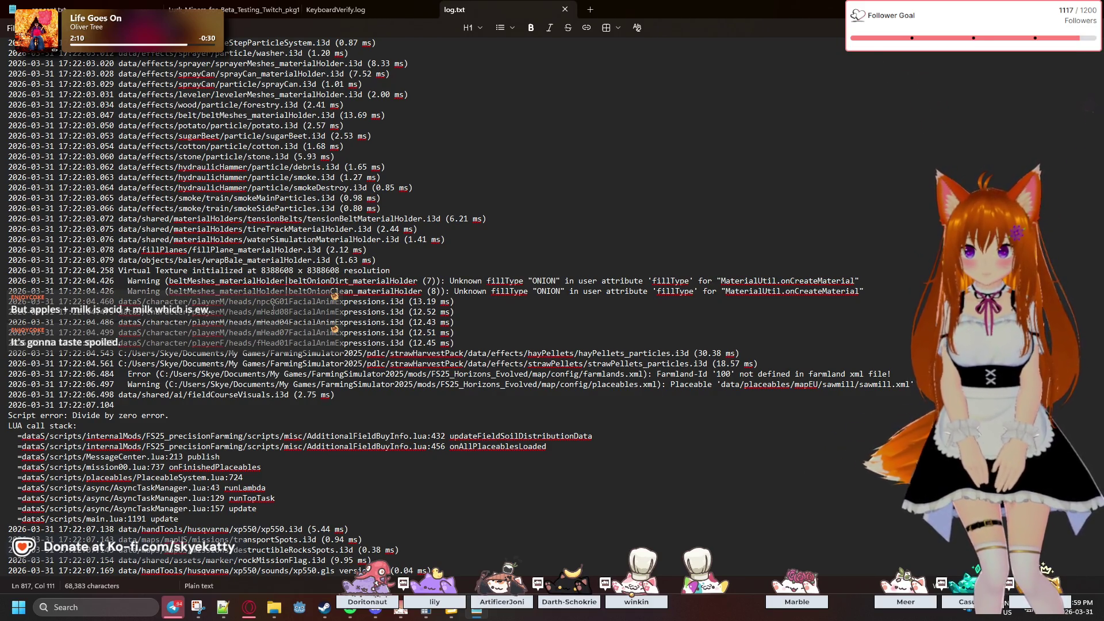
scroll(273, 307, down, 3)
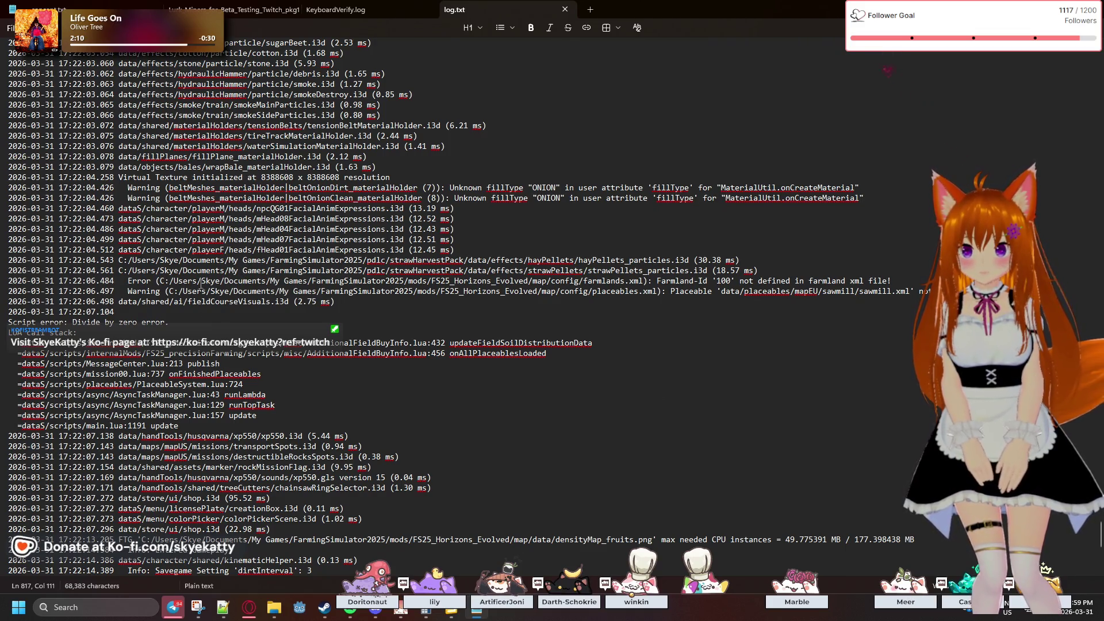
click(136, 291)
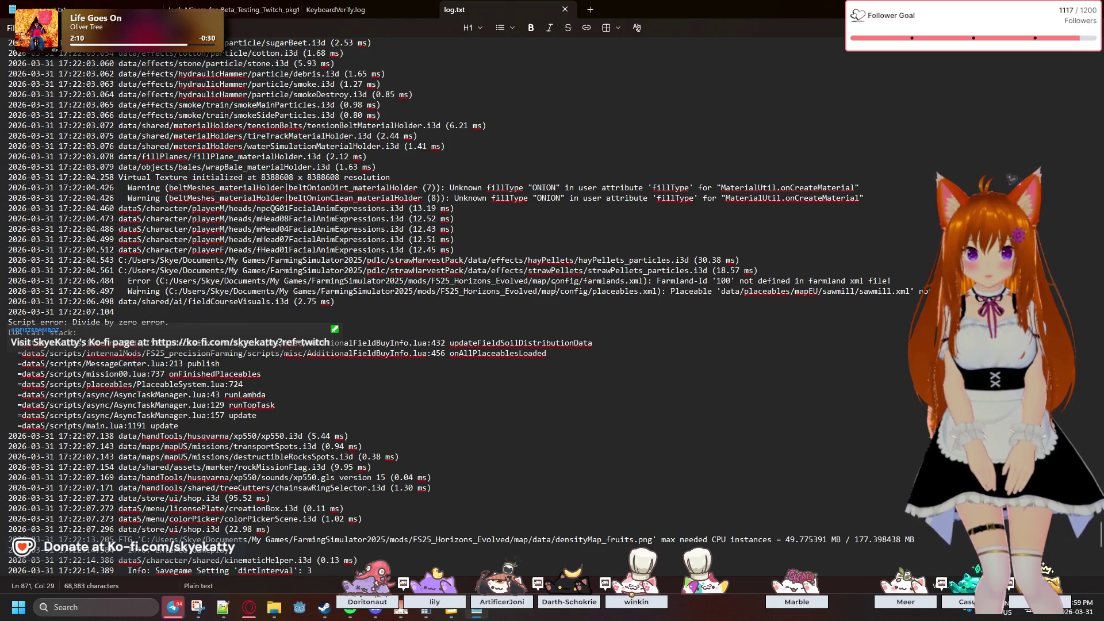
drag(671, 285, 733, 282)
click(732, 281)
double_click(732, 281)
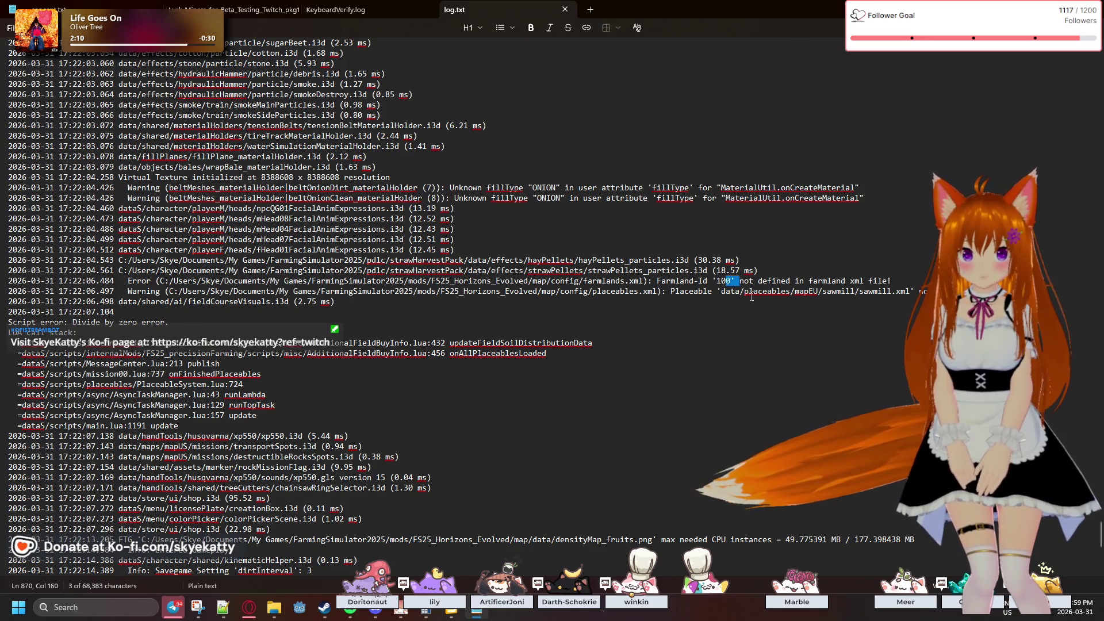
drag(734, 284, 775, 304)
click(776, 307)
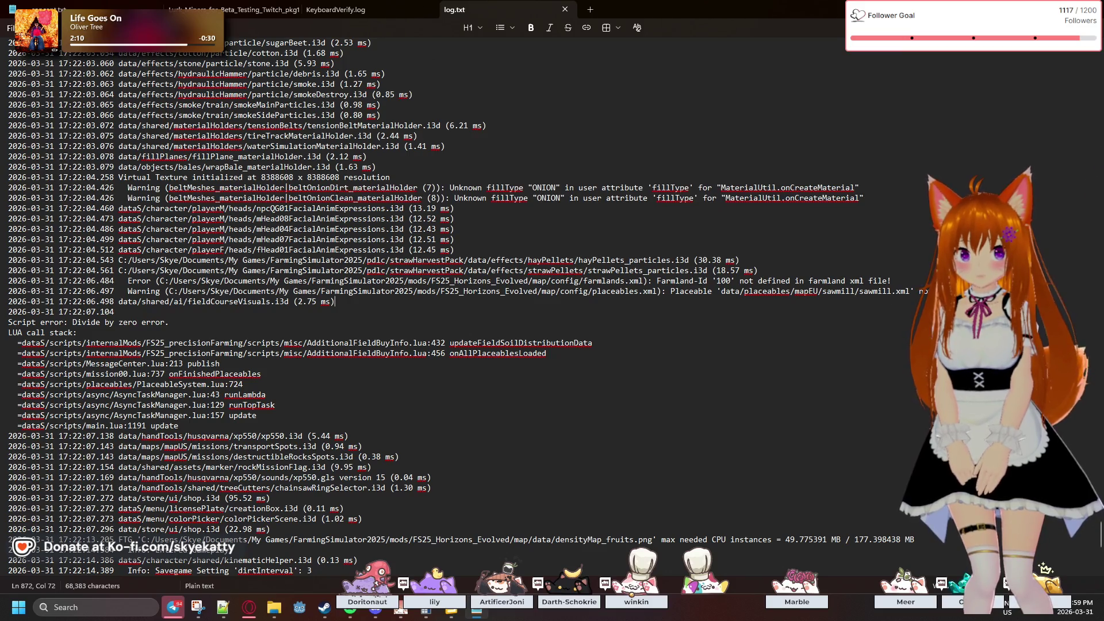
- Highlight parts of the sawmill warning and fieldCourseVisuals lines, then close Notepad
scroll(756, 276, down, 1)
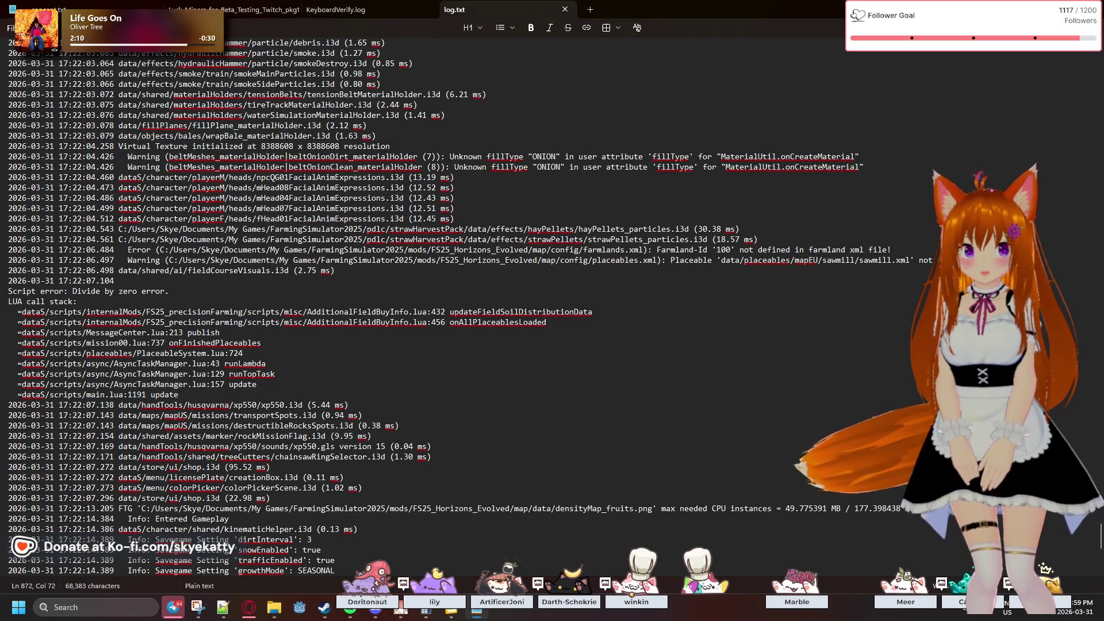
click(1024, 508)
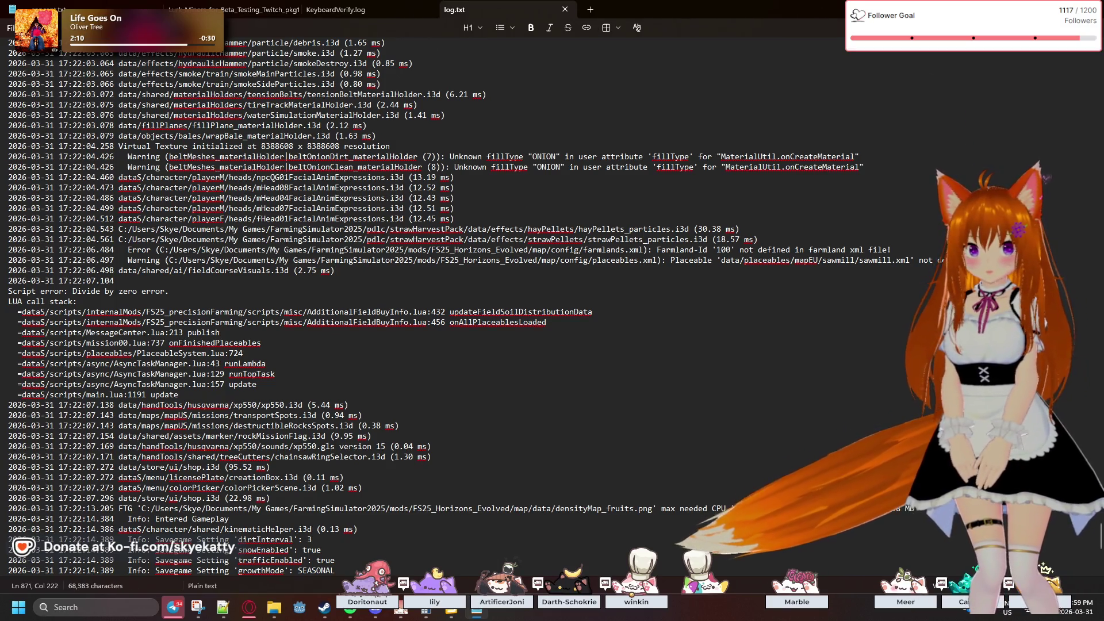
click(335, 270)
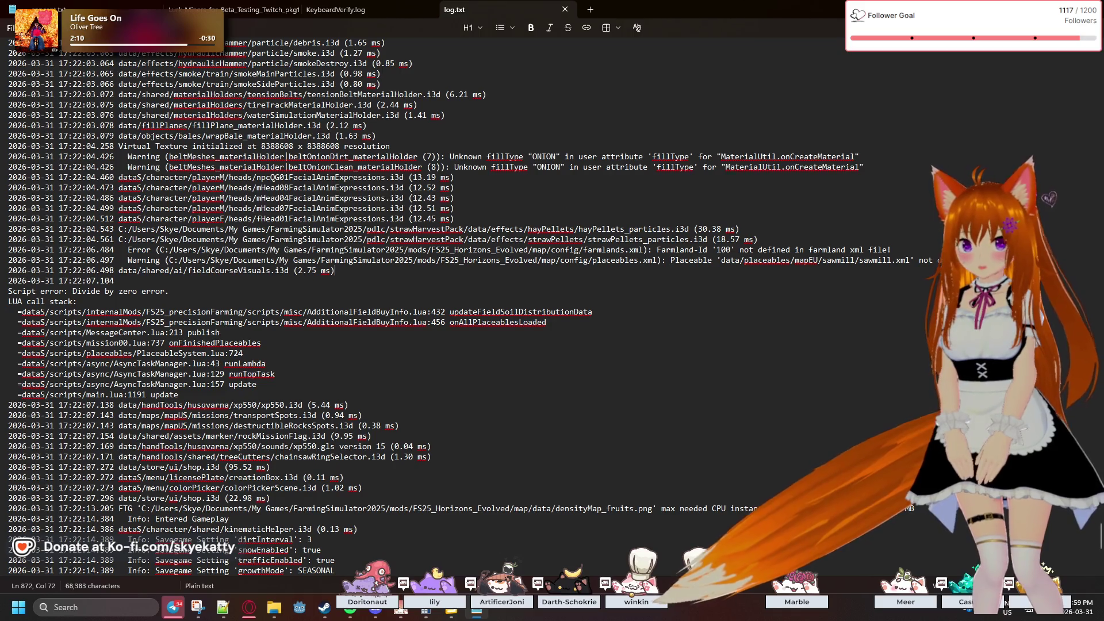
double_click(1006, 260)
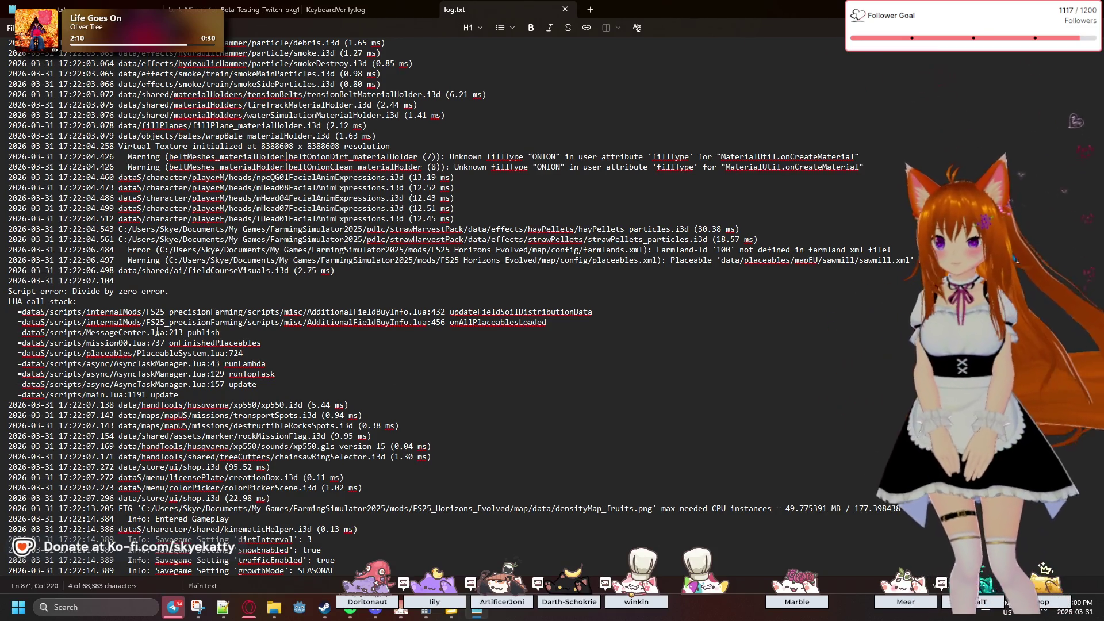
scroll(157, 333, down, 2)
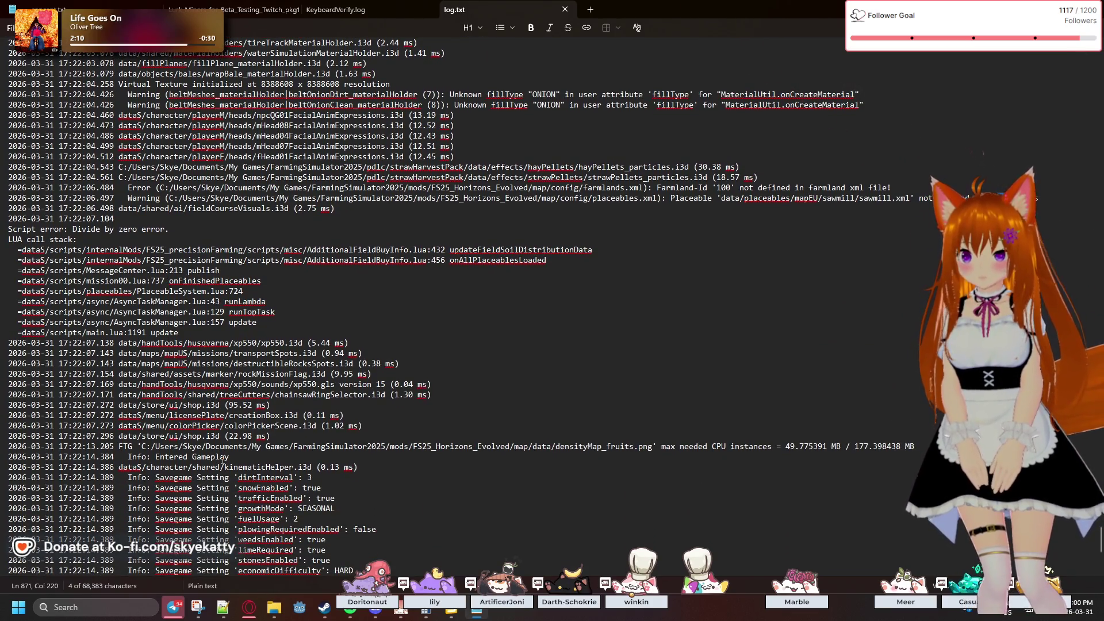
scroll(225, 457, up, 1)
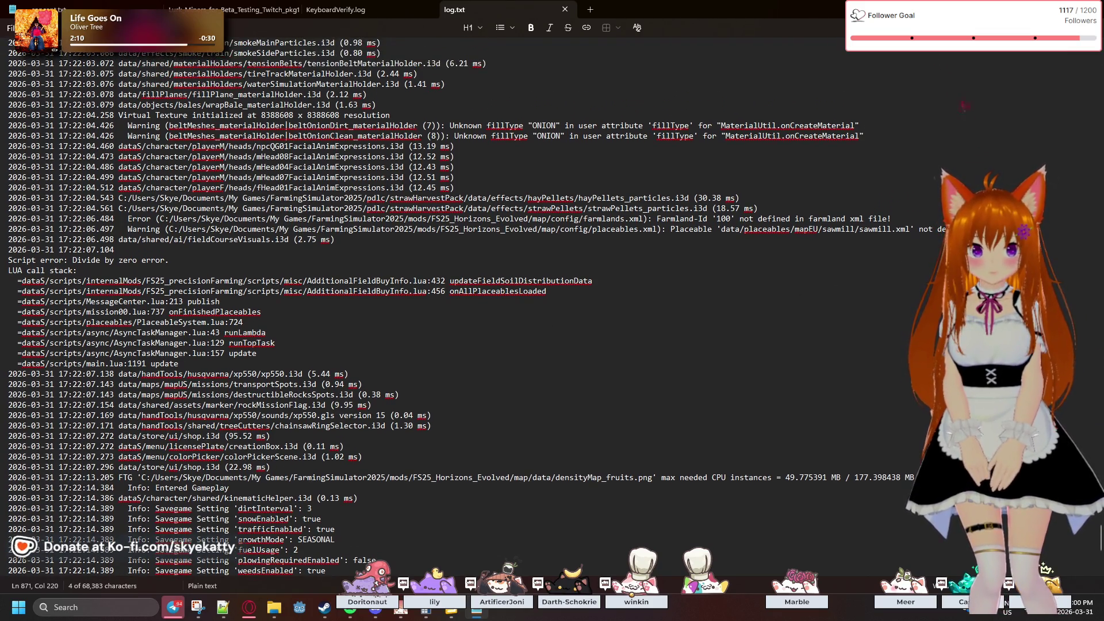
key(alt+F4)
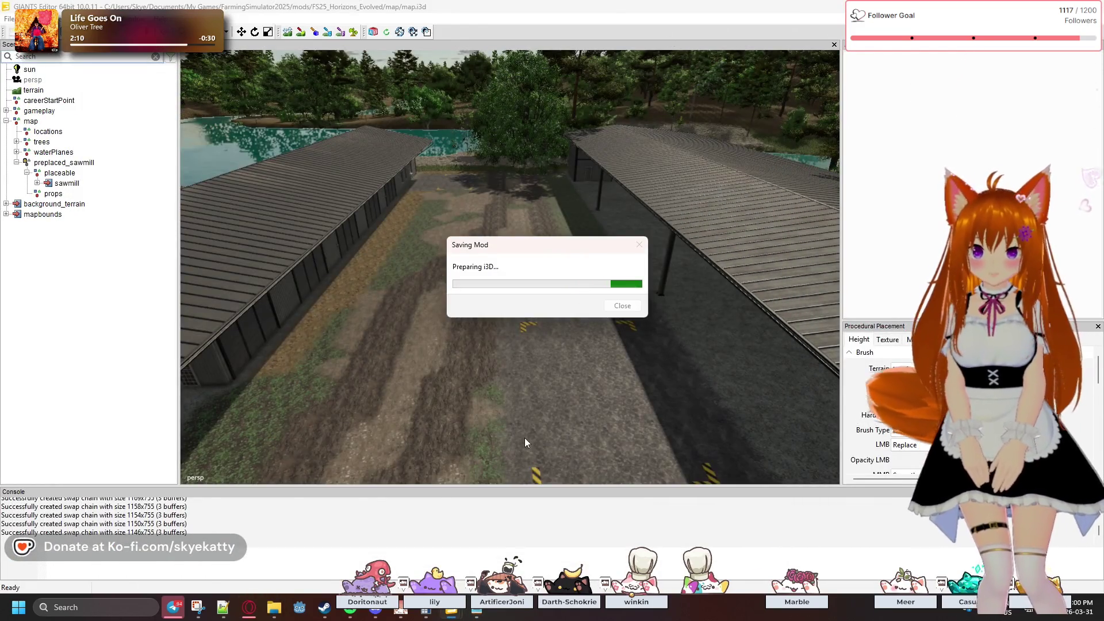
- Switch to the FS25_NewFrontier mod folder window in File Explorer
mouse_move(446, 617)
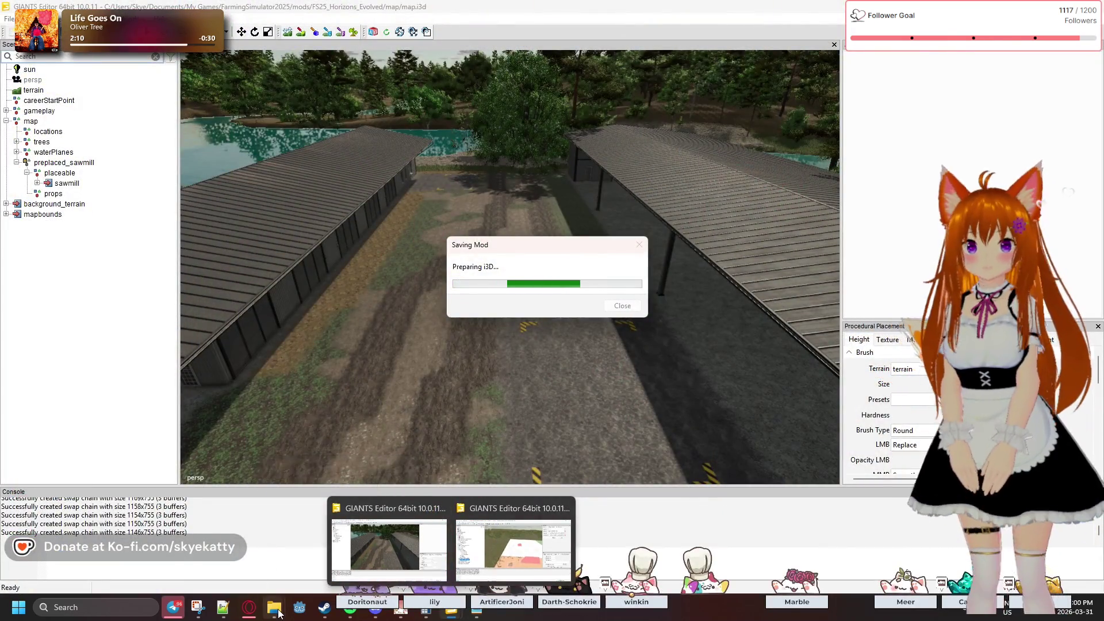
mouse_move(274, 608)
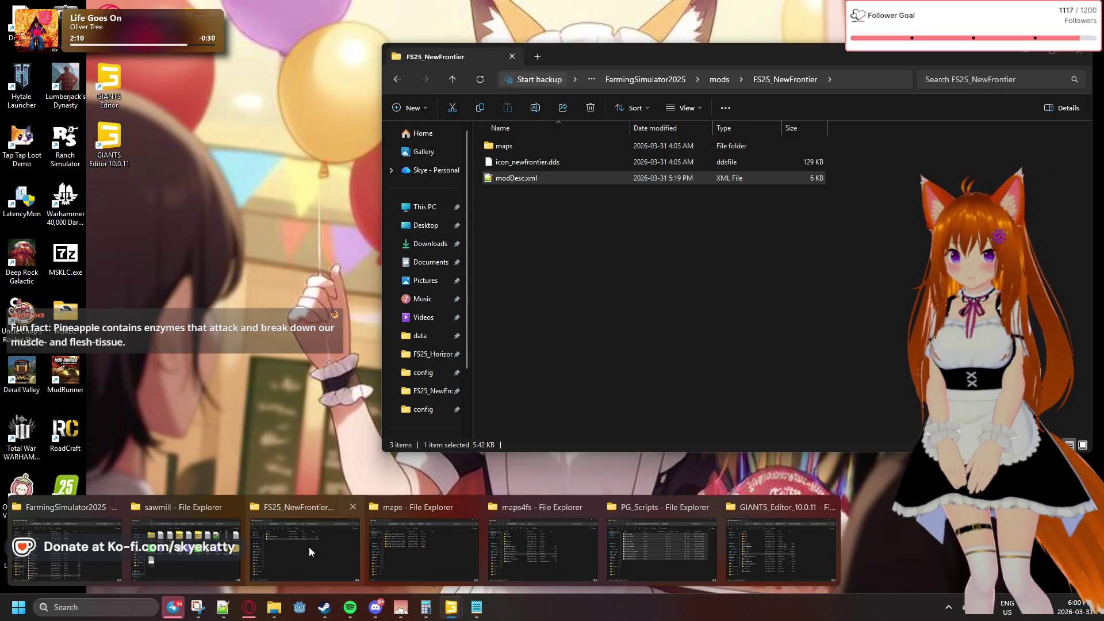
click(309, 548)
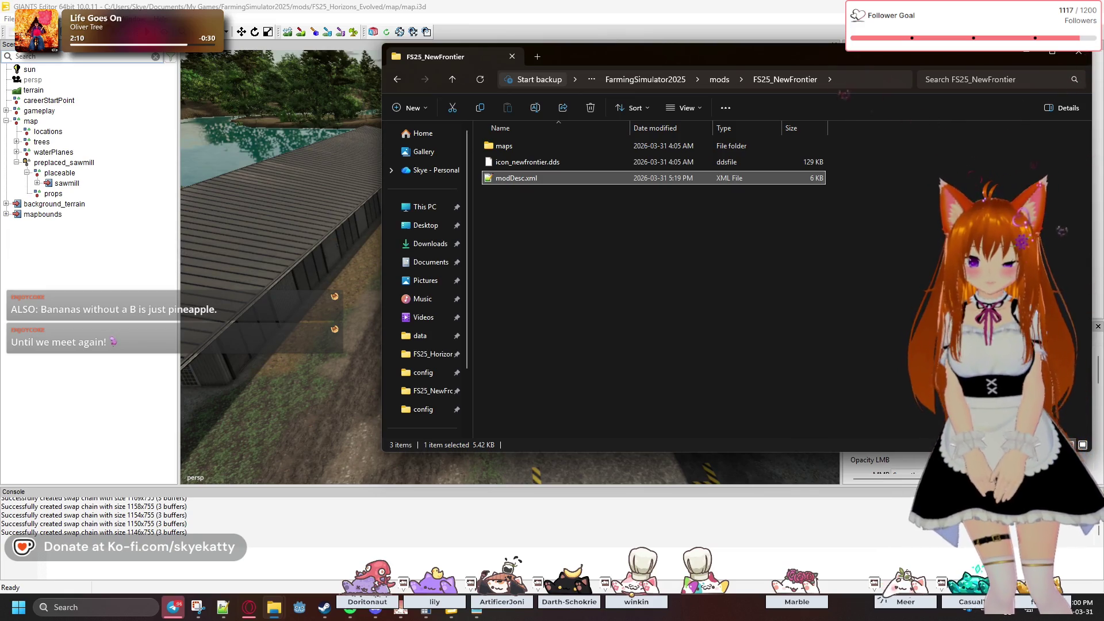
- Navigate to maps > newfrontier > config and open storeItems.xml in Notepad++
click(528, 149)
double_click(528, 148)
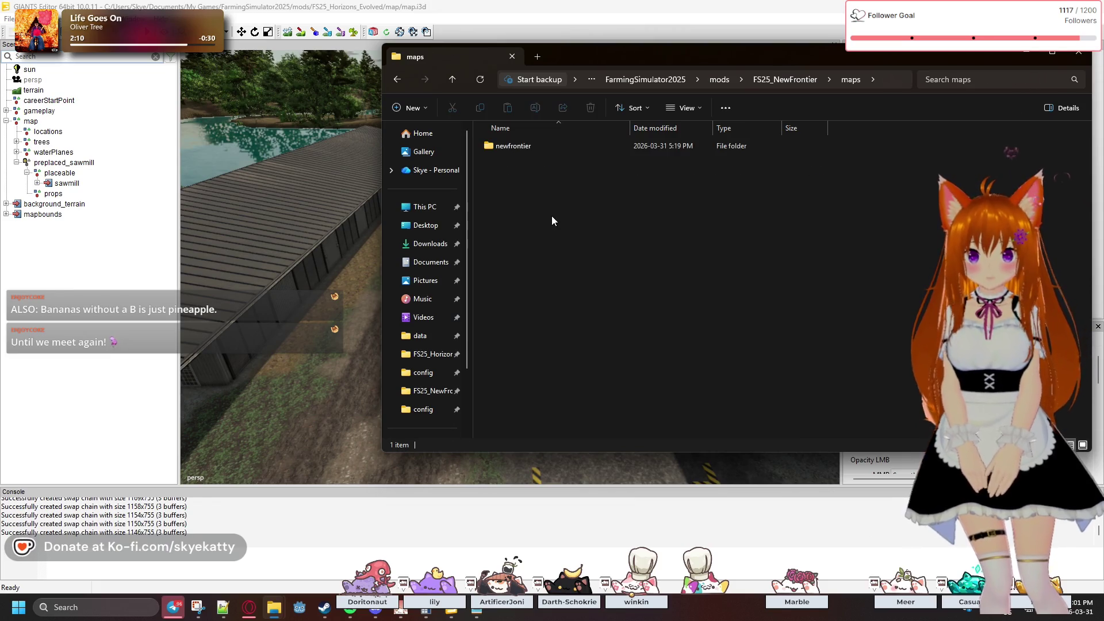
double_click(522, 146)
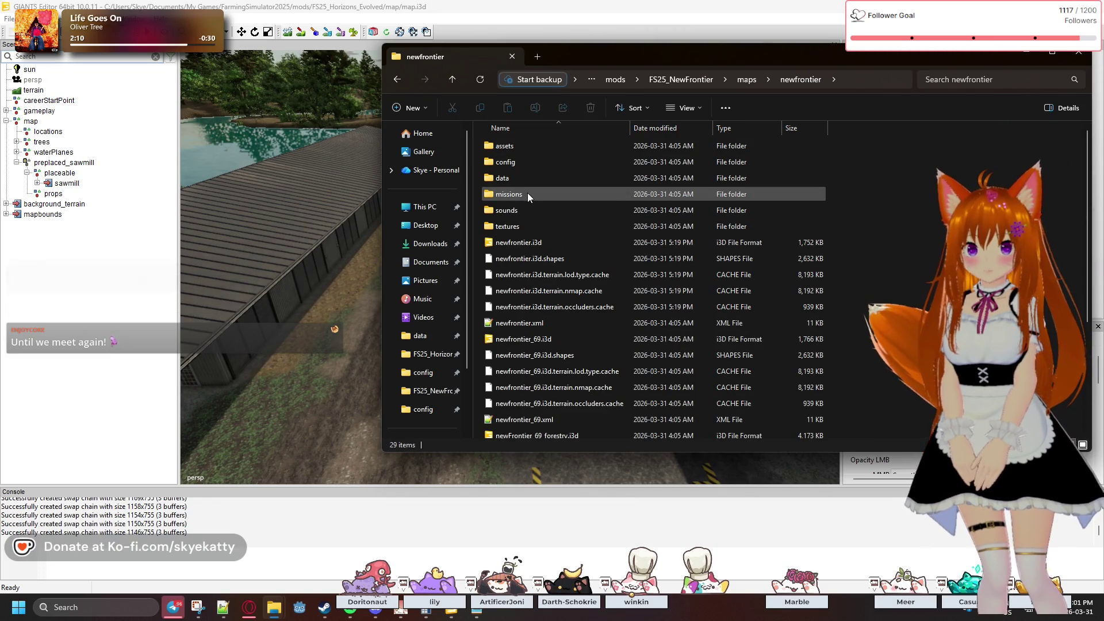
double_click(534, 162)
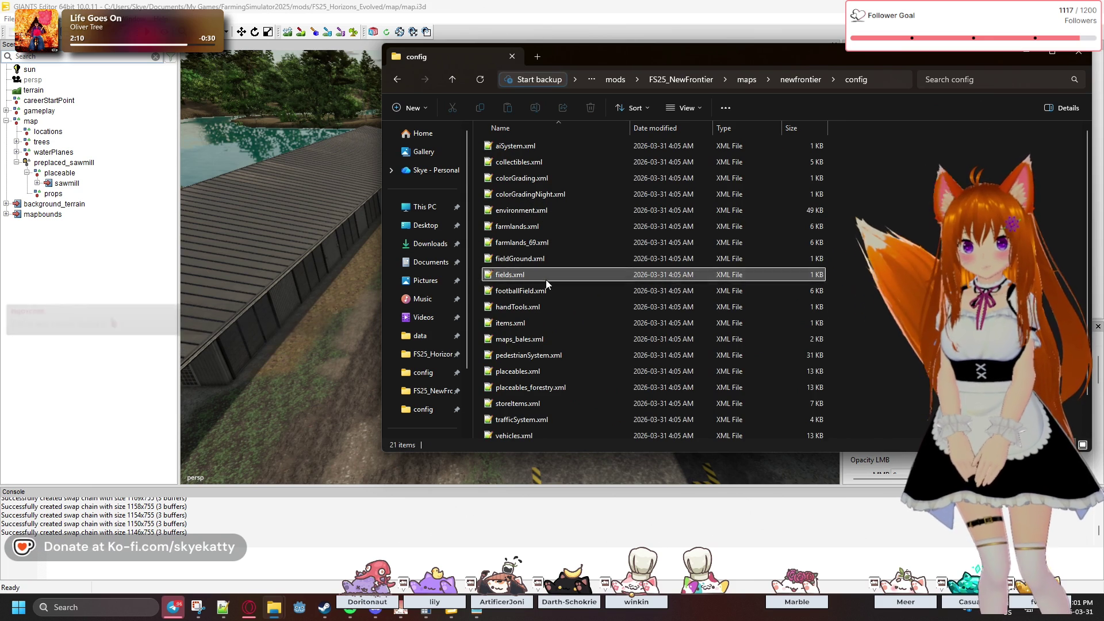
key(s)
scroll(540, 322, down, 1)
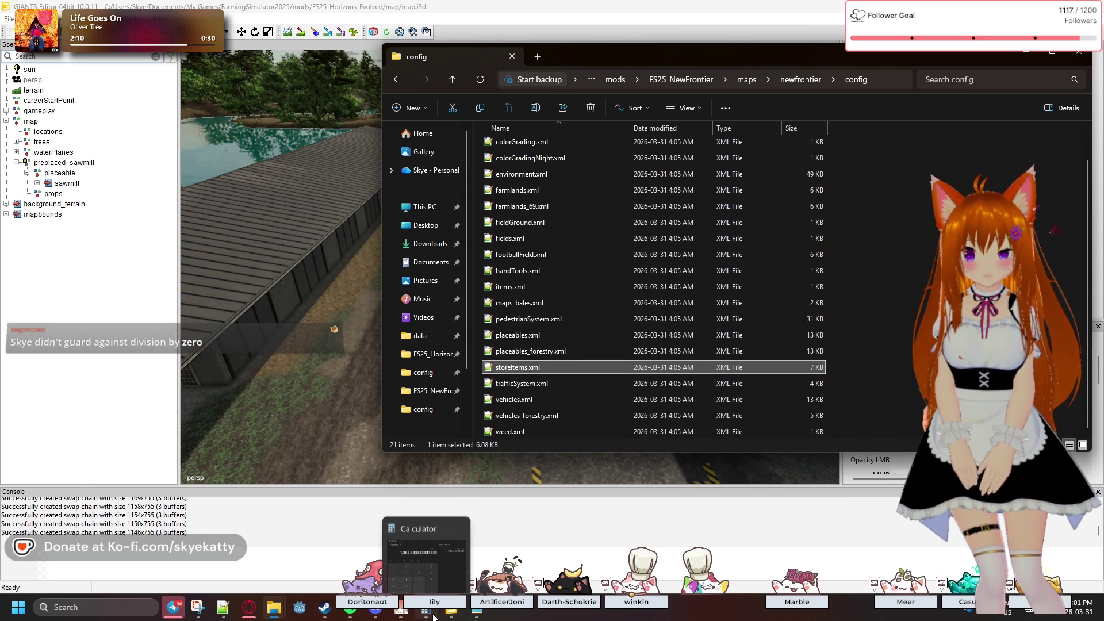
click(475, 613)
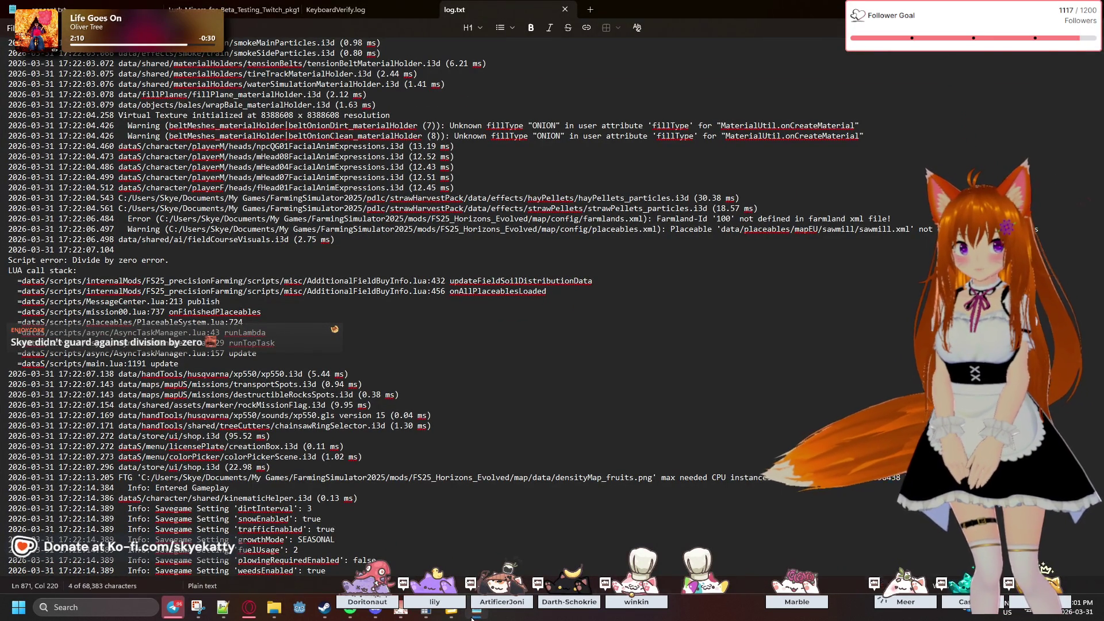
click(474, 614)
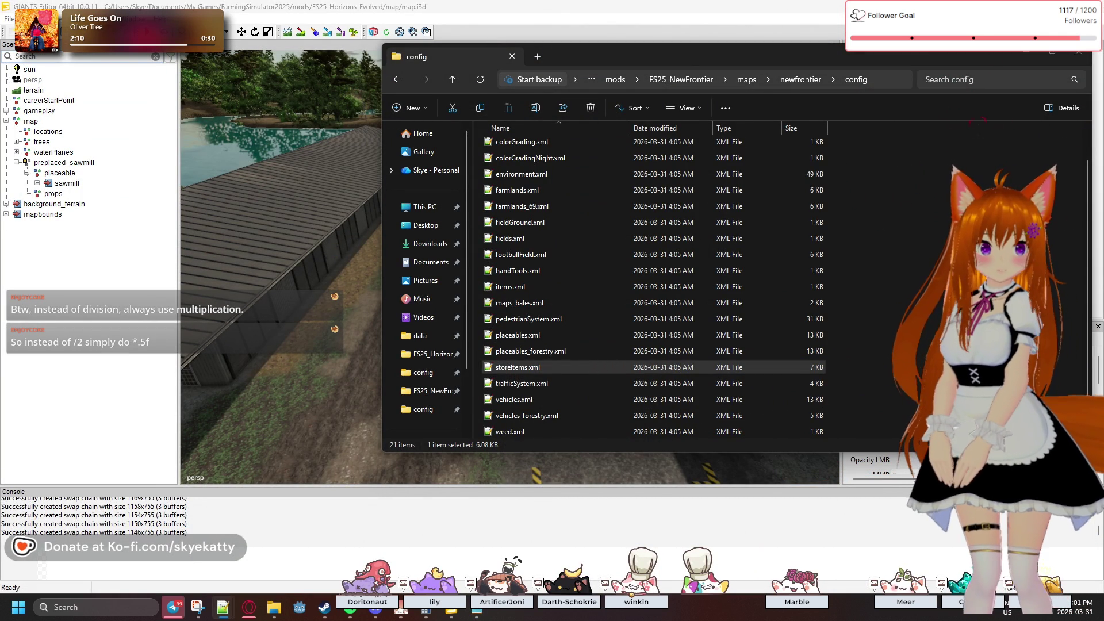
key(Return)
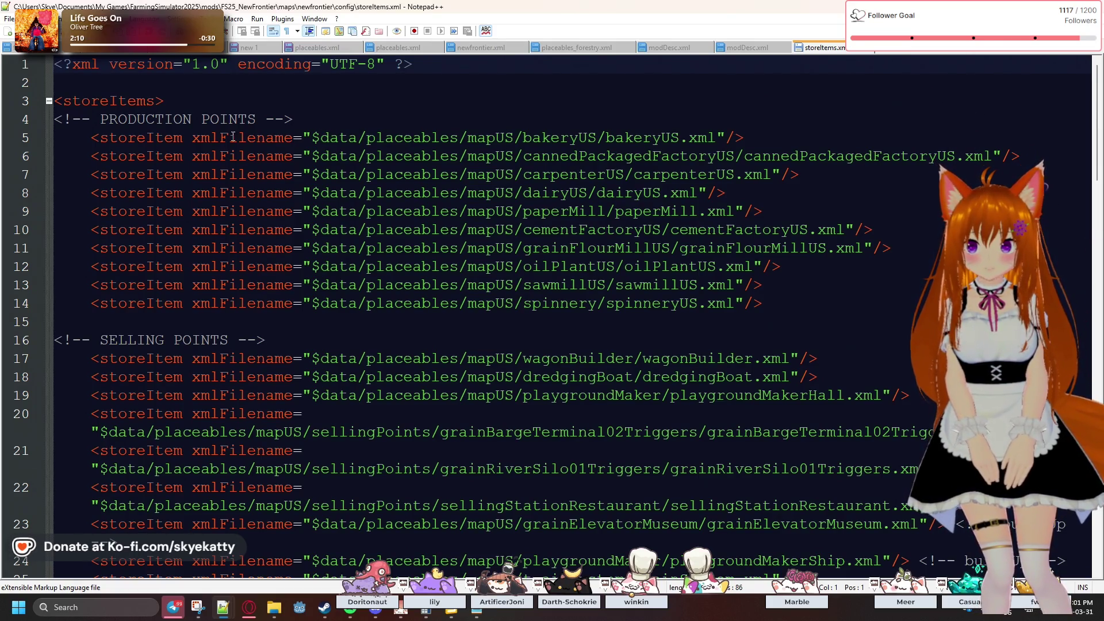
- Inspect the bakeryUS, cannedPackagedFactoryUS, oilPlantUS and cementFactoryUS storeItem entries
click(514, 140)
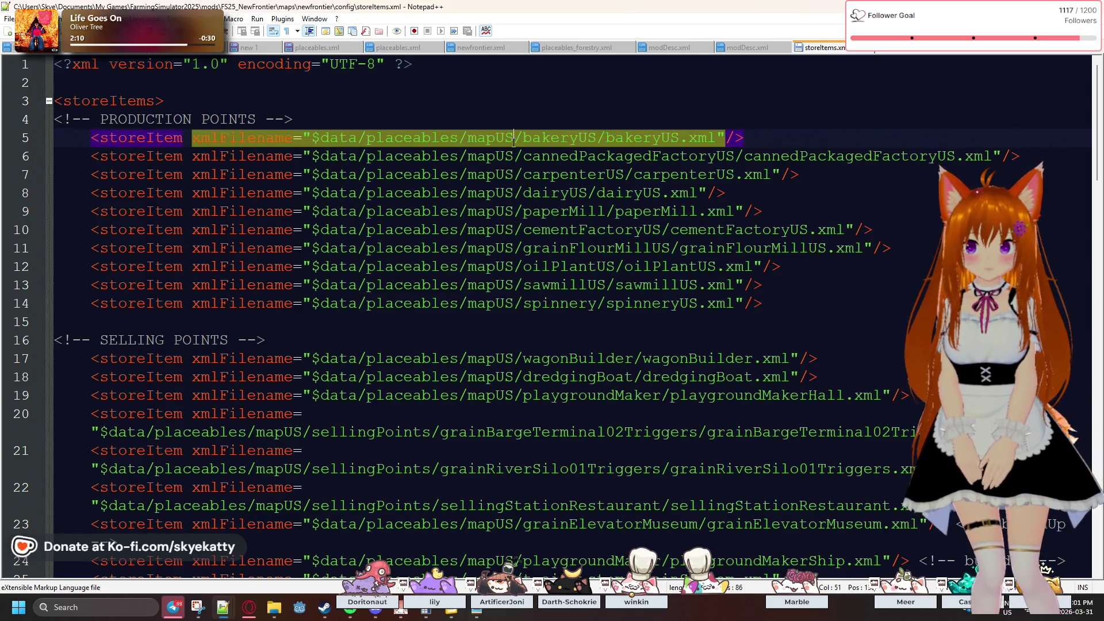
click(504, 160)
scroll(501, 171, down, 1)
scroll(509, 175, up, 1)
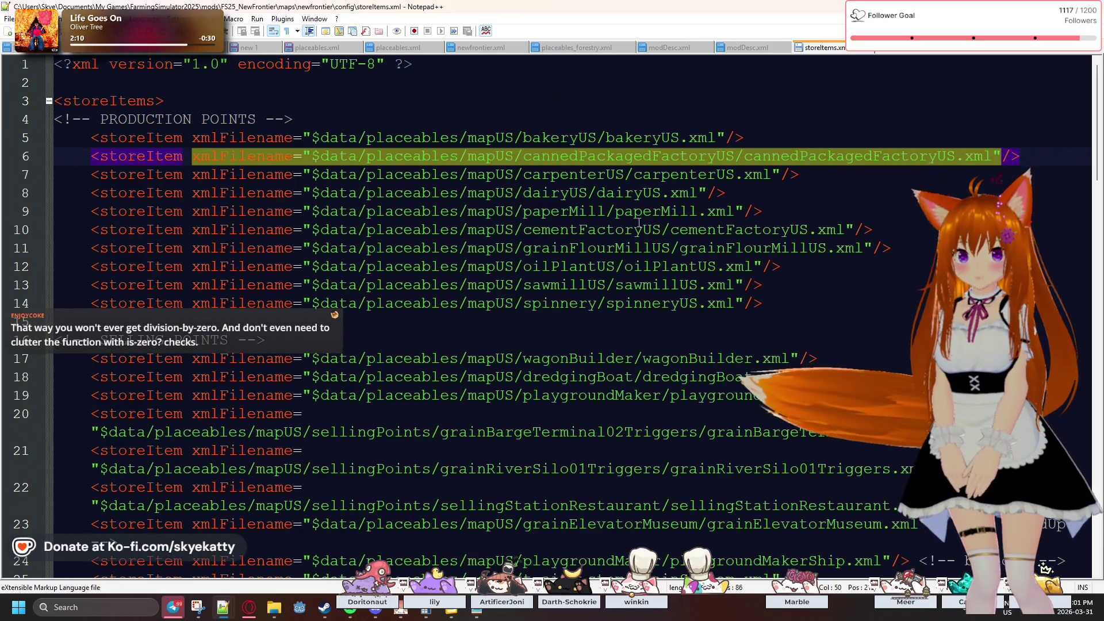
click(803, 268)
click(626, 286)
click(655, 303)
click(673, 286)
click(688, 266)
click(730, 247)
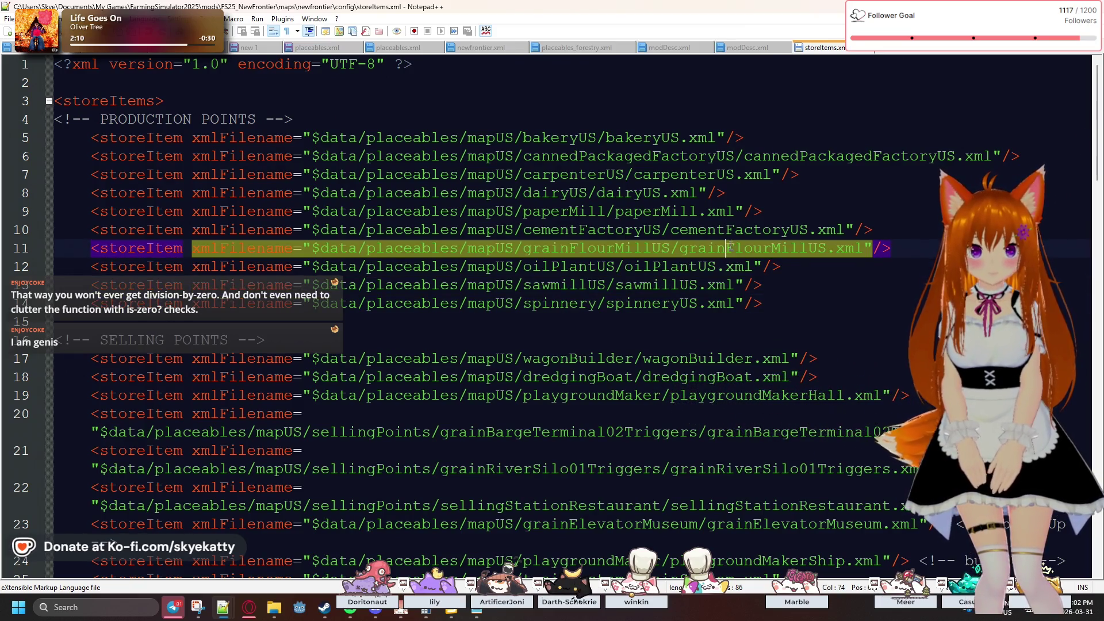
click(734, 230)
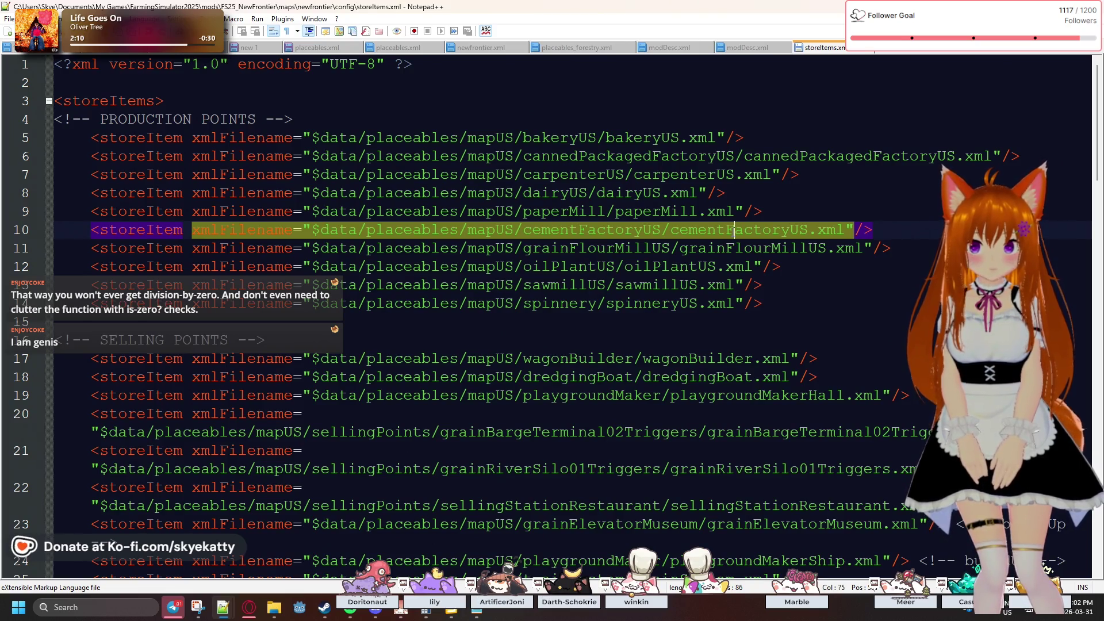
- Scroll down to inspect the trainSystem, playgroundMakerShip, sellingStationRestaurant and grainRiverSilo01Triggers entries
scroll(724, 214, down, 3)
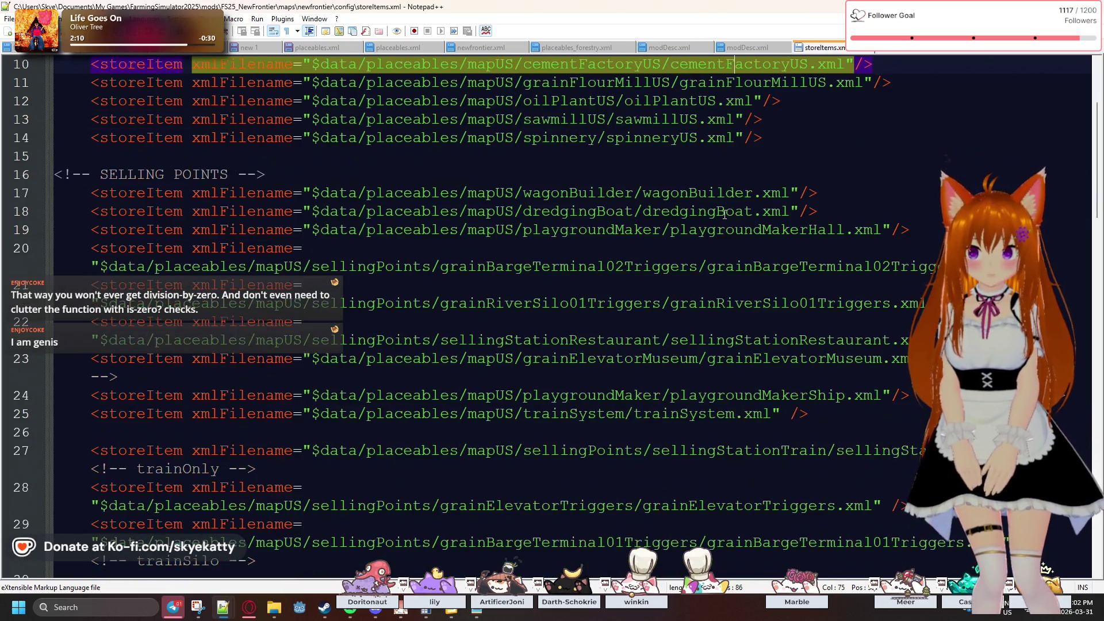
scroll(724, 214, down, 1)
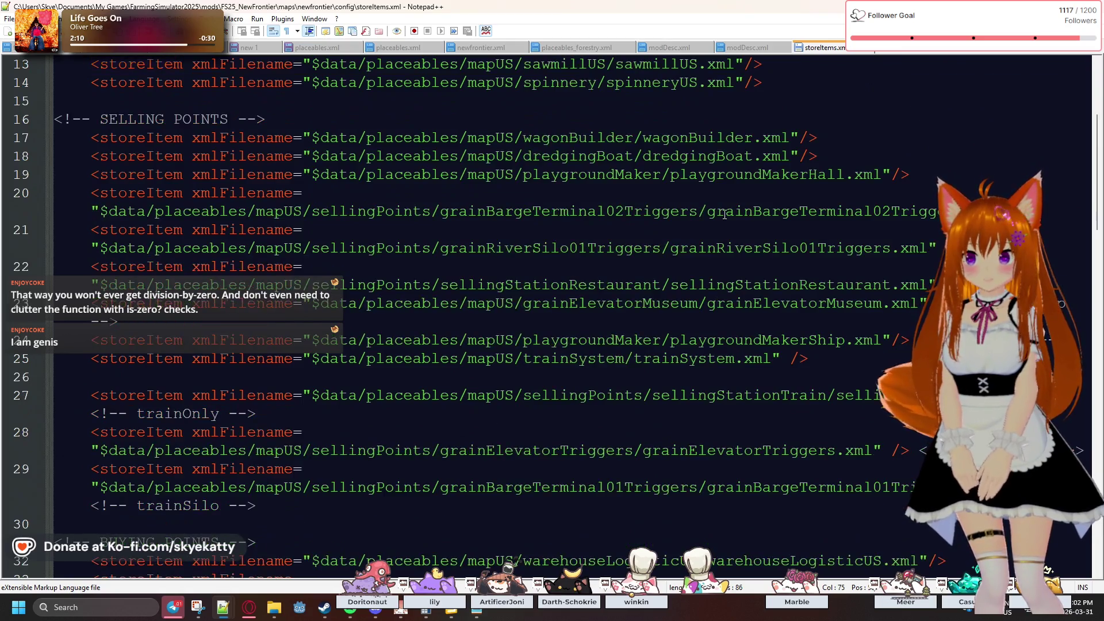
scroll(724, 214, down, 2)
scroll(725, 214, down, 9)
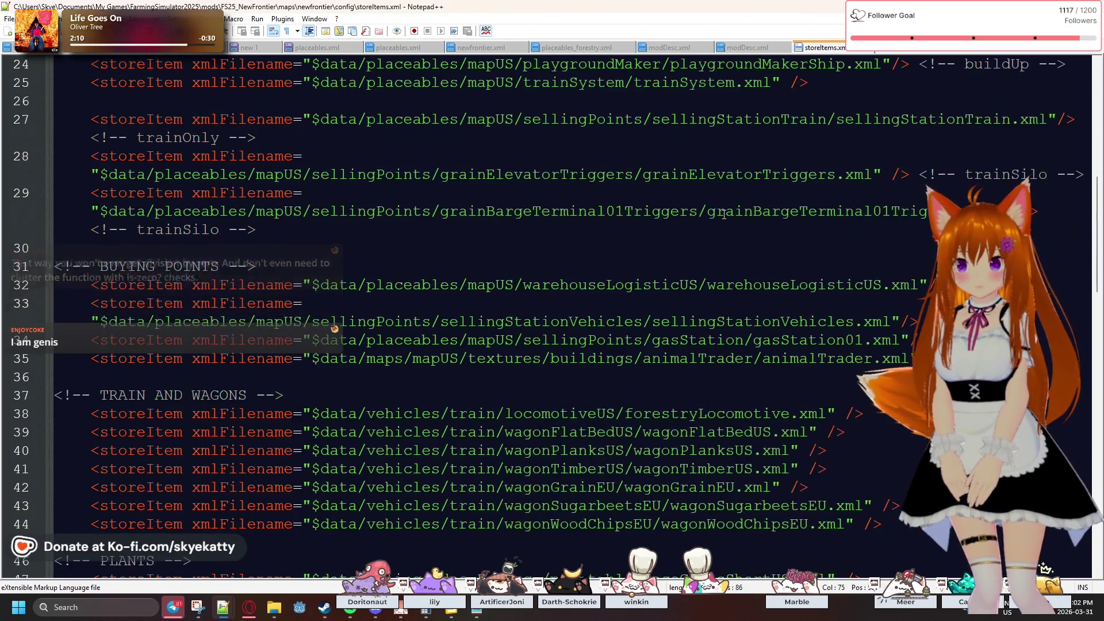
scroll(724, 214, down, 5)
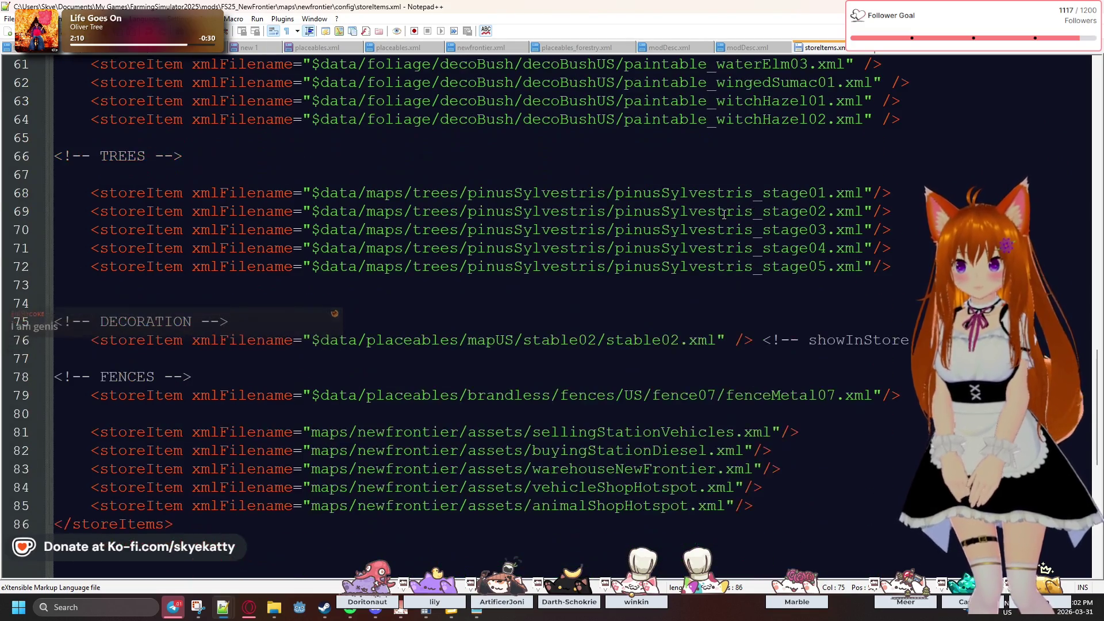
scroll(724, 214, down, 5)
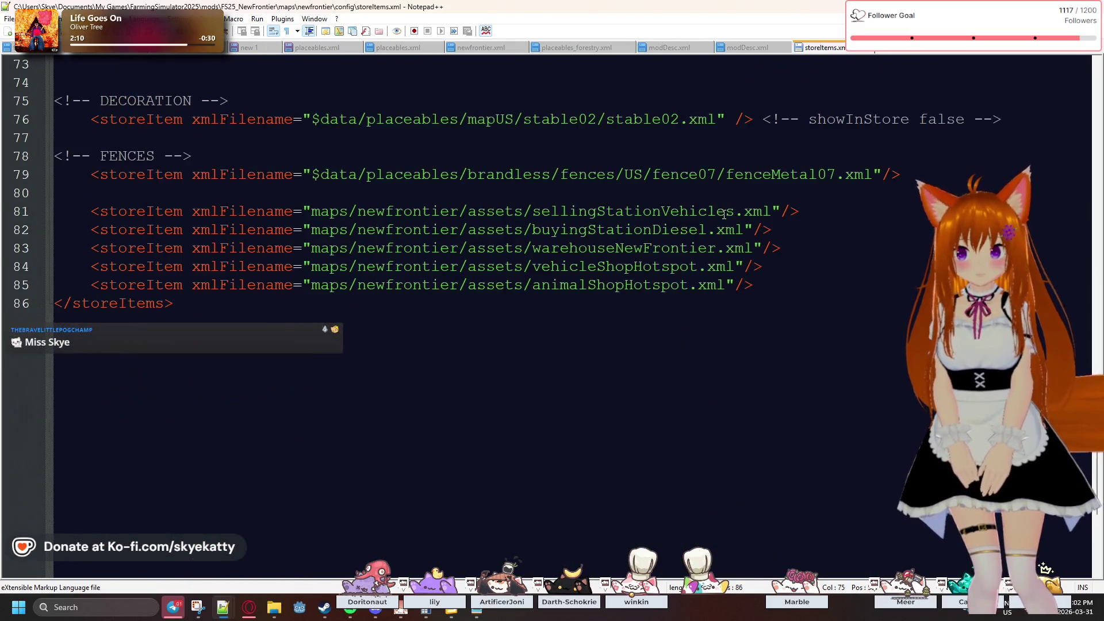
scroll(724, 214, up, 12)
scroll(724, 214, up, 13)
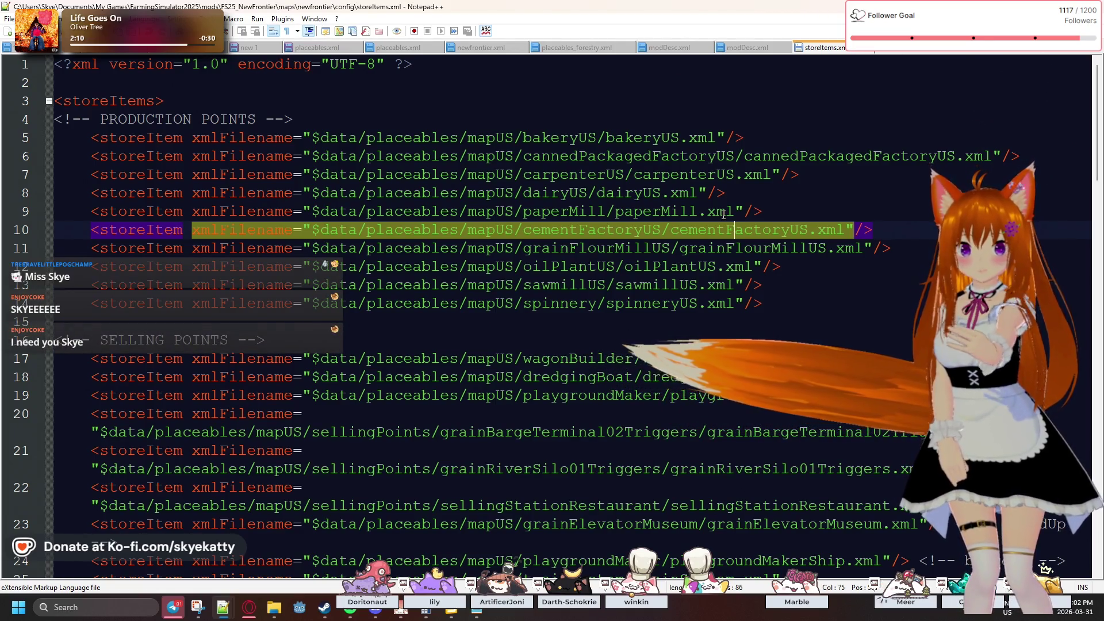
scroll(724, 214, down, 2)
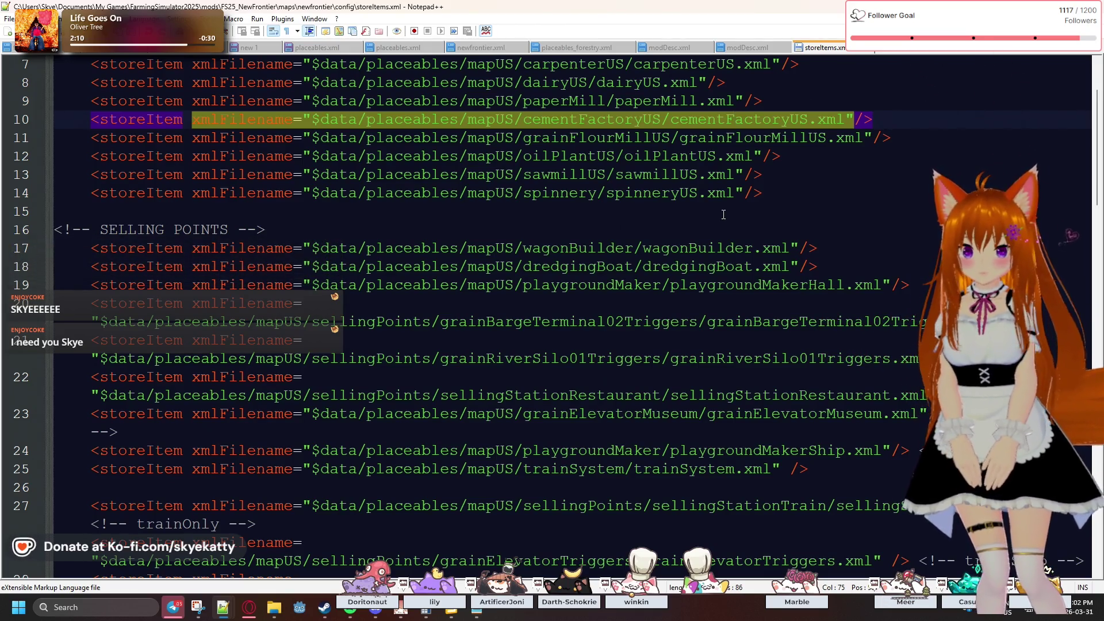
scroll(723, 215, down, 1)
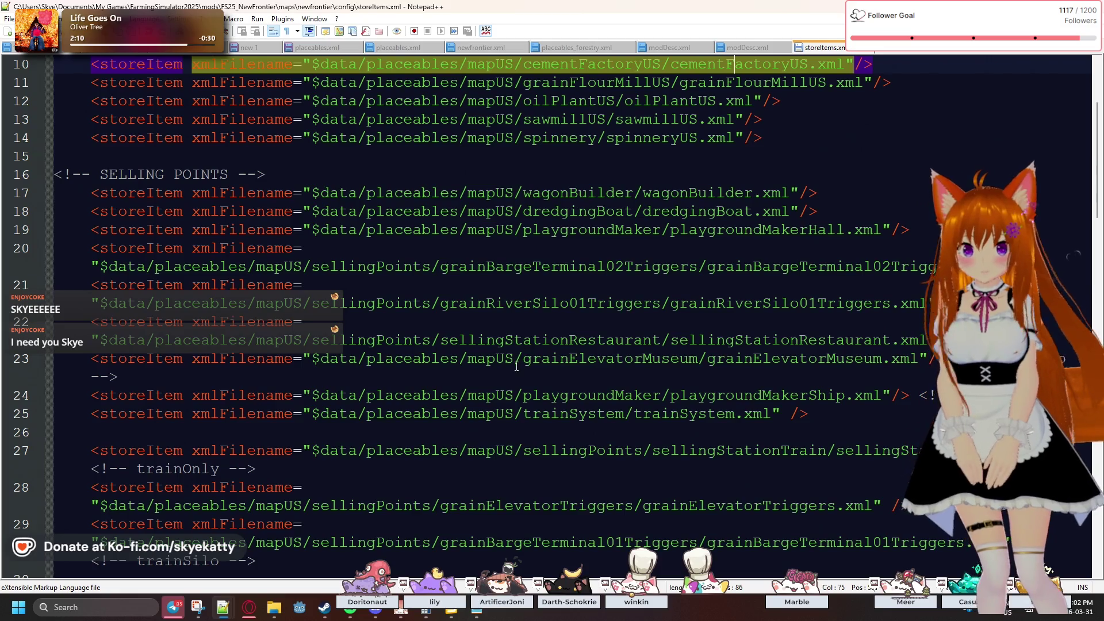
scroll(723, 397, down, 1)
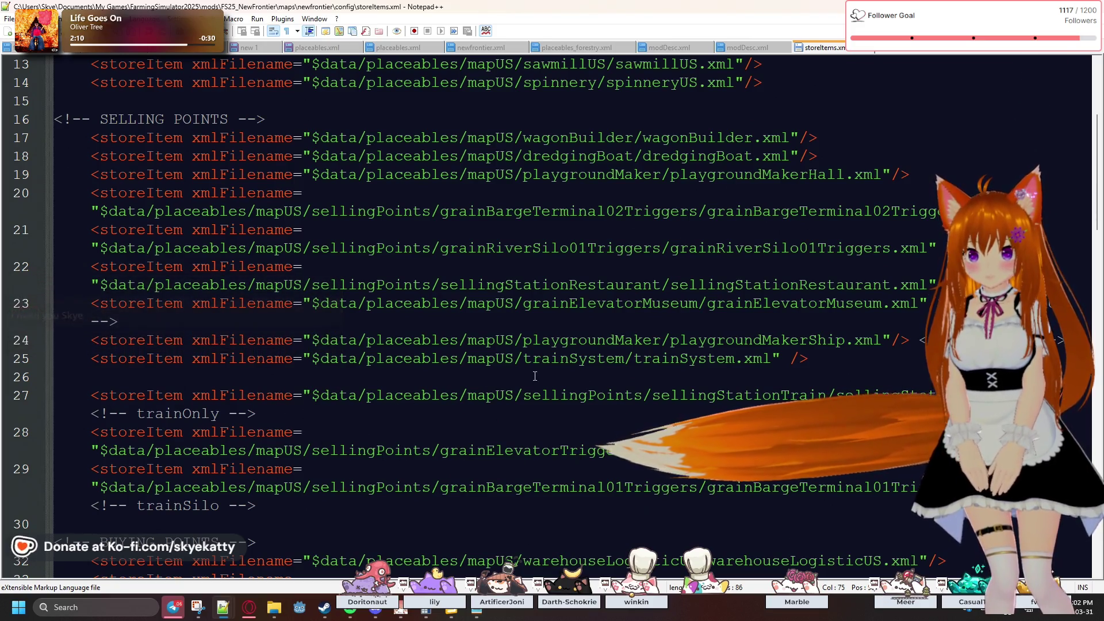
click(607, 358)
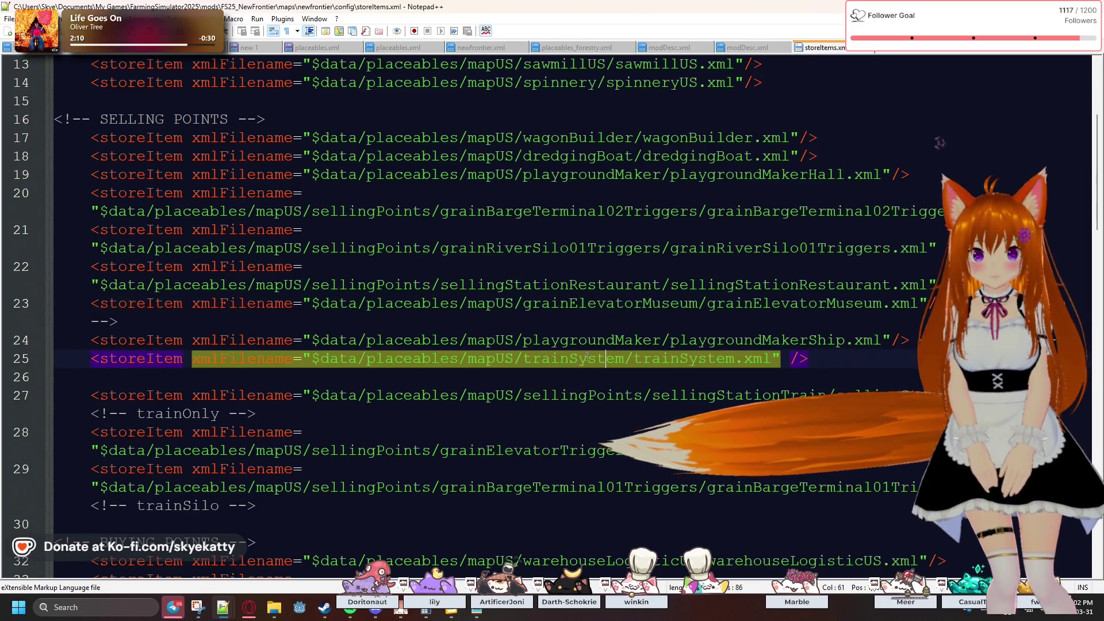
click(578, 339)
click(631, 305)
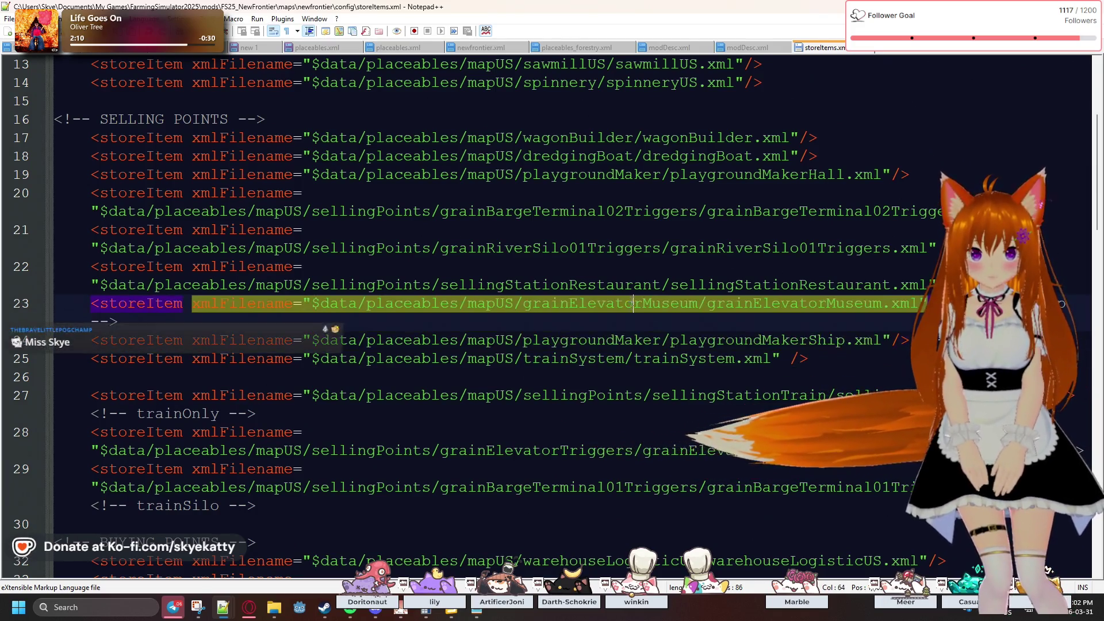
click(628, 285)
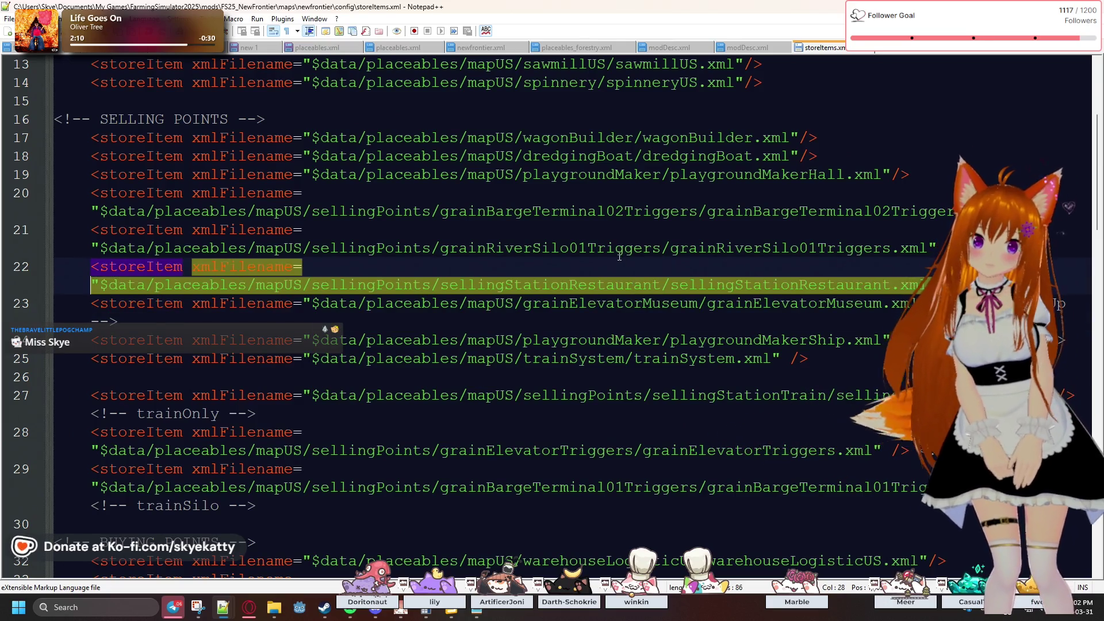
click(620, 253)
- Return to the sawmillUS storeItem on line 13 and select the whole line
scroll(616, 251, up, 2)
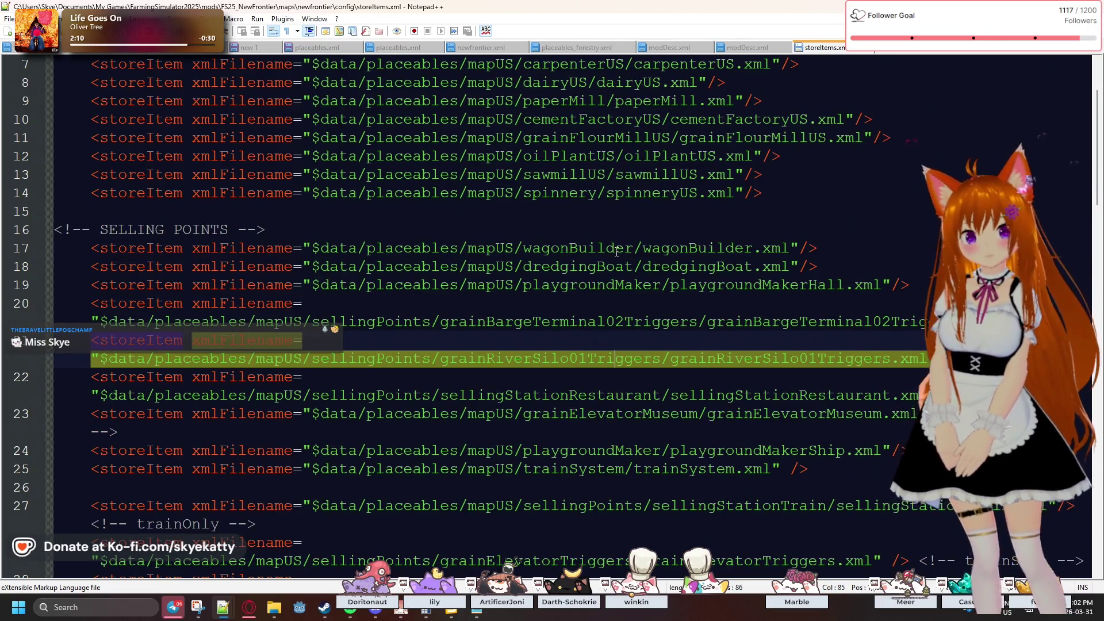
click(636, 181)
scroll(589, 248, up, 1)
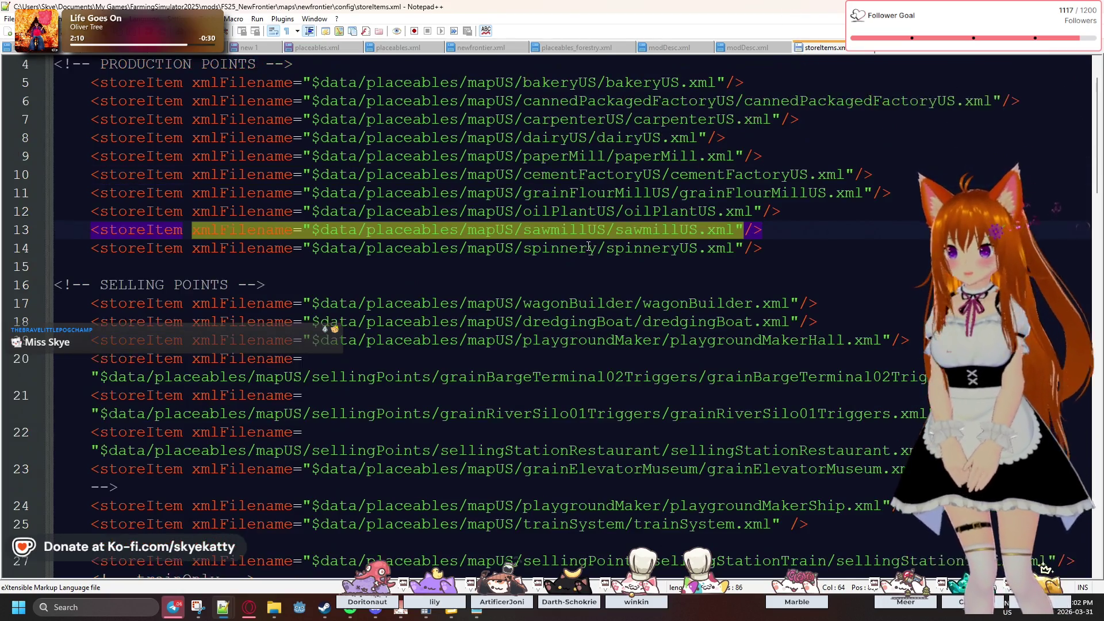
scroll(592, 270, up, 1)
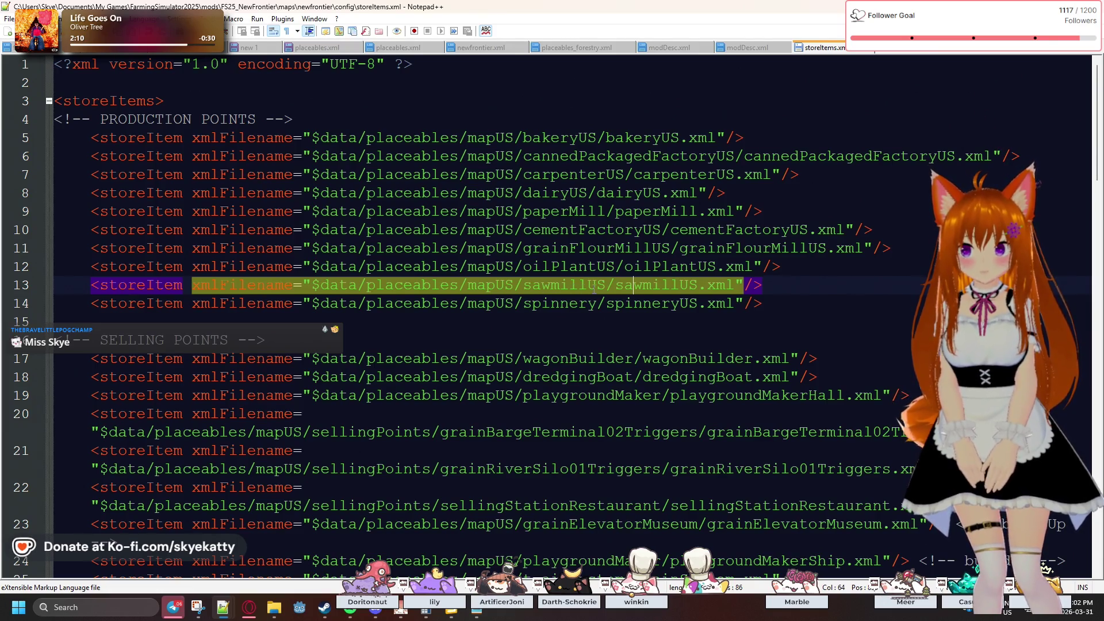
scroll(596, 289, down, 20)
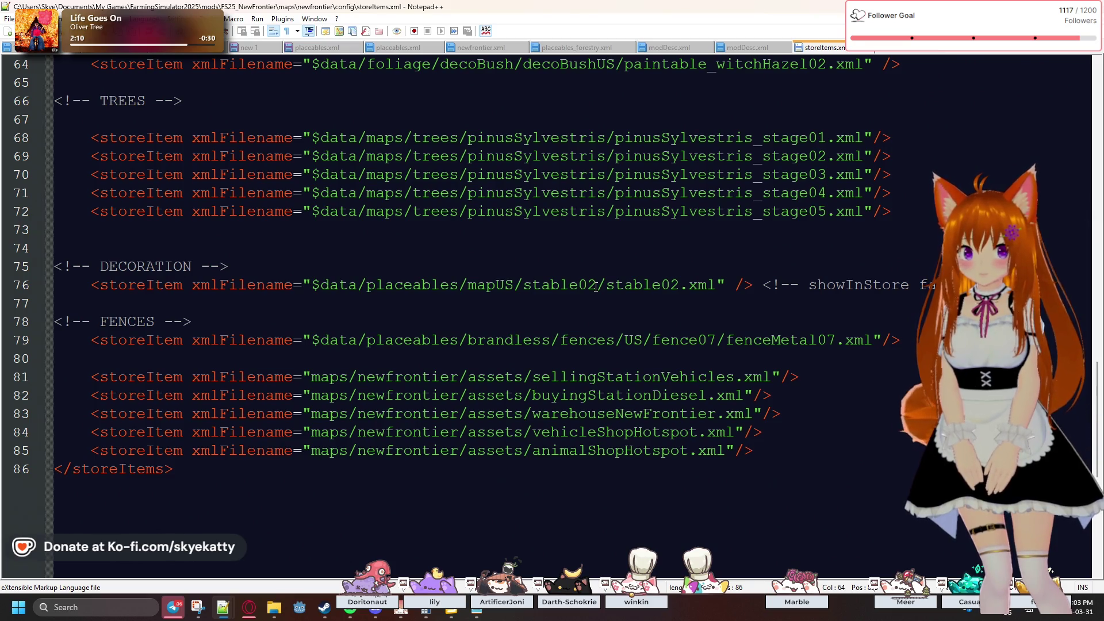
scroll(595, 285, up, 14)
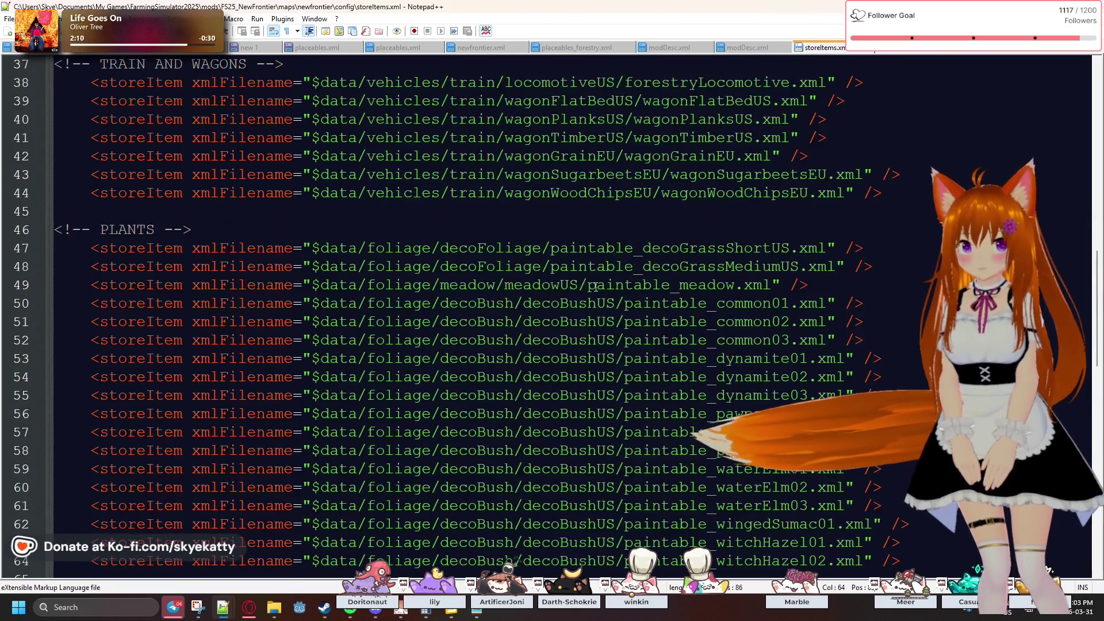
scroll(597, 286, up, 7)
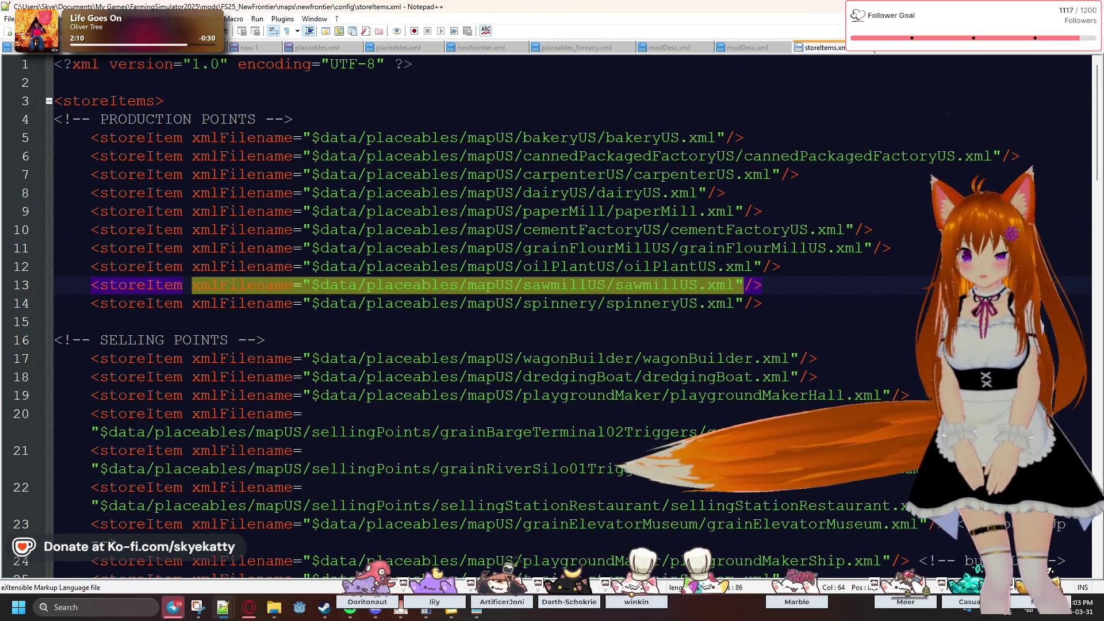
click(786, 286)
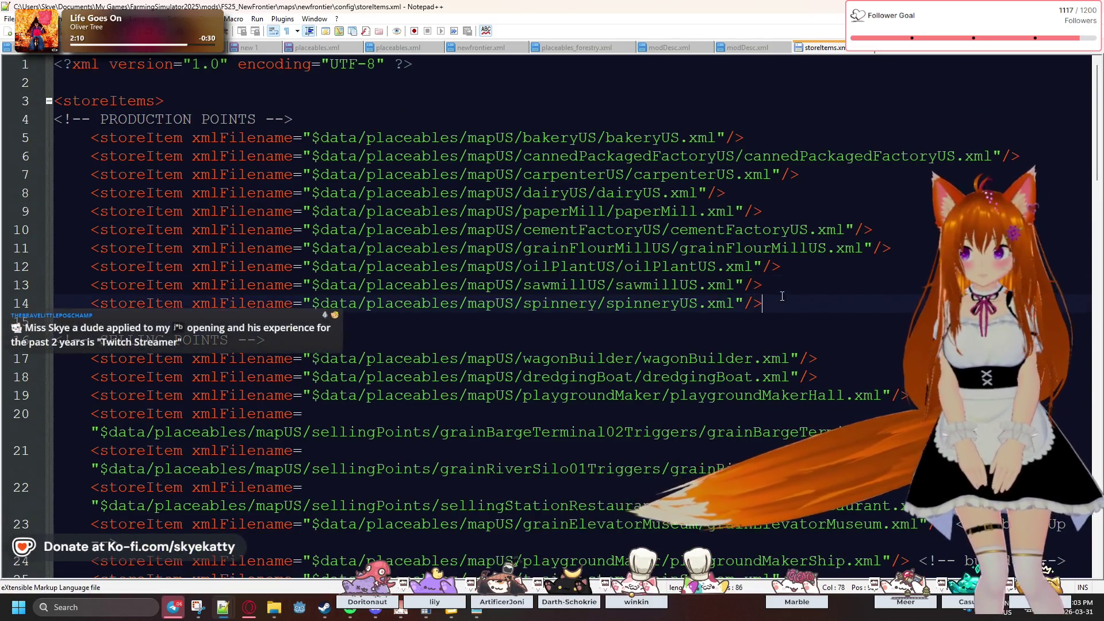
drag(785, 286, 67, 286)
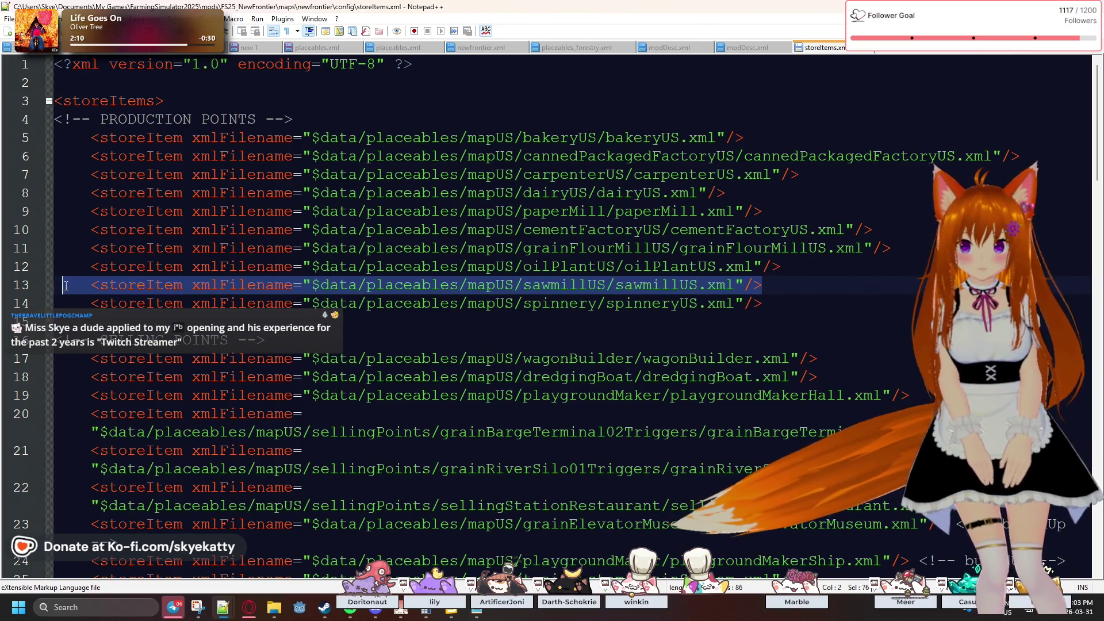
click(185, 323)
click(98, 286)
mouse_move(98, 286)
mouse_down()
mouse_move(517, 287)
mouse_move(748, 303)
mouse_move(797, 288)
mouse_up()
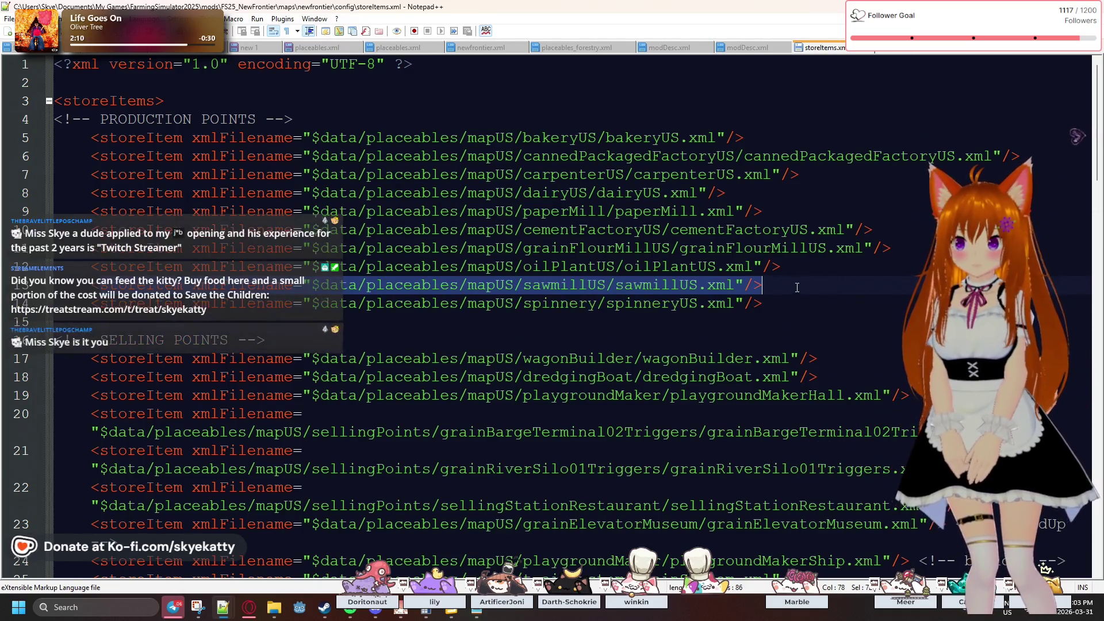
click(797, 288)
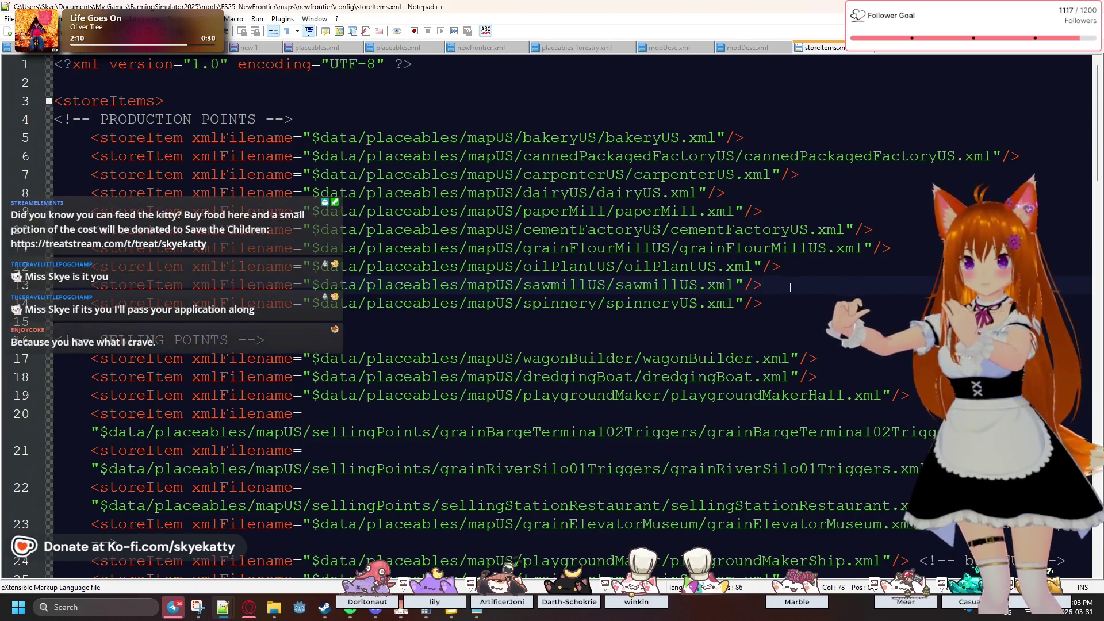
drag(791, 286, 94, 290)
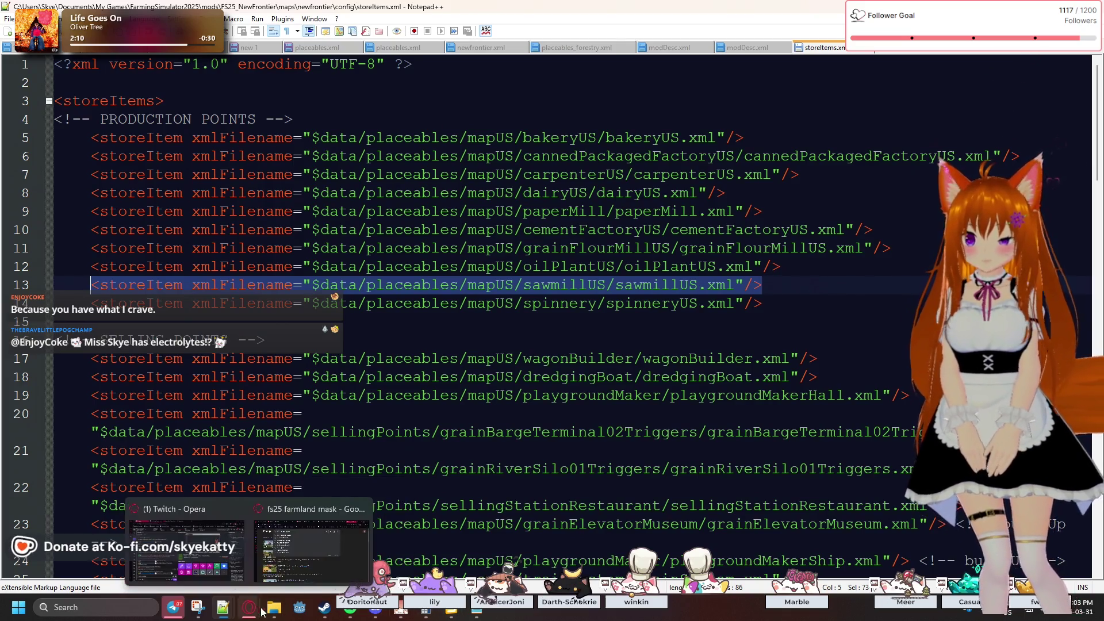
- Switch over to the FS25_Horizons_Evolved mod folder window
mouse_move(274, 607)
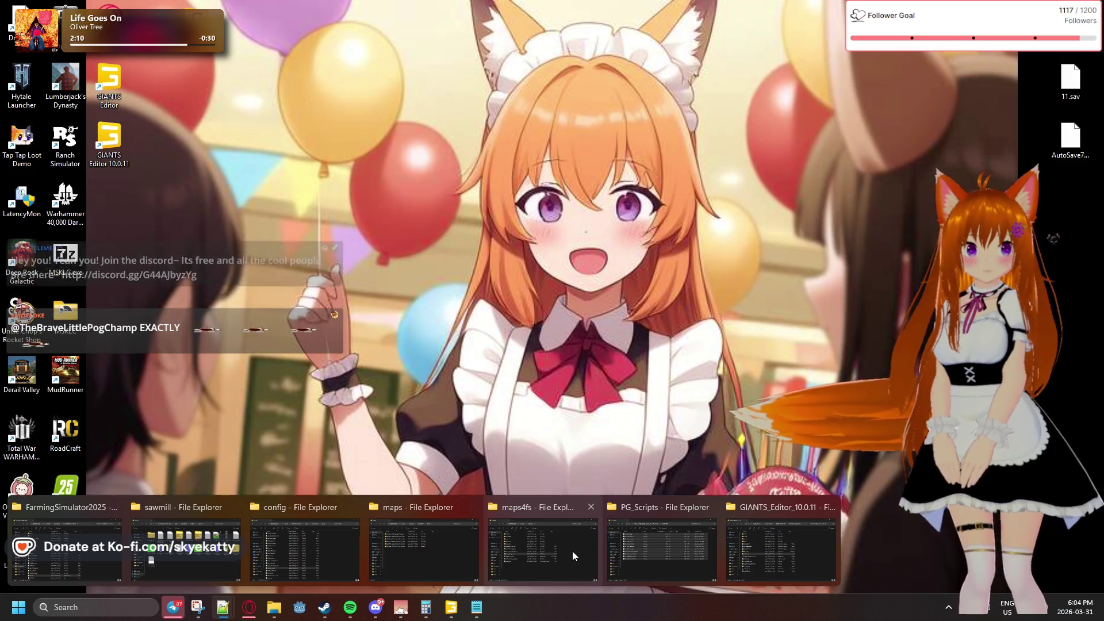
key(alt+Tab)
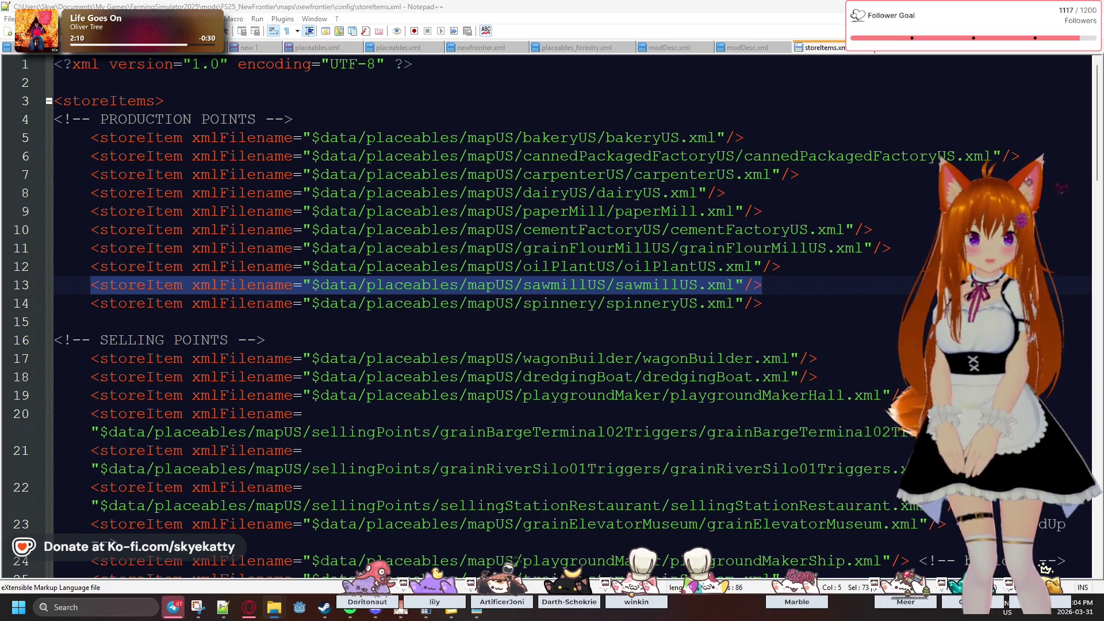
key(alt+Tab)
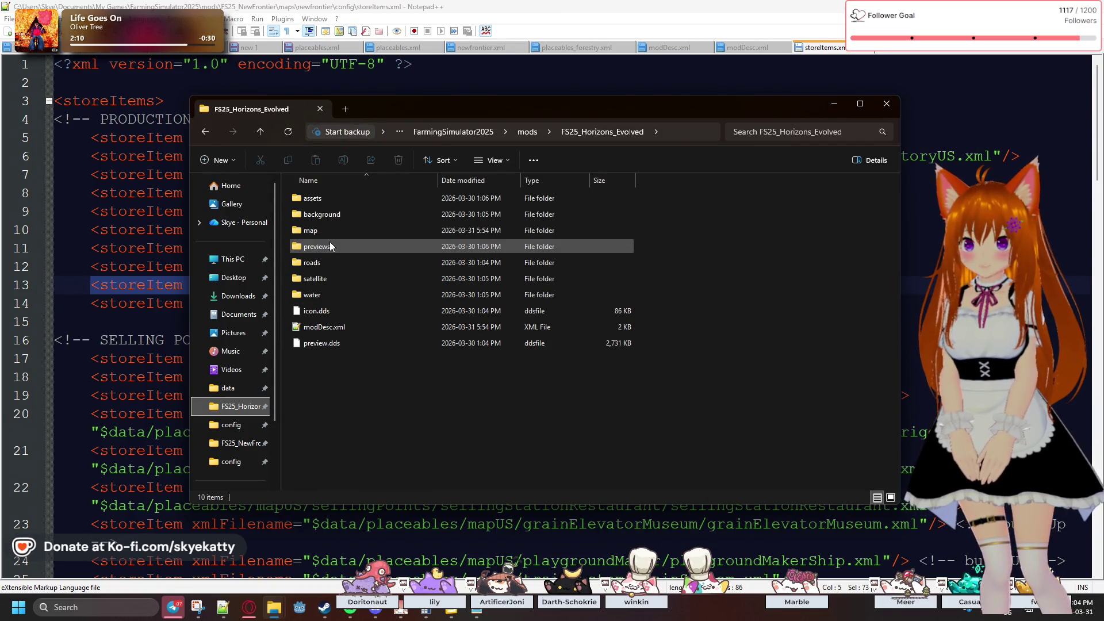
- Open storeItems.xml from FS25_Horizons_Evolved's map\config folder in Notepad++
double_click(329, 233)
click(337, 202)
double_click(336, 201)
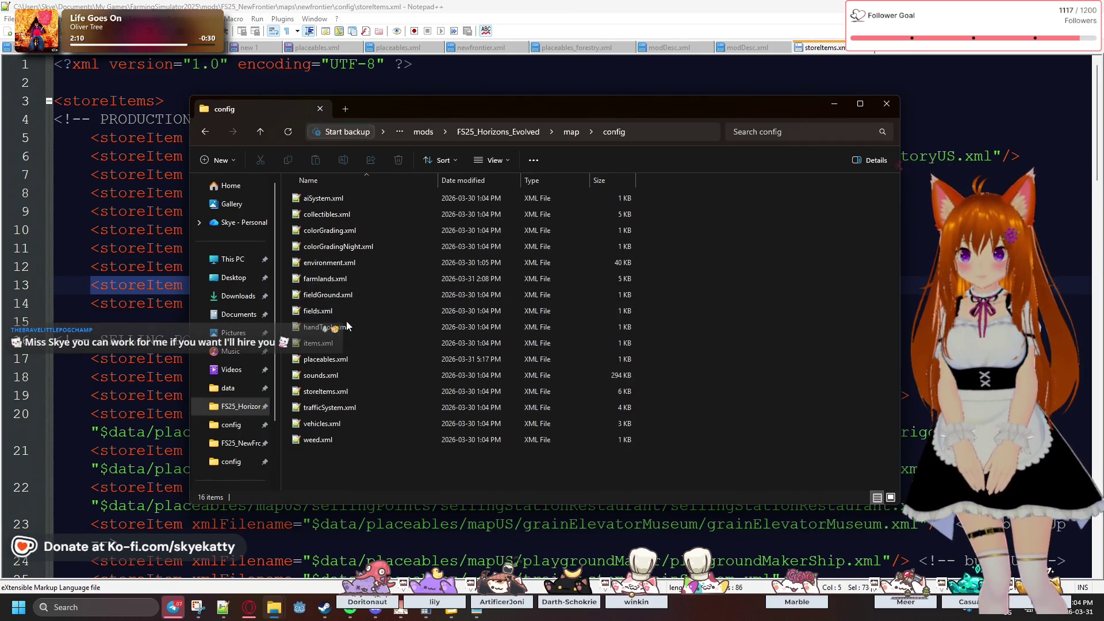
double_click(340, 393)
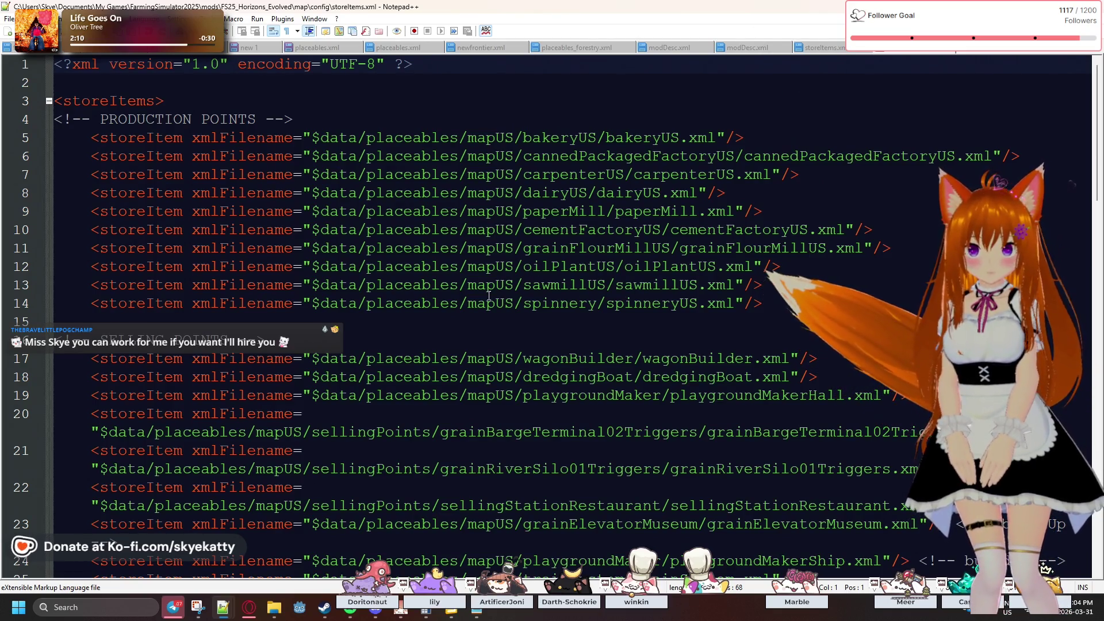
- Locate the sawmillUS storeItem line and duplicate it with Ctrl+D
scroll(571, 237, down, 3)
scroll(571, 238, up, 3)
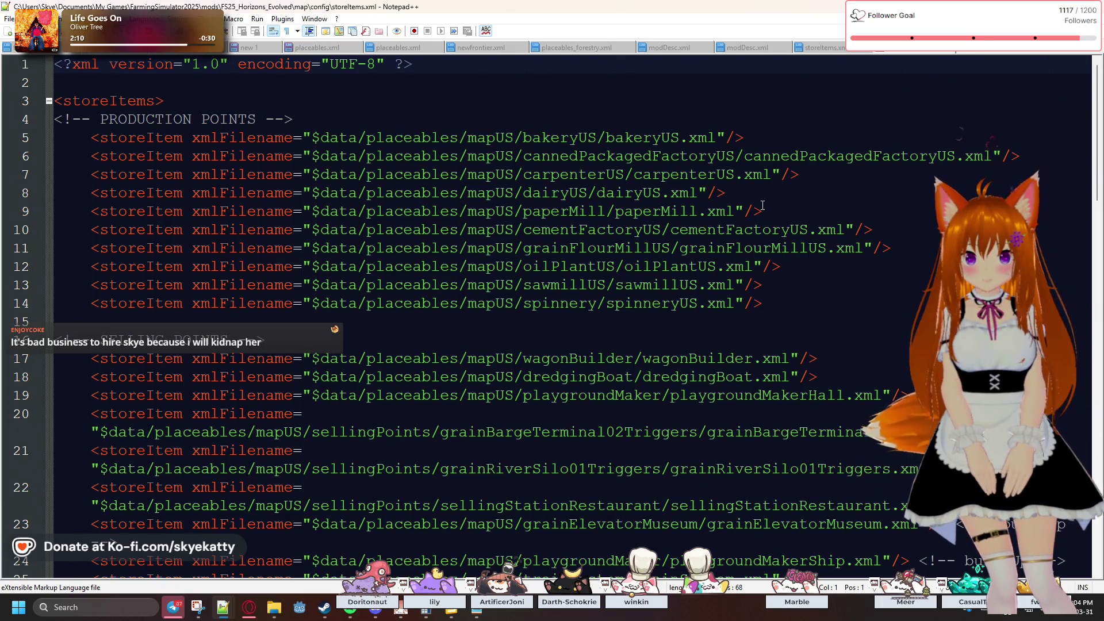
scroll(763, 205, down, 10)
scroll(790, 252, down, 3)
scroll(793, 276, up, 12)
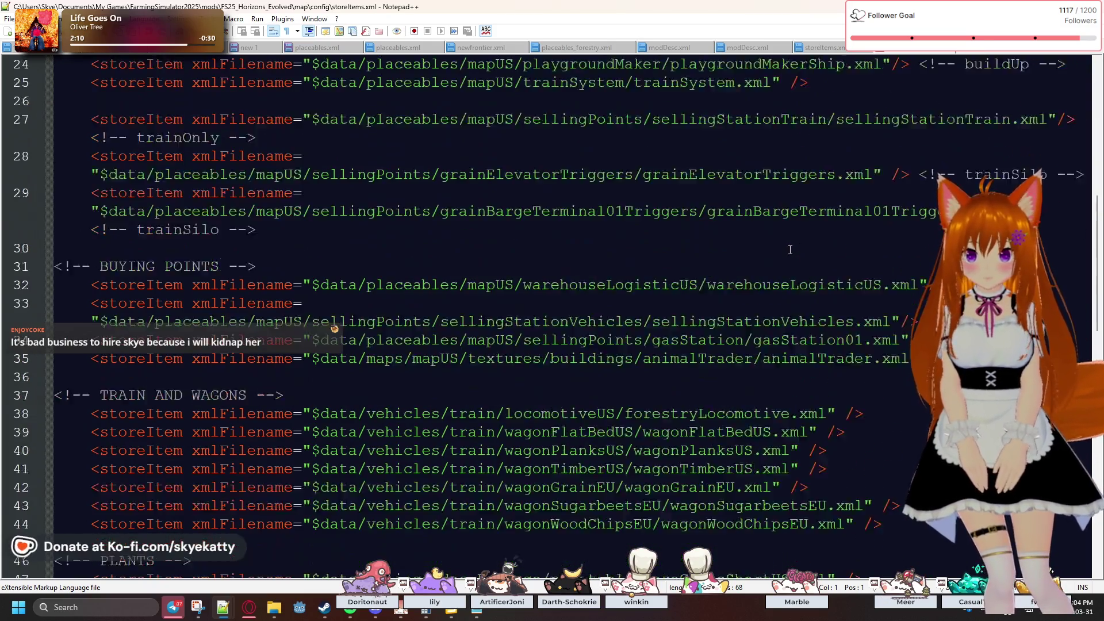
click(796, 298)
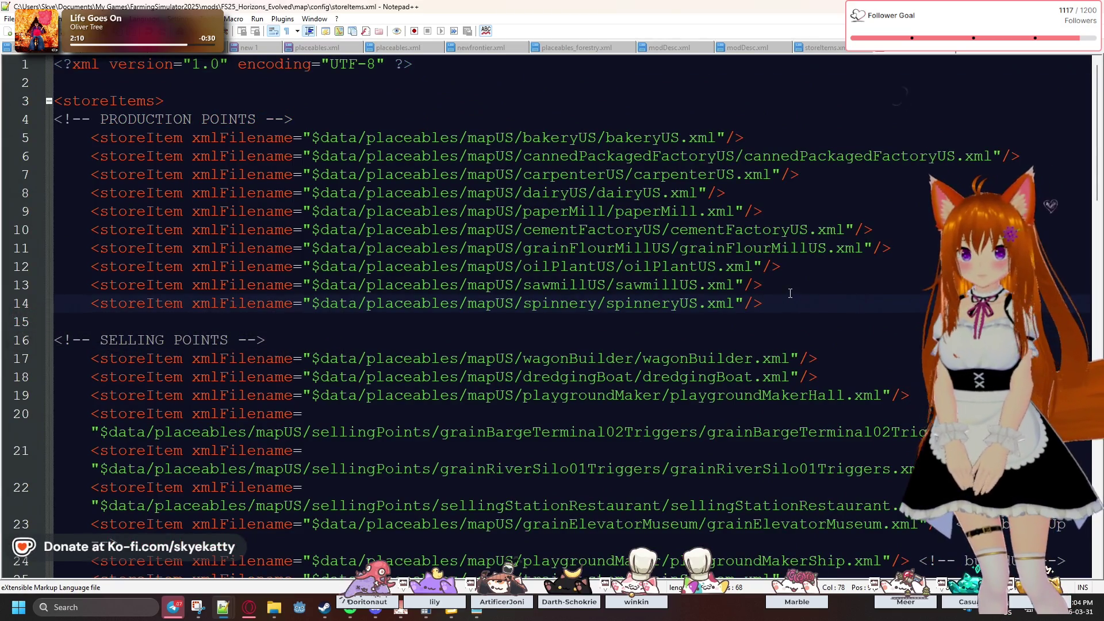
key(ctrl+d)
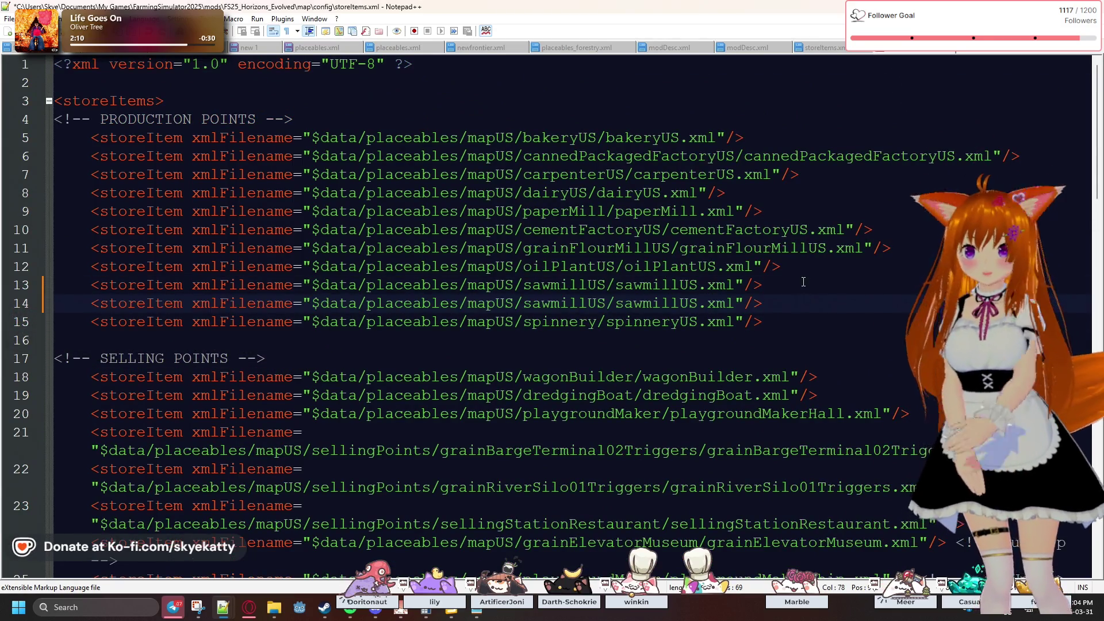
- Edit the copy to $data/placeables/mapEU/sawmill/sawmill.xml and save storeItems.xml
click(490, 298)
key(Delete)
key(Delete)
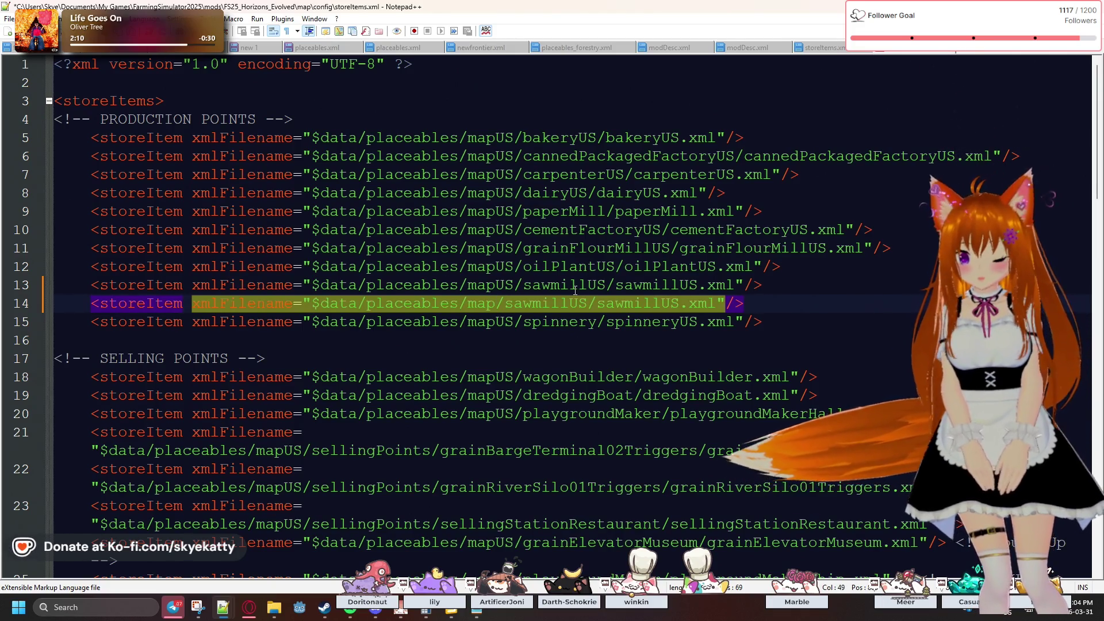
text(EU)
key(Right)
key(Right)
key(Right)
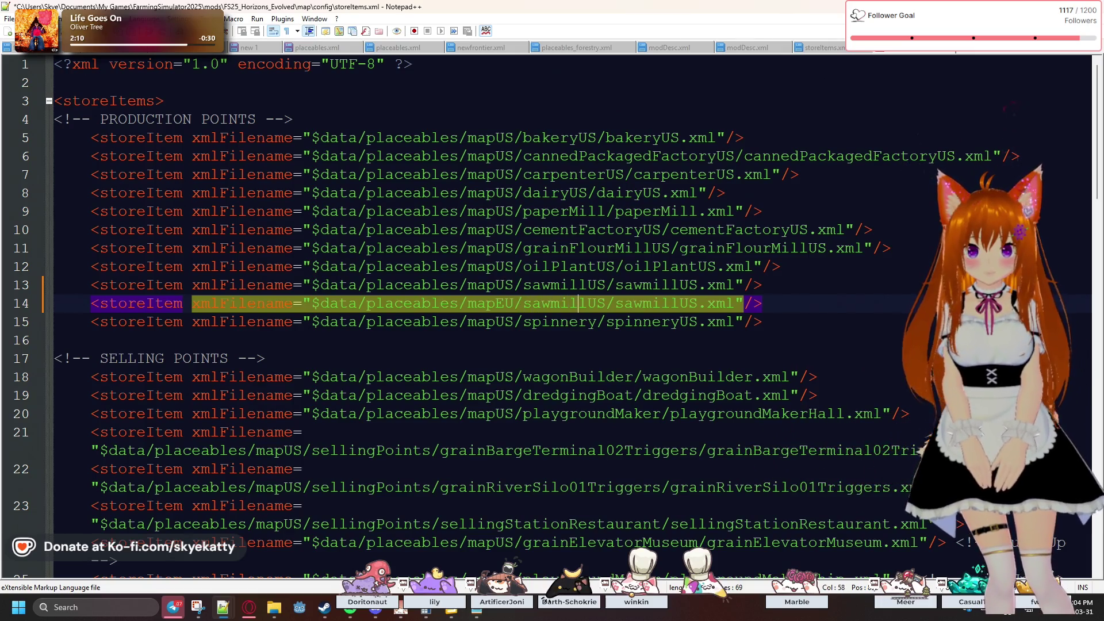
key(Right)
key(Delete)
key(Delete)
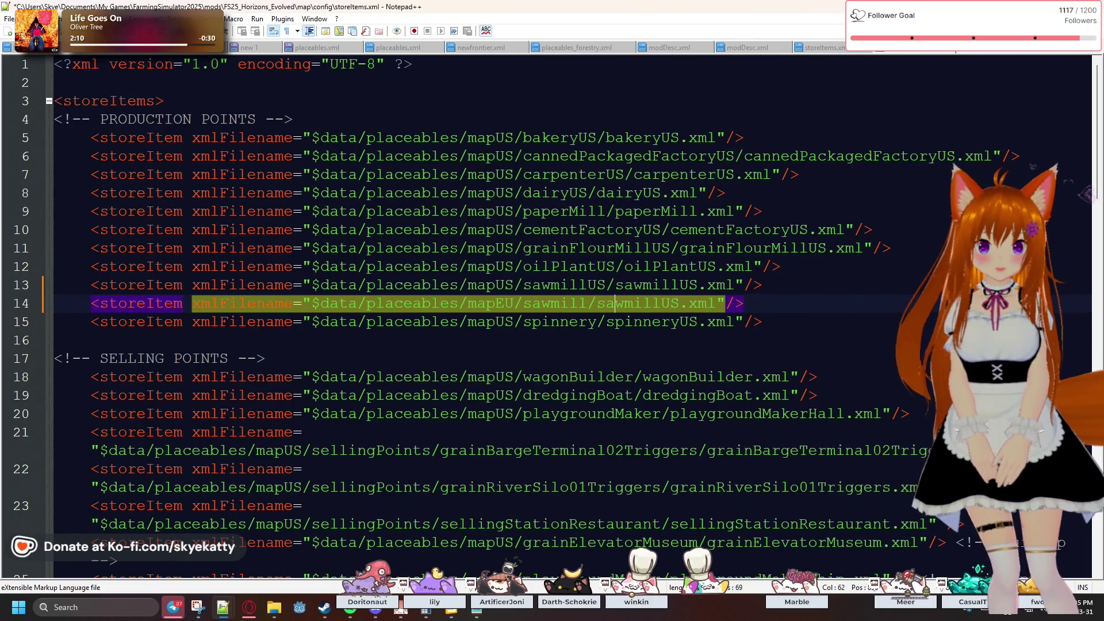
key(Right)
key(Right)
key(Right)
key(Delete)
key(Delete)
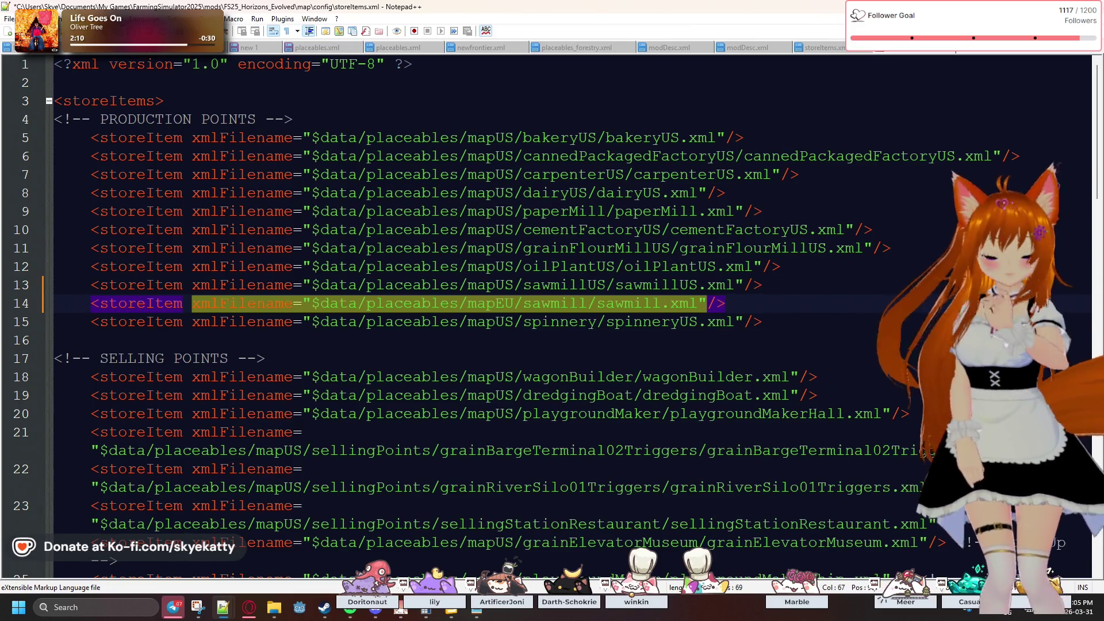
key(ctrl+s)
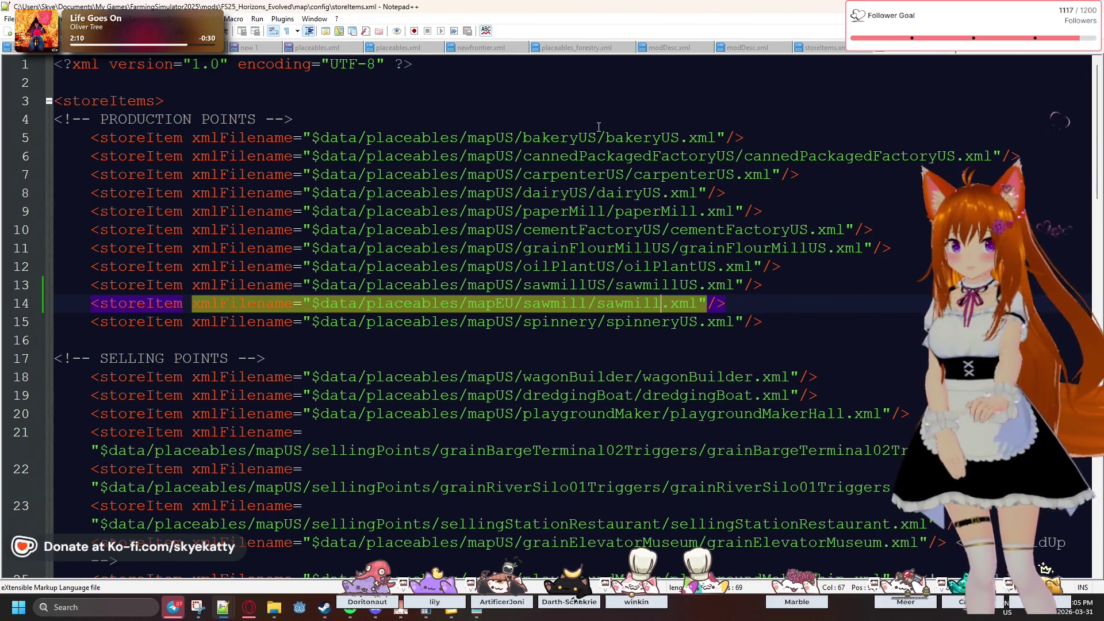
- Review the saved file, then switch back to the Horizons Evolved config folder
click(694, 196)
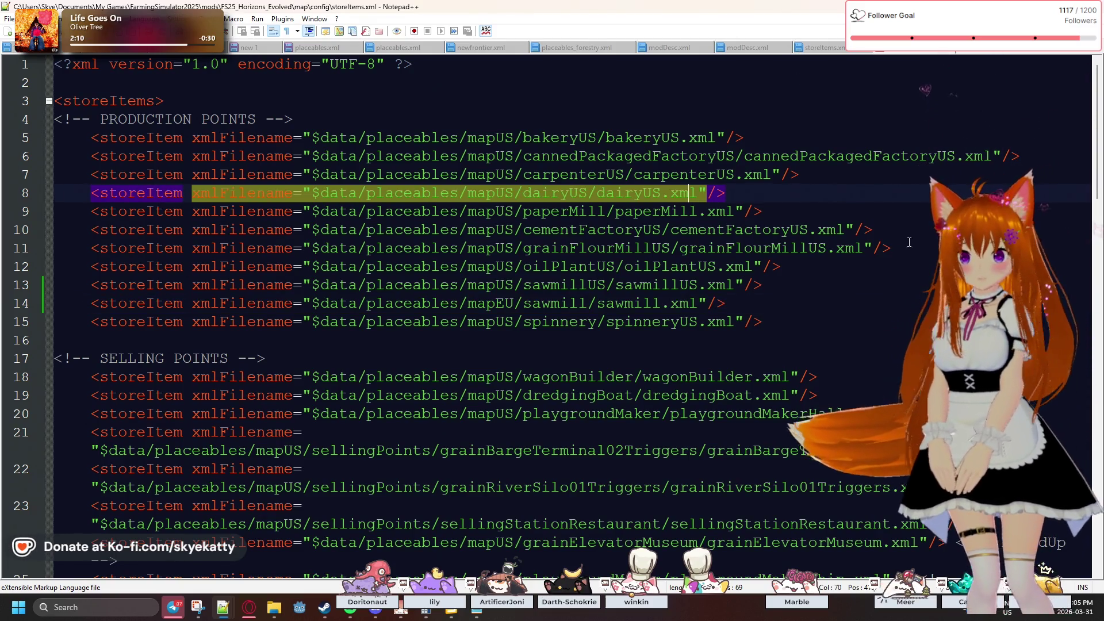
mouse_move(1100, 180)
mouse_down()
mouse_move(1099, 544)
mouse_move(1099, 450)
mouse_up()
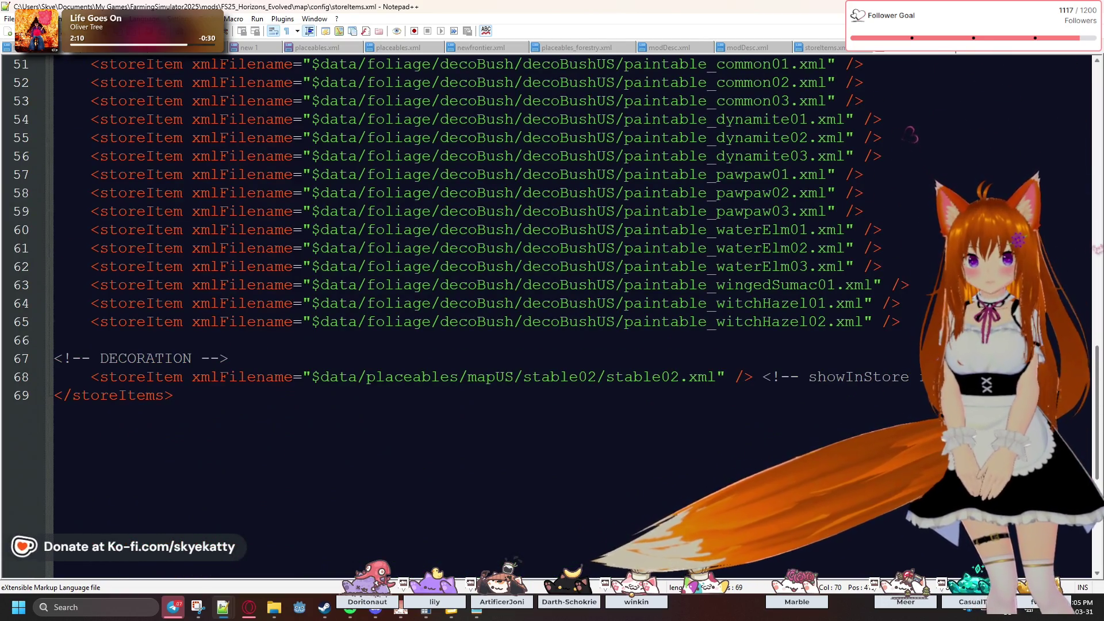
scroll(812, 172, up, 17)
key(alt+Tab)
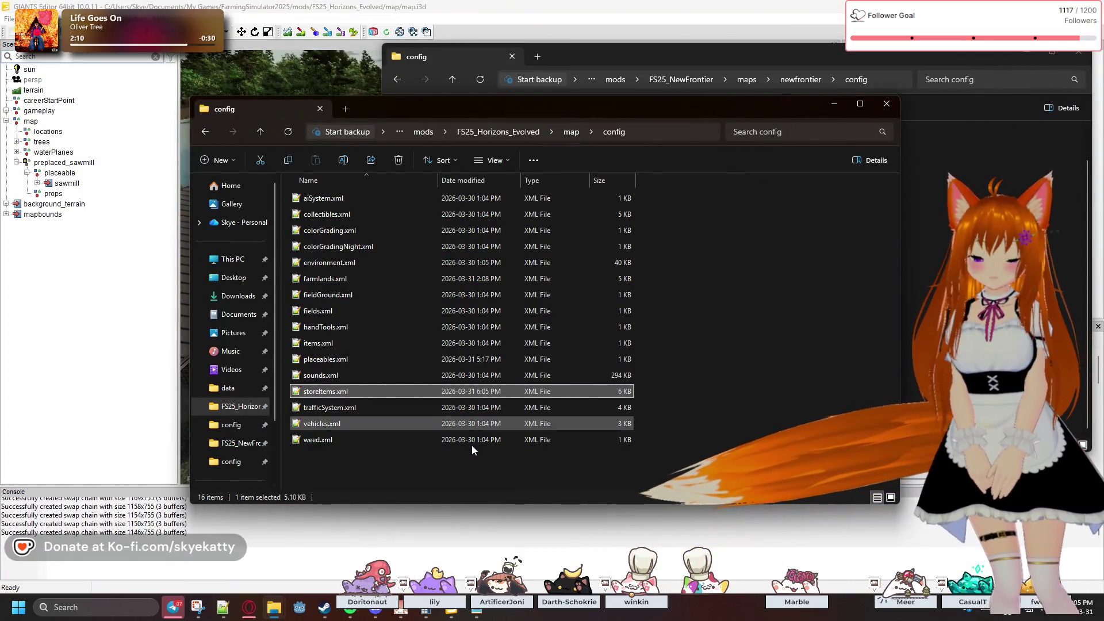
- Save the Horizons Evolved mod in GIANTS Editor, then launch Farming Simulator 25 from the desktop
key(alt+Tab)
key(ctrl+s)
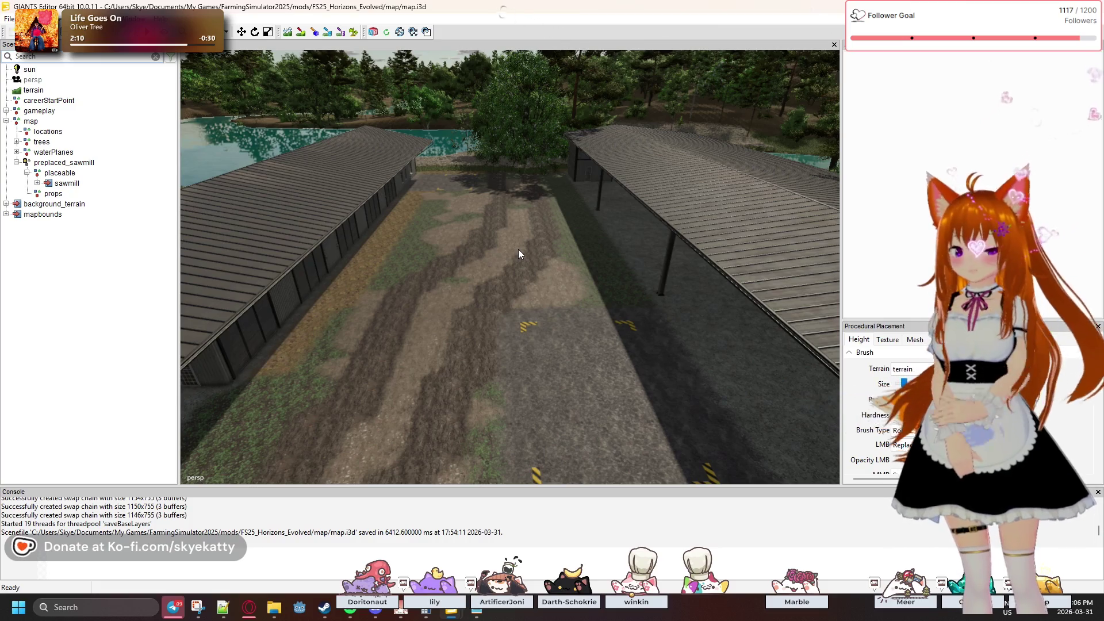
key(super+Down)
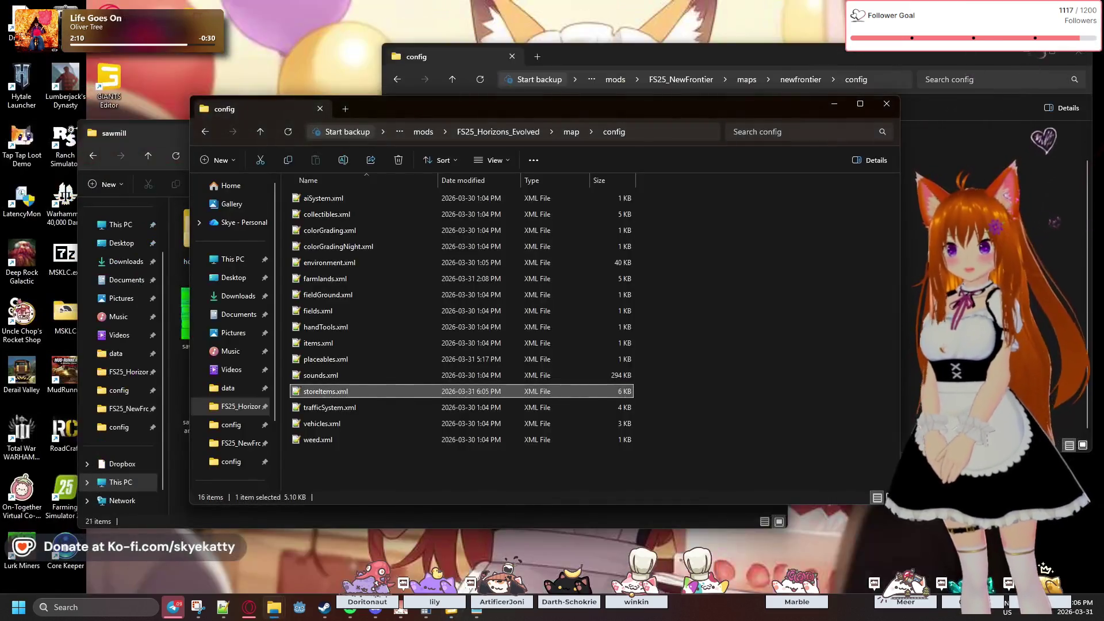
click(52, 482)
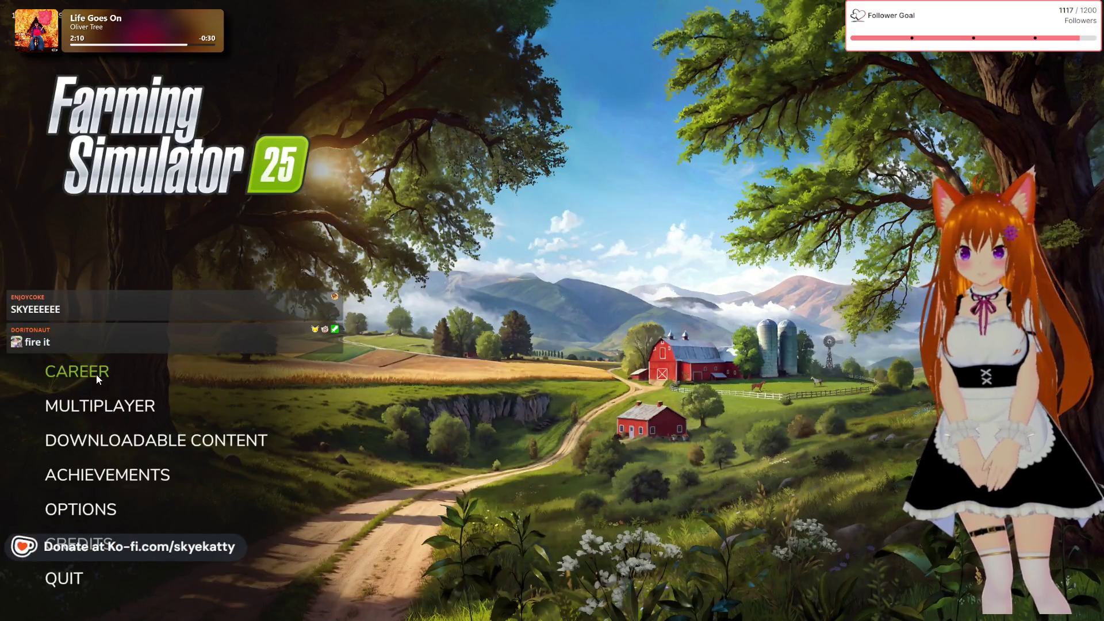
- Create a new career in empty slot 3 on the Ontario map with the Start From Scratch preset
key(Return)
click(440, 392)
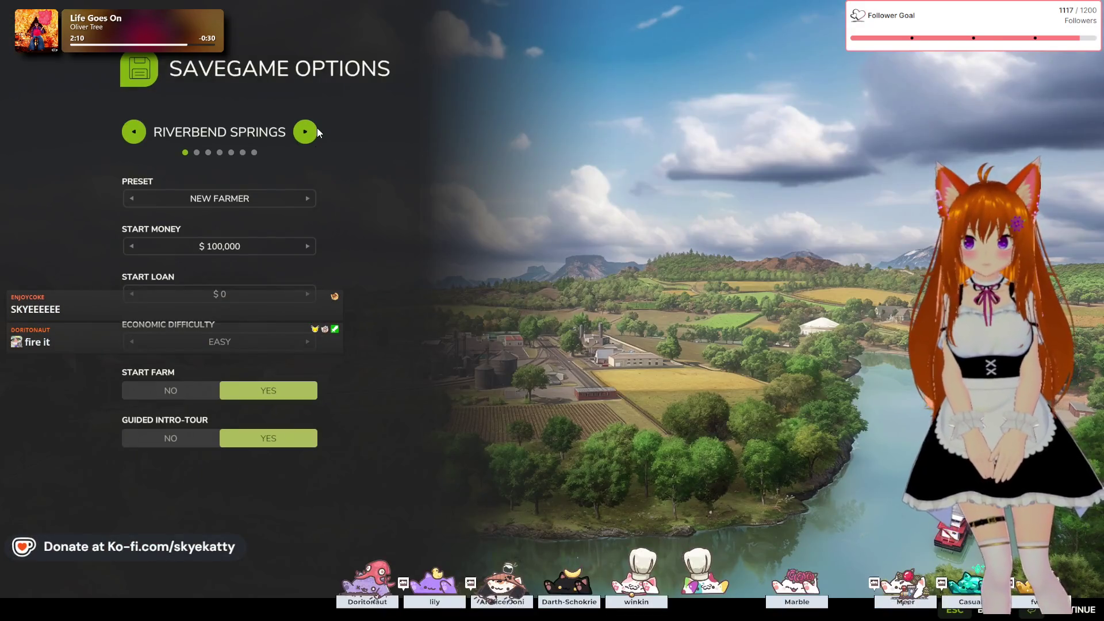
click(308, 136)
click(308, 136)
click(308, 136)
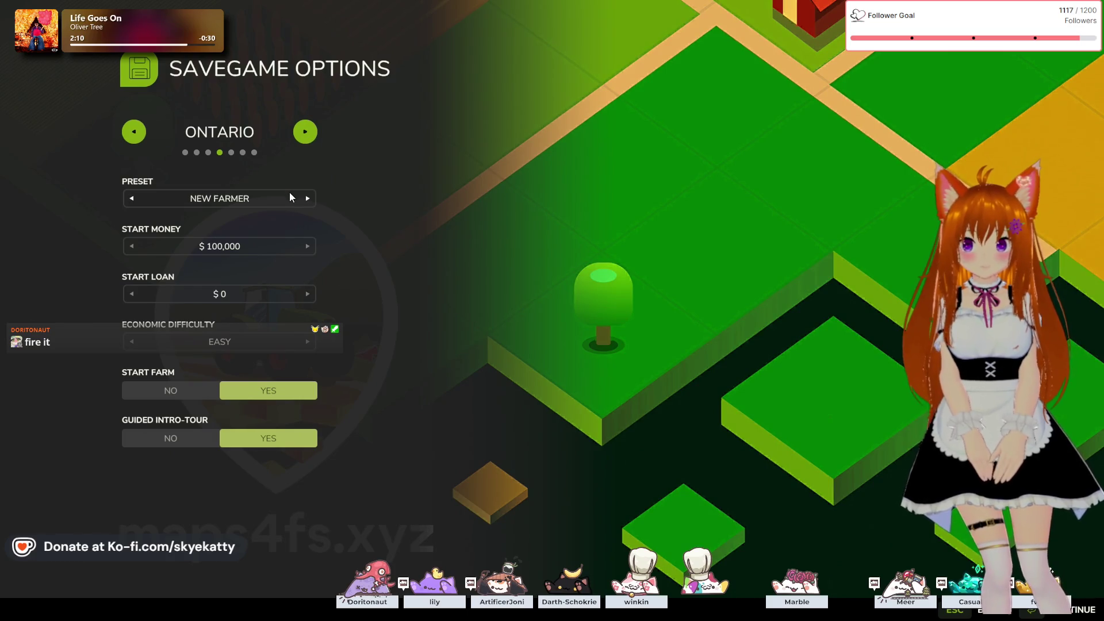
click(304, 200)
click(306, 202)
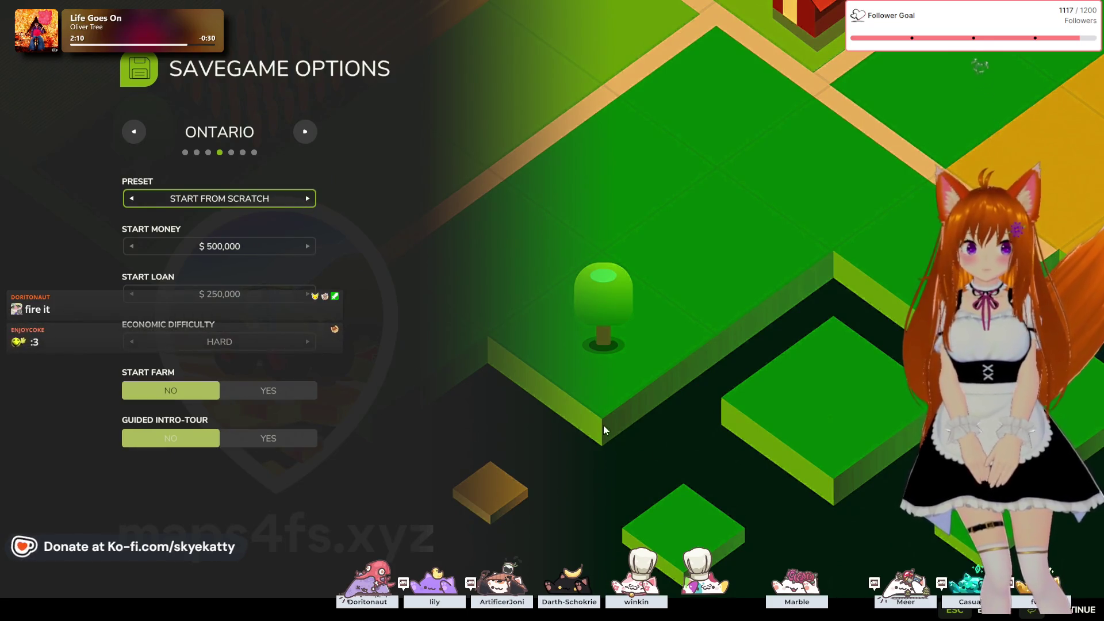
- Set start money to $1,000,000 and the loan to $500,000, then start the game
click(305, 295)
click(306, 296)
click(304, 251)
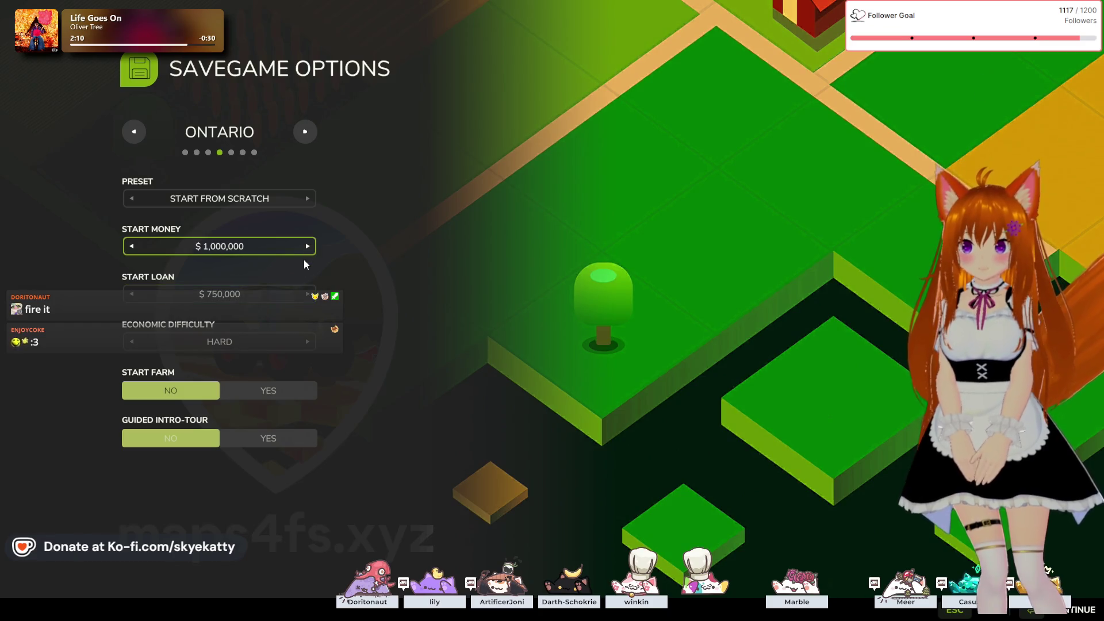
click(131, 294)
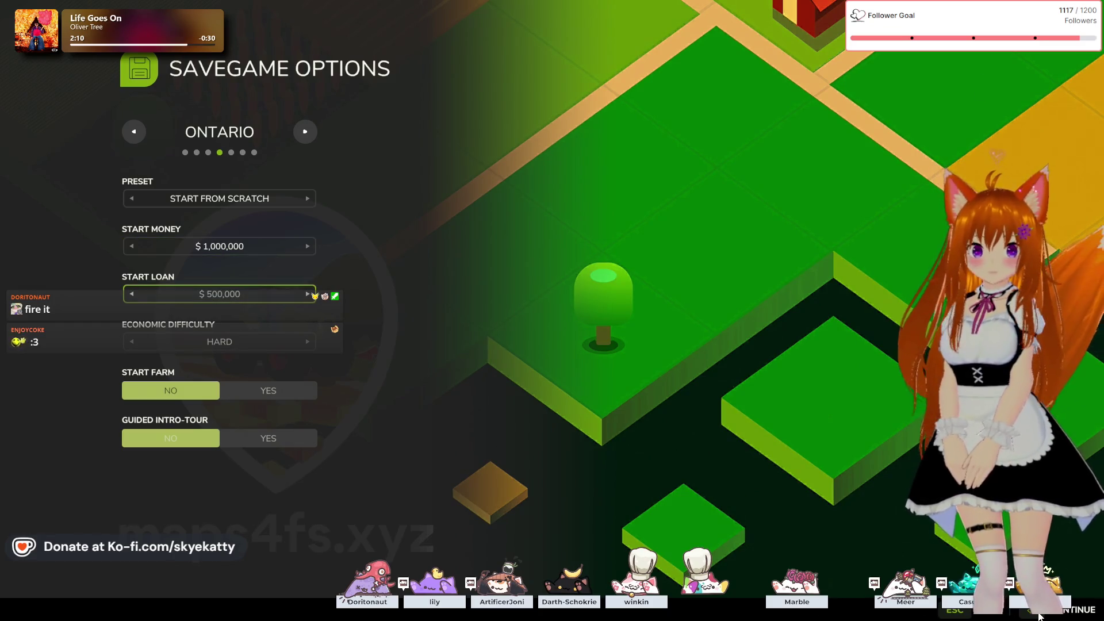
click(1040, 615)
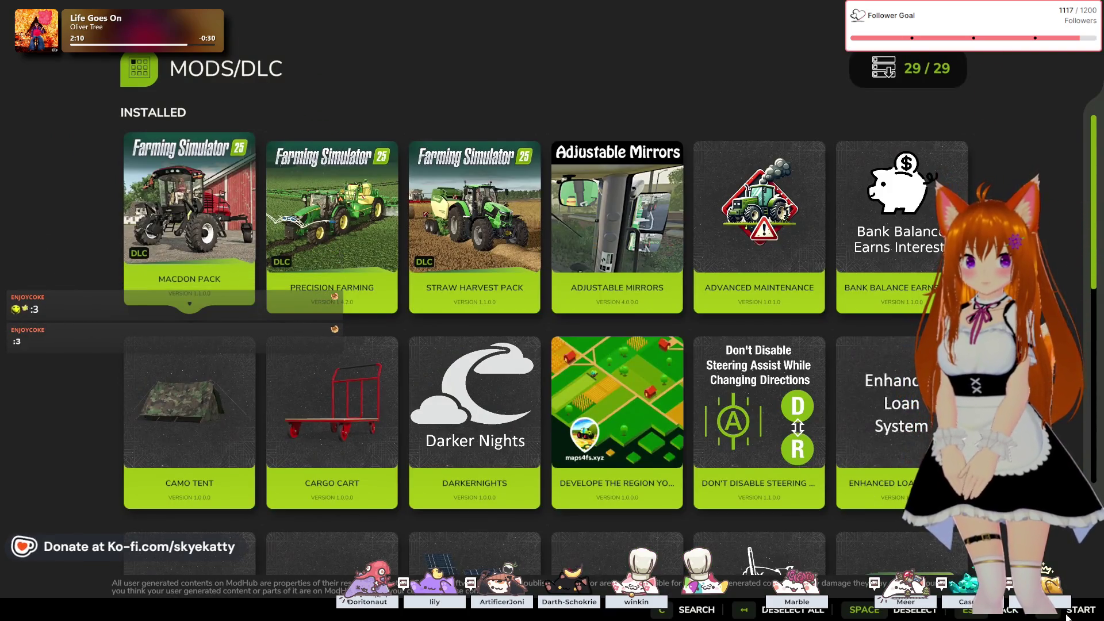
click(1086, 611)
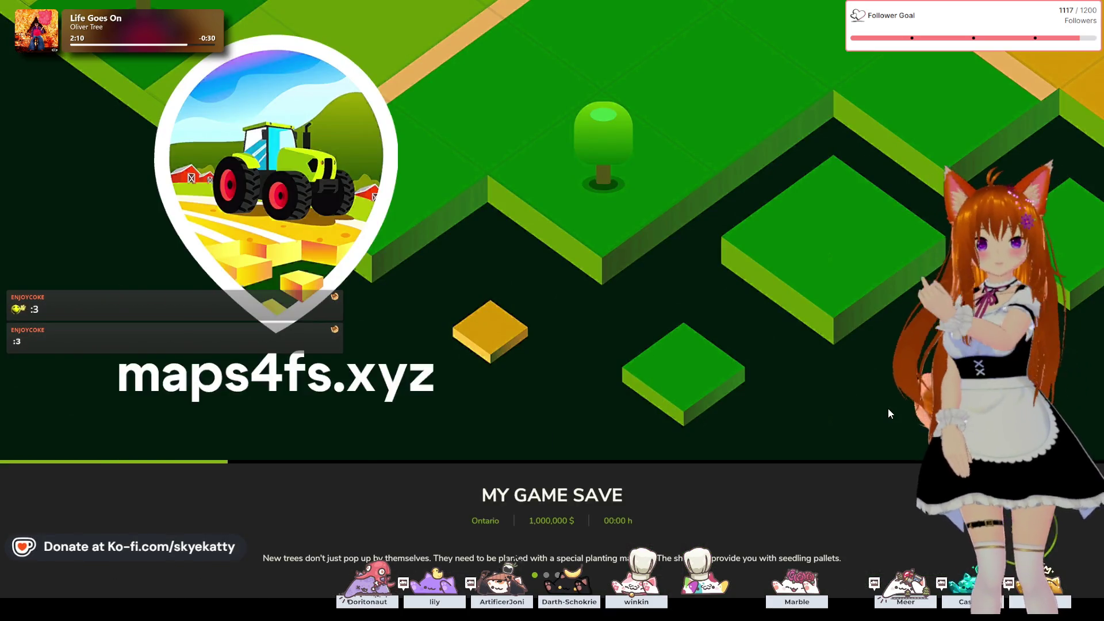